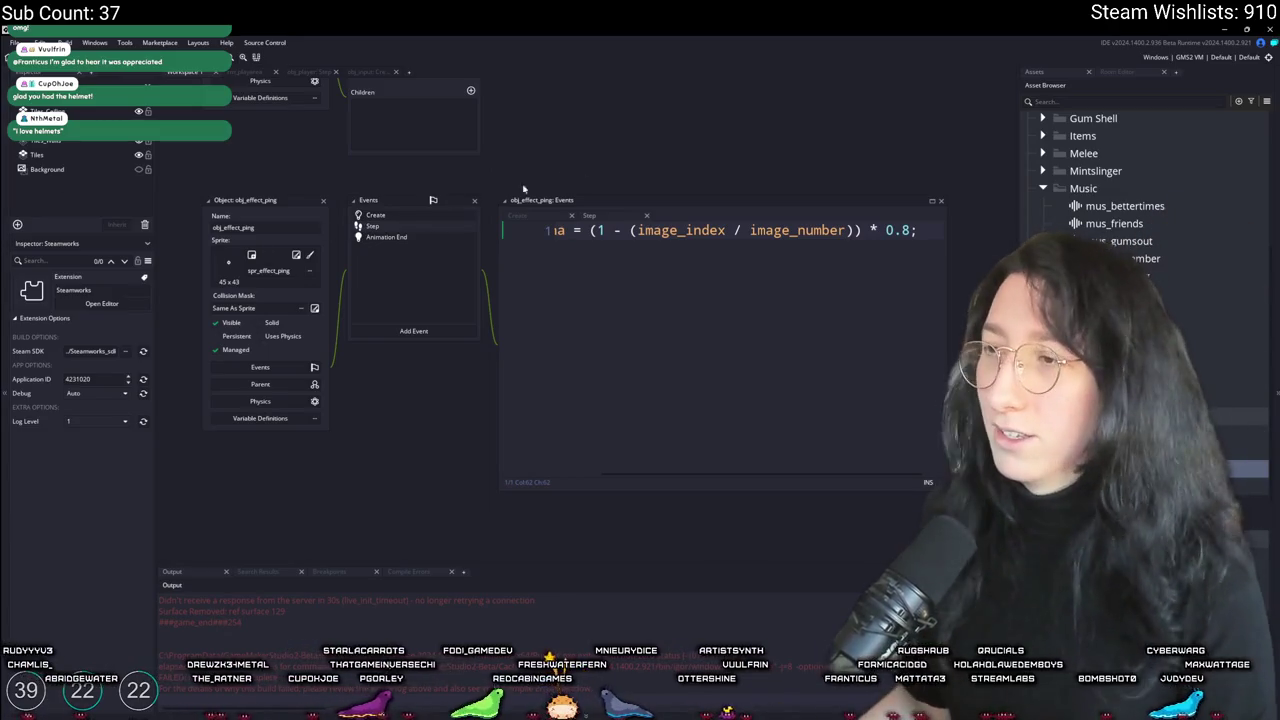
Step: Review the image_alpha fade line, then close the obj_effect_ping editor
click(912, 232)
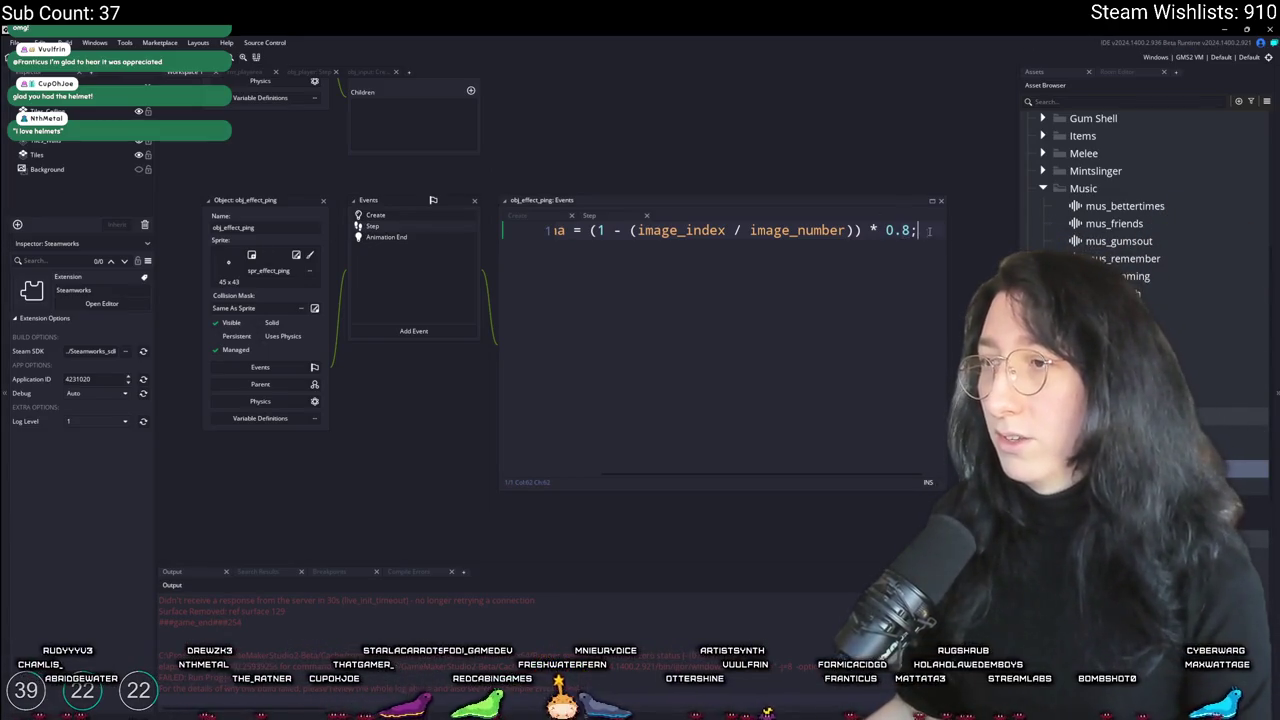
click(557, 233)
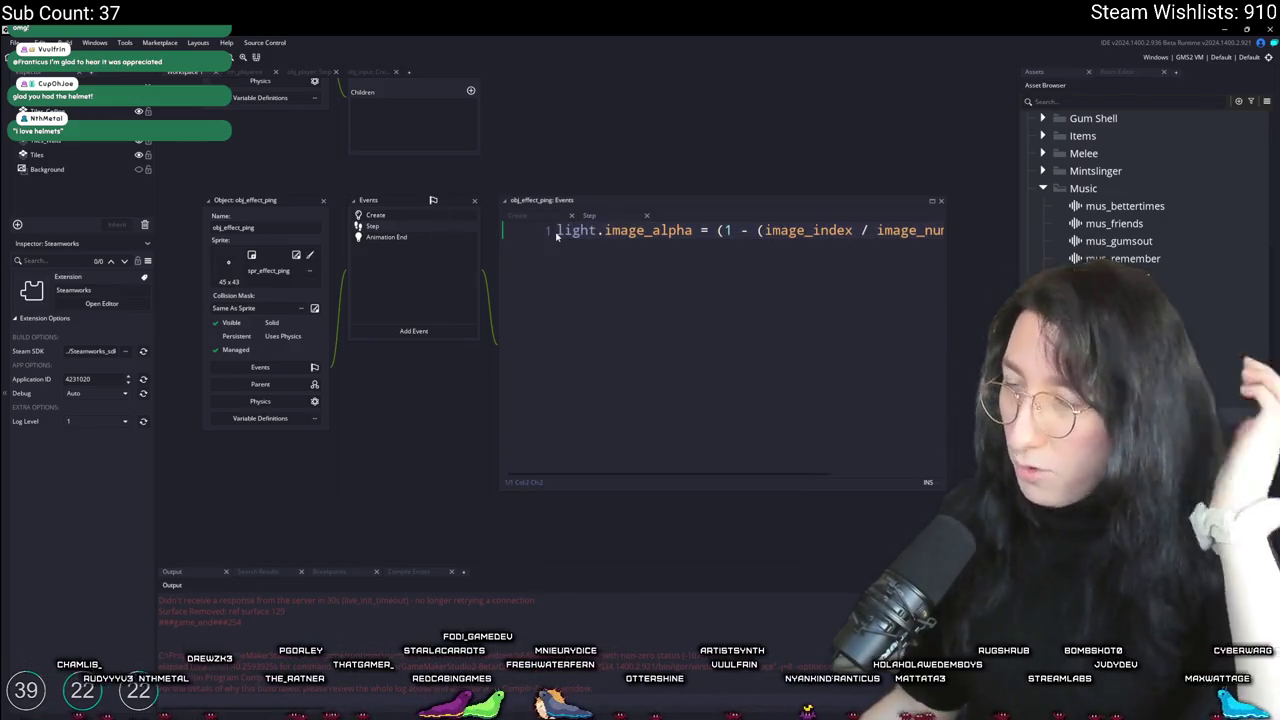
mouse_move(368, 200)
mouse_down()
mouse_move(324, 266)
mouse_move(401, 288)
mouse_up()
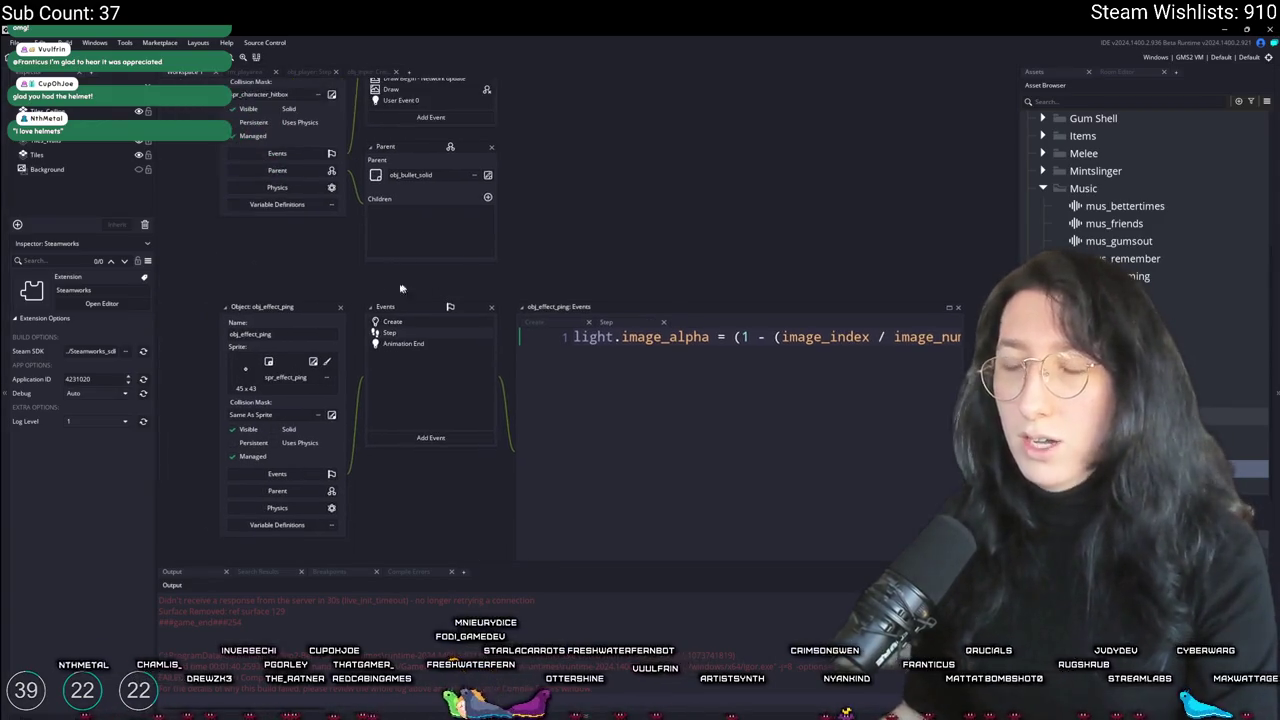
click(340, 308)
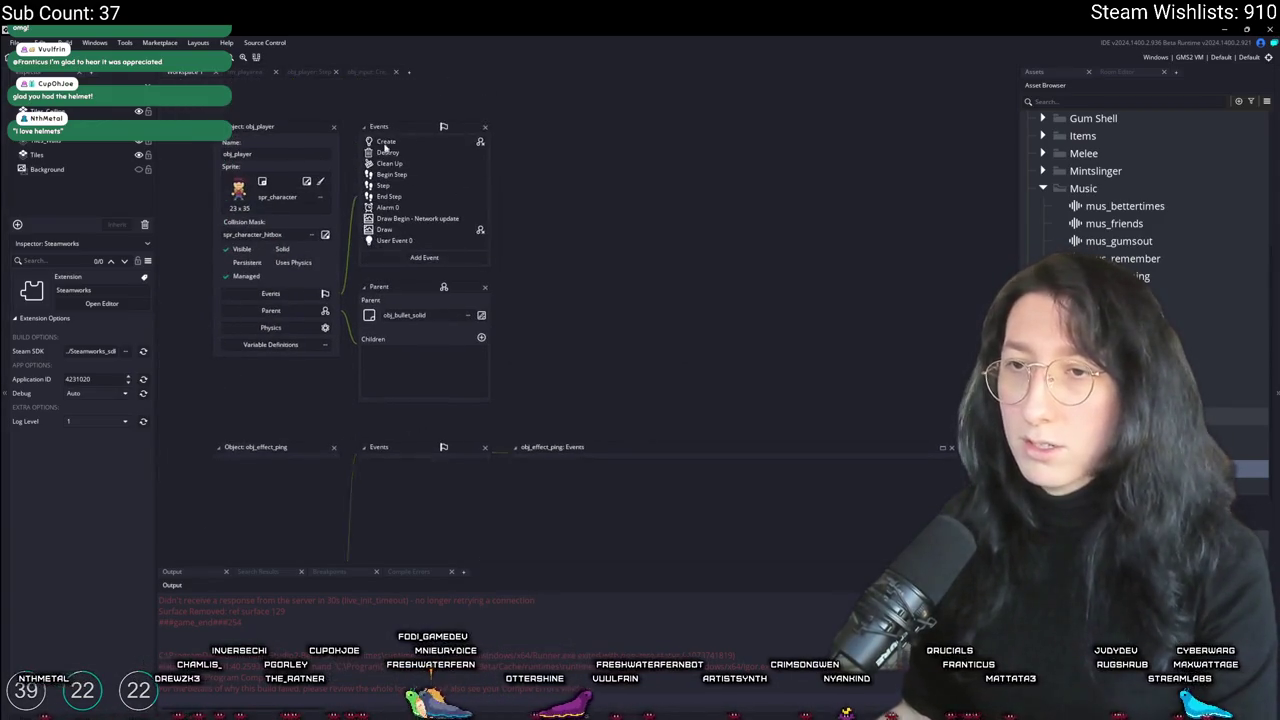
Step: Pan the workspace to obj_player and search Windows for 'soundly'
scroll(348, 250, up, 5)
drag(351, 203, 389, 315)
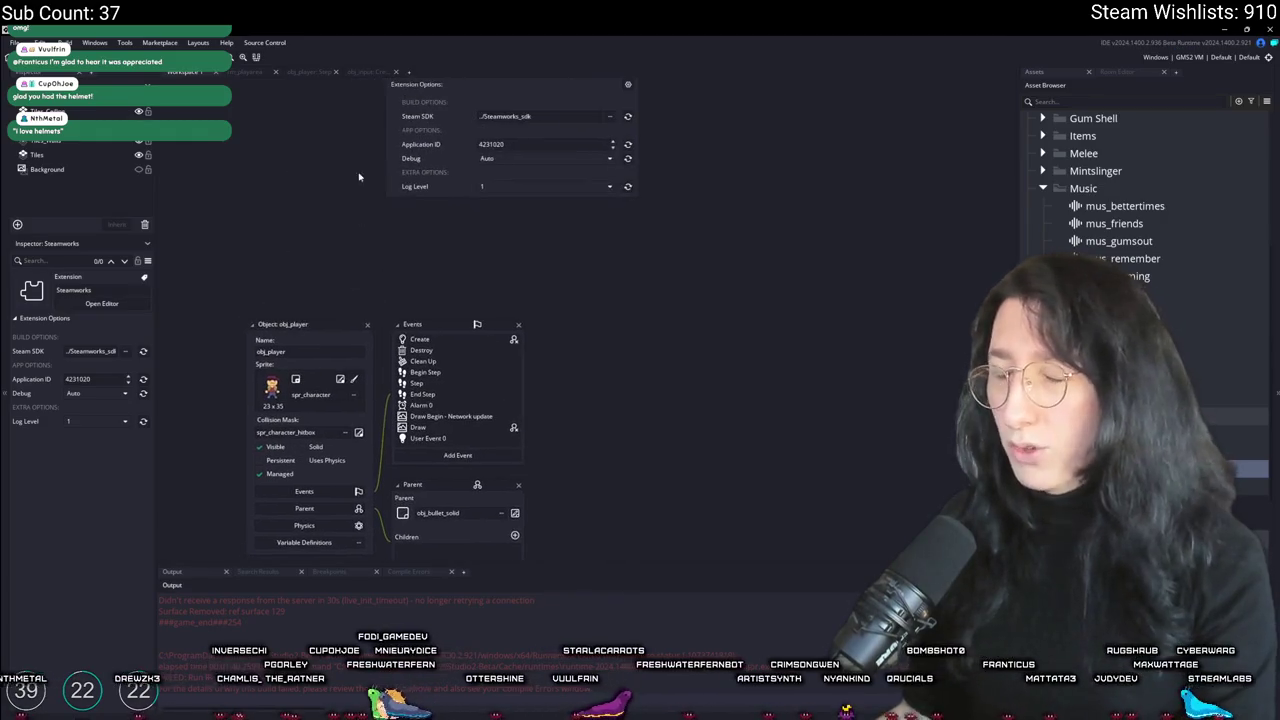
key(super)
text(soundly)
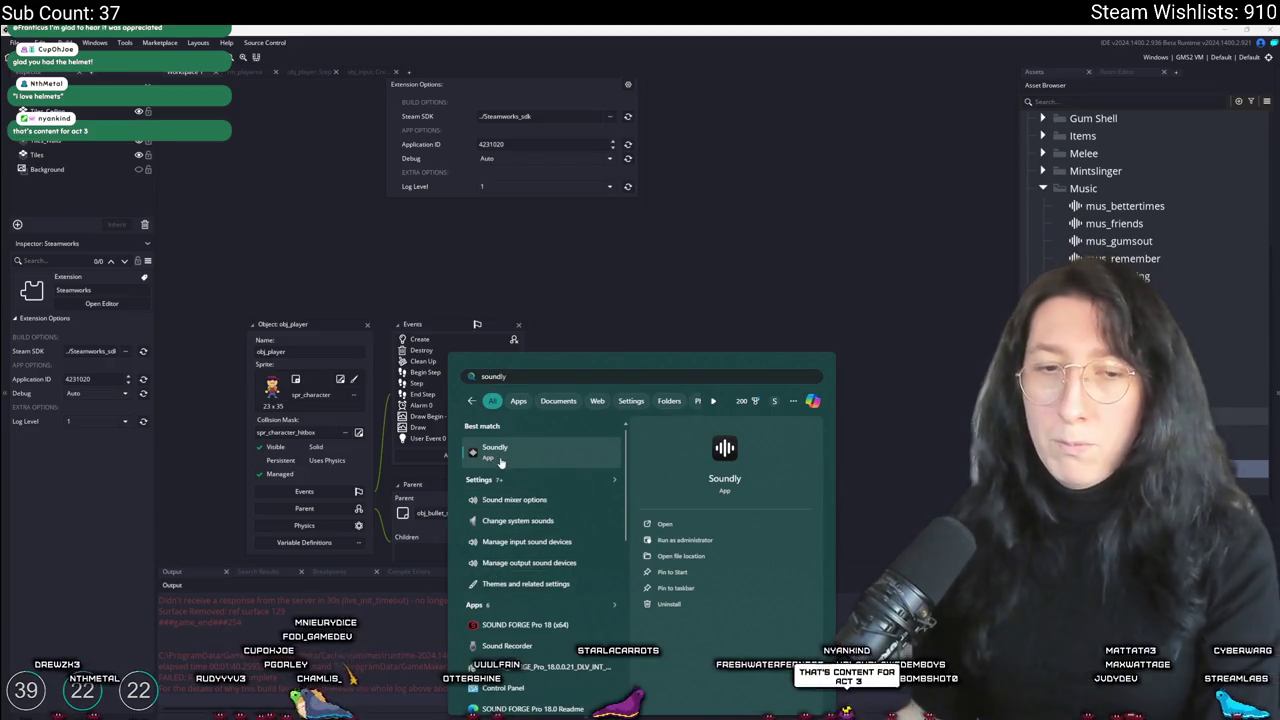
Step: Launch Soundly without restoring tabs, then open and close the Between The Sheets collection
key(Return)
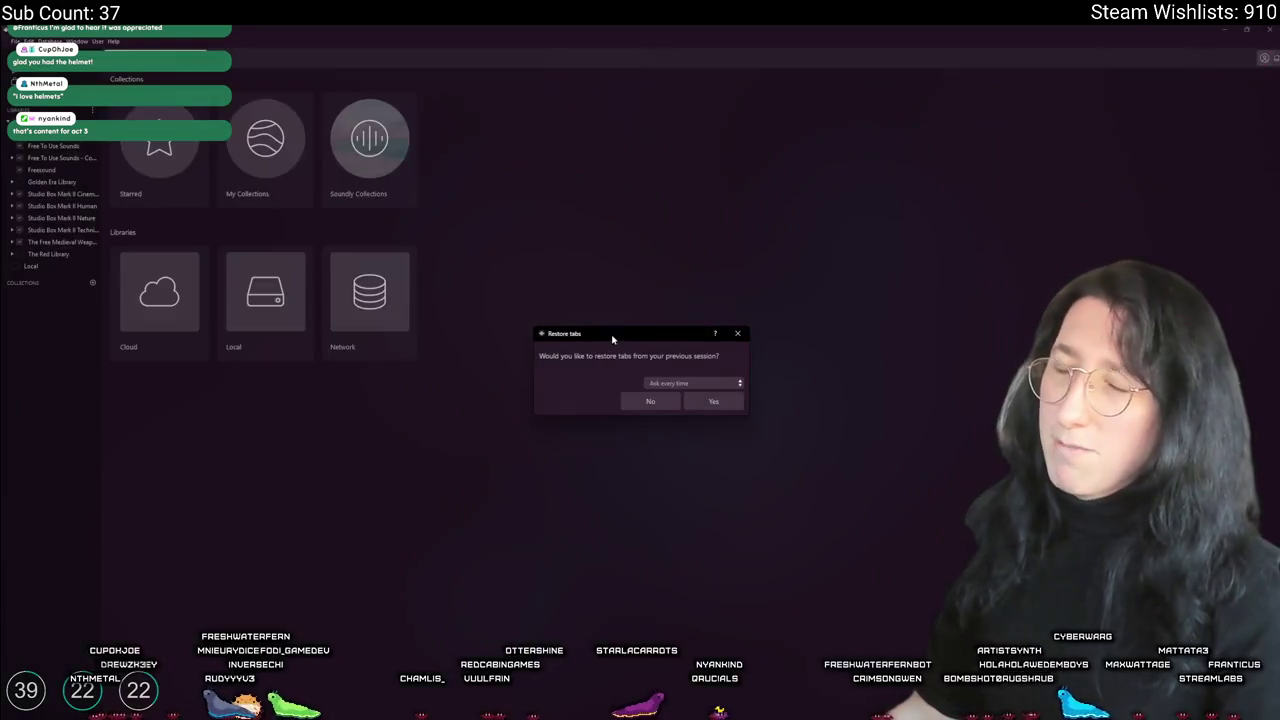
click(677, 401)
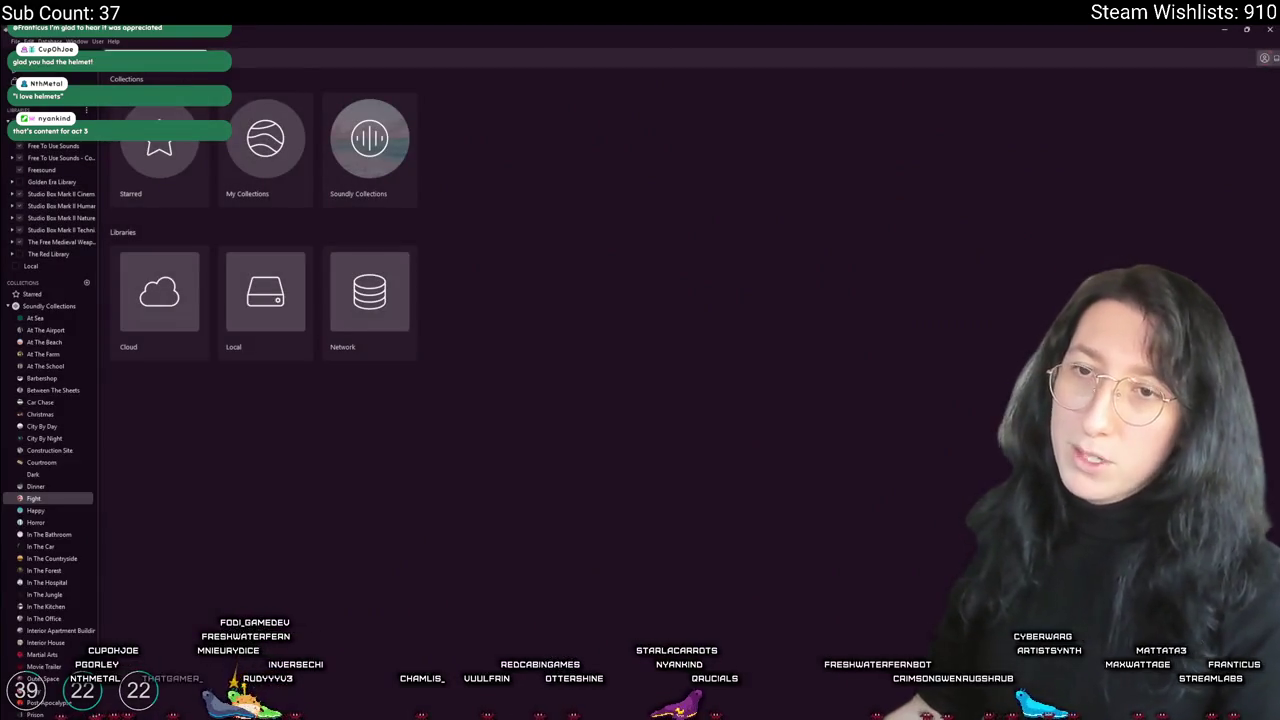
click(54, 390)
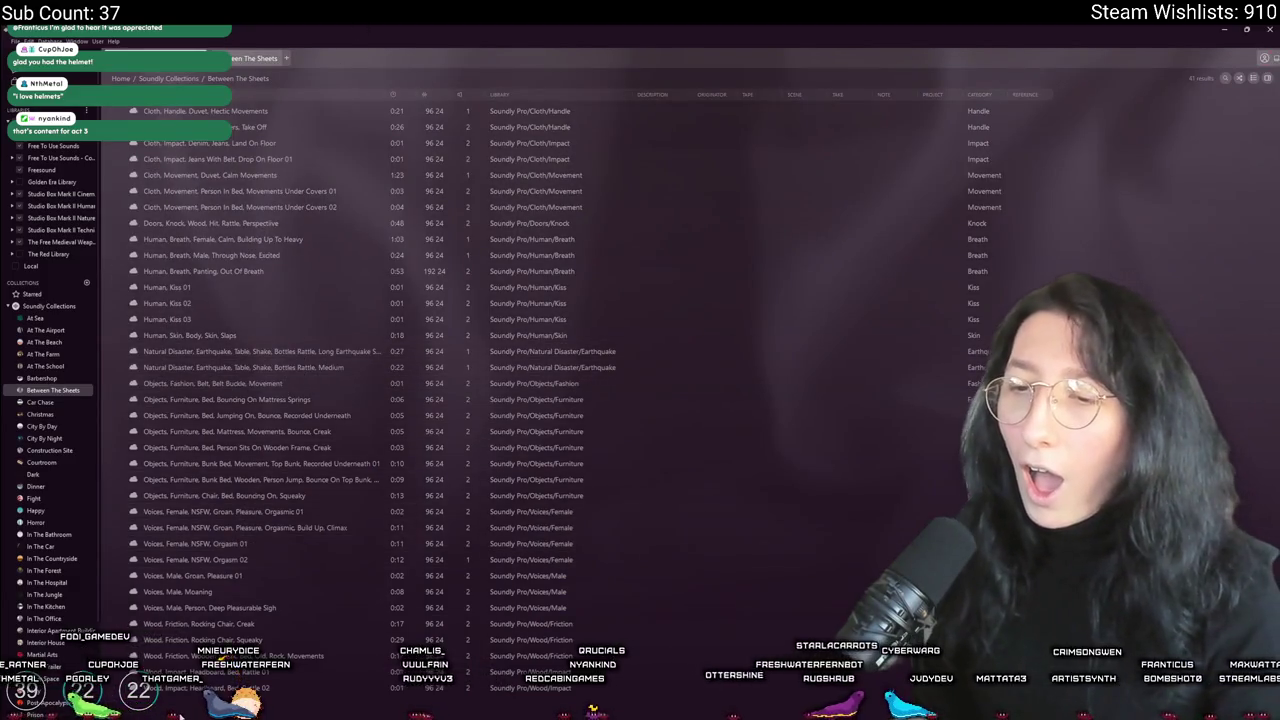
click(278, 58)
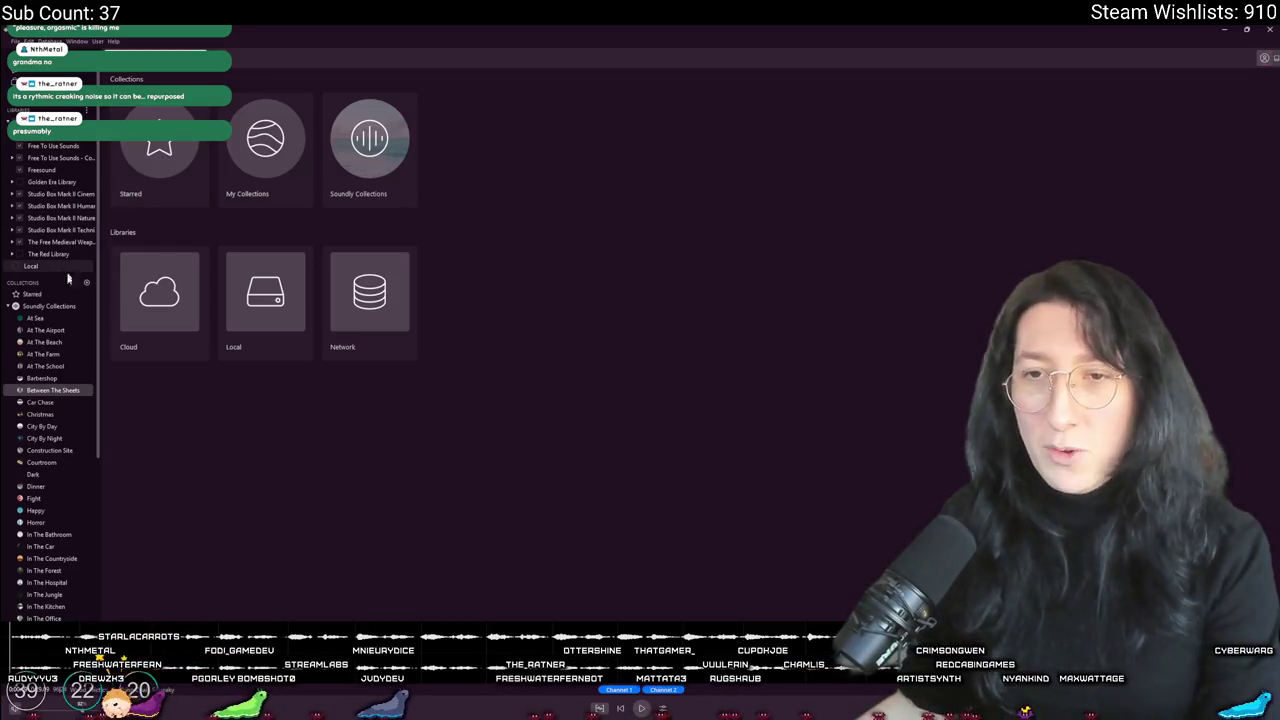
Step: Browse the Barbershop collection's shaving gel lather sound, then close the collection
click(50, 380)
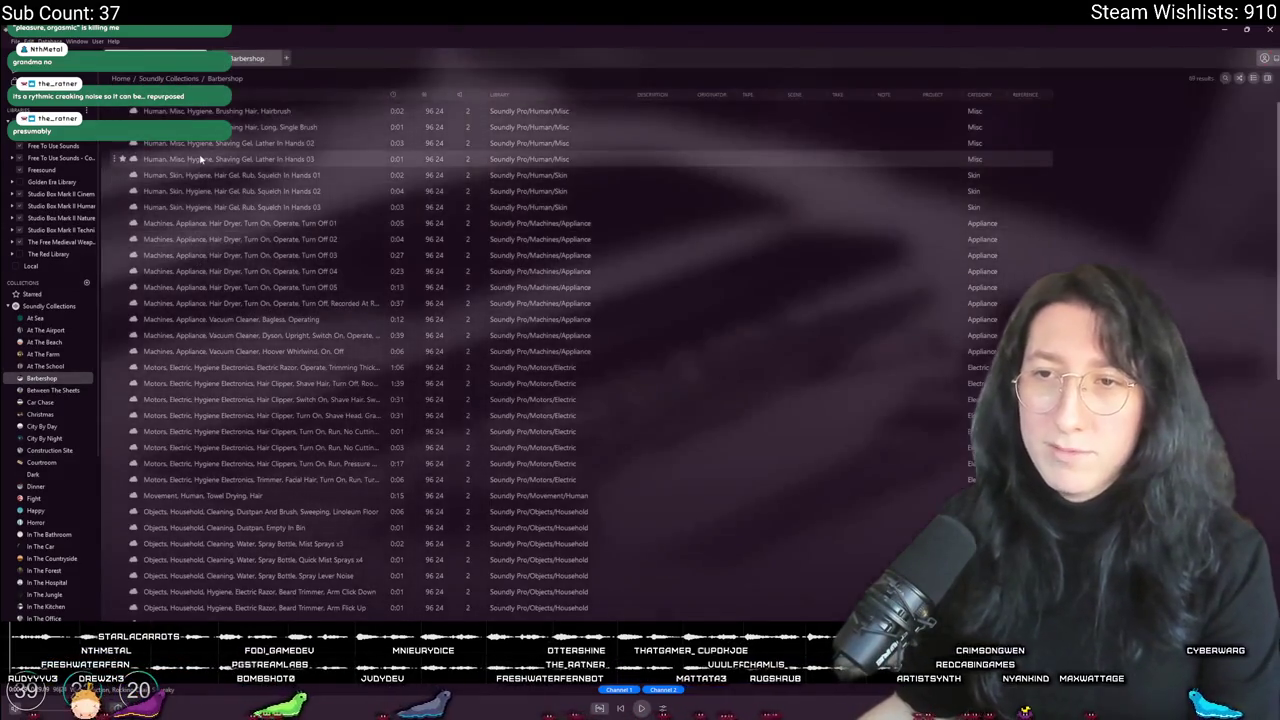
click(200, 158)
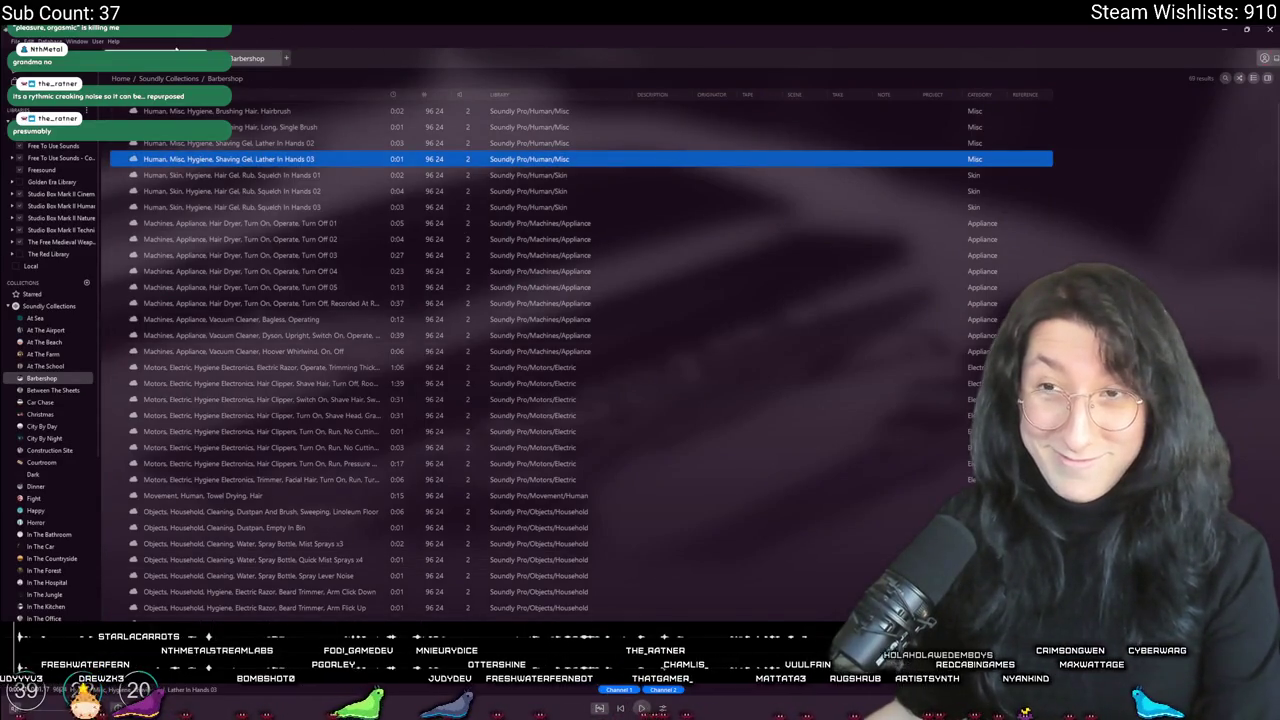
click(251, 56)
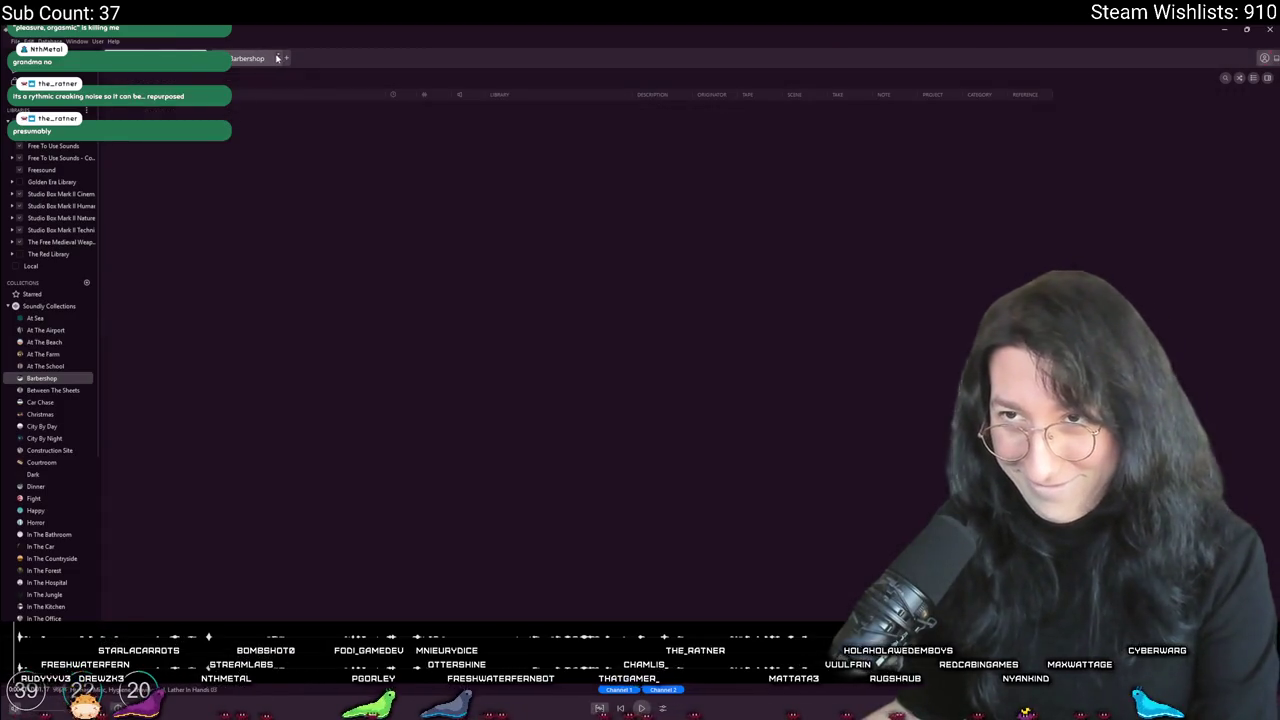
click(278, 57)
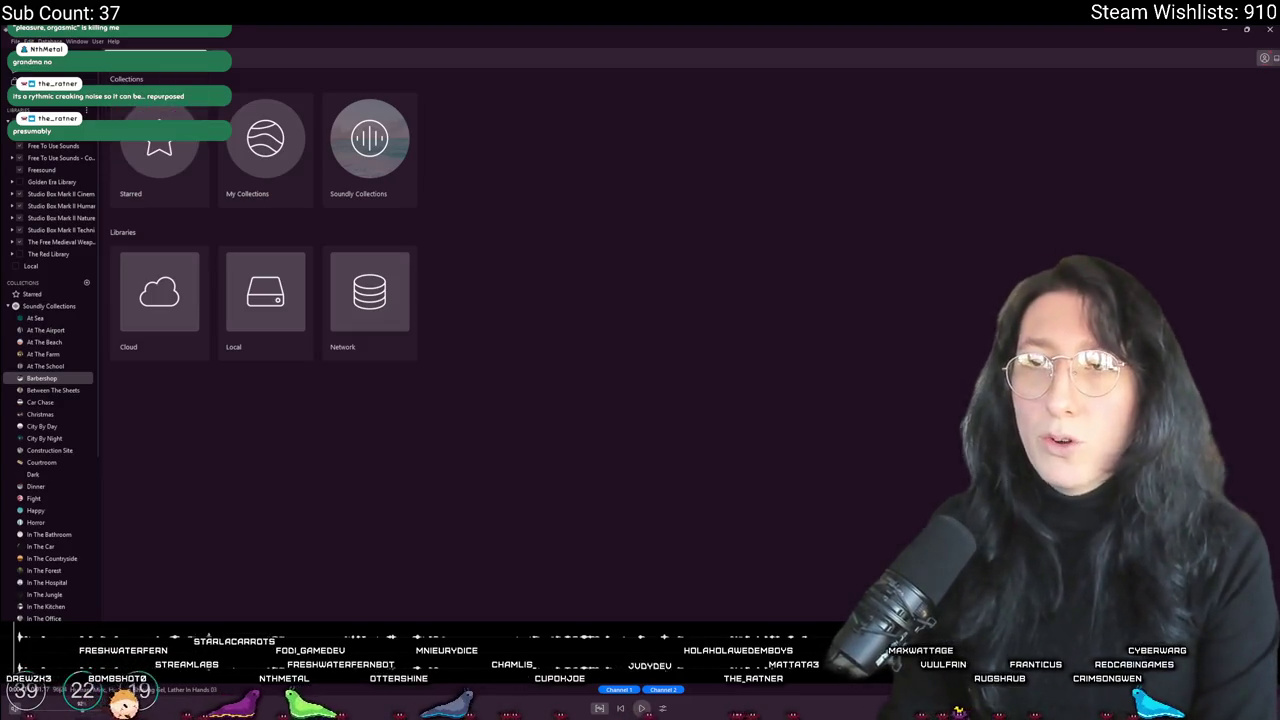
Step: Search 'metal fork' and select the Metal, Tonal, Fork, Hit Garage Door sample
click(200, 57)
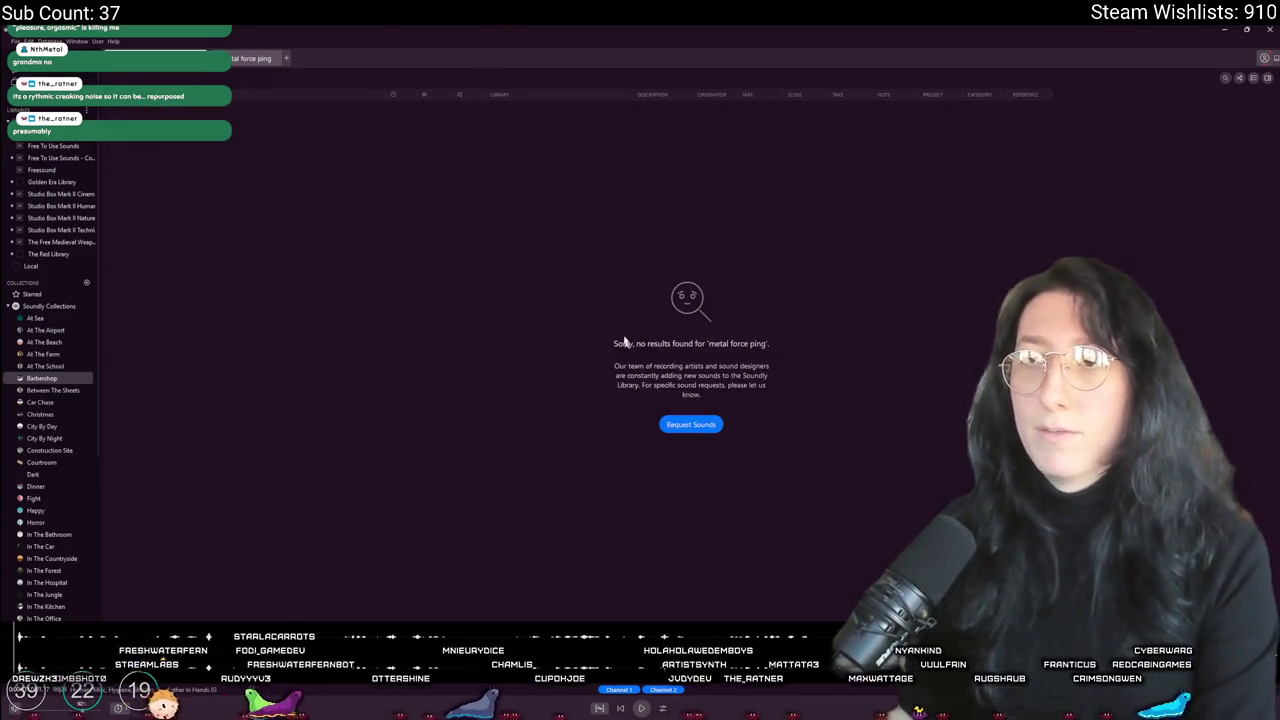
key(BackSpace)
key(BackSpace)
key(BackSpace)
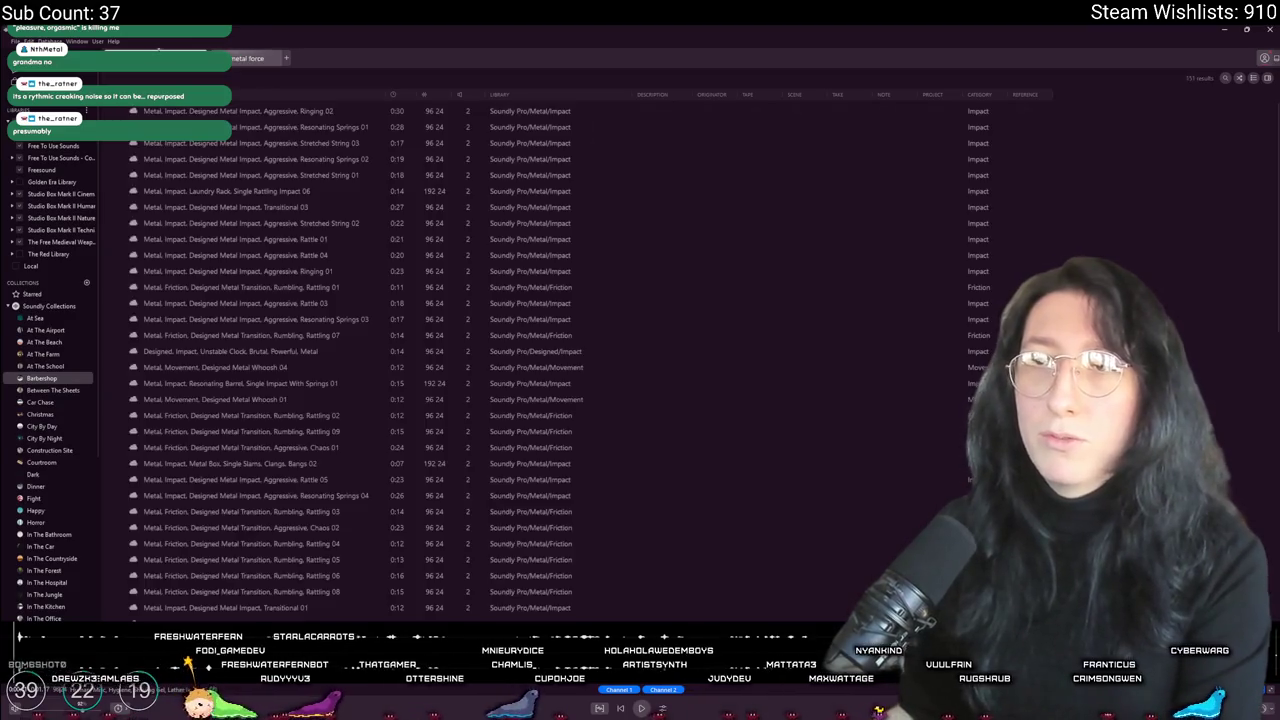
key(BackSpace)
key(BackSpace)
text(k)
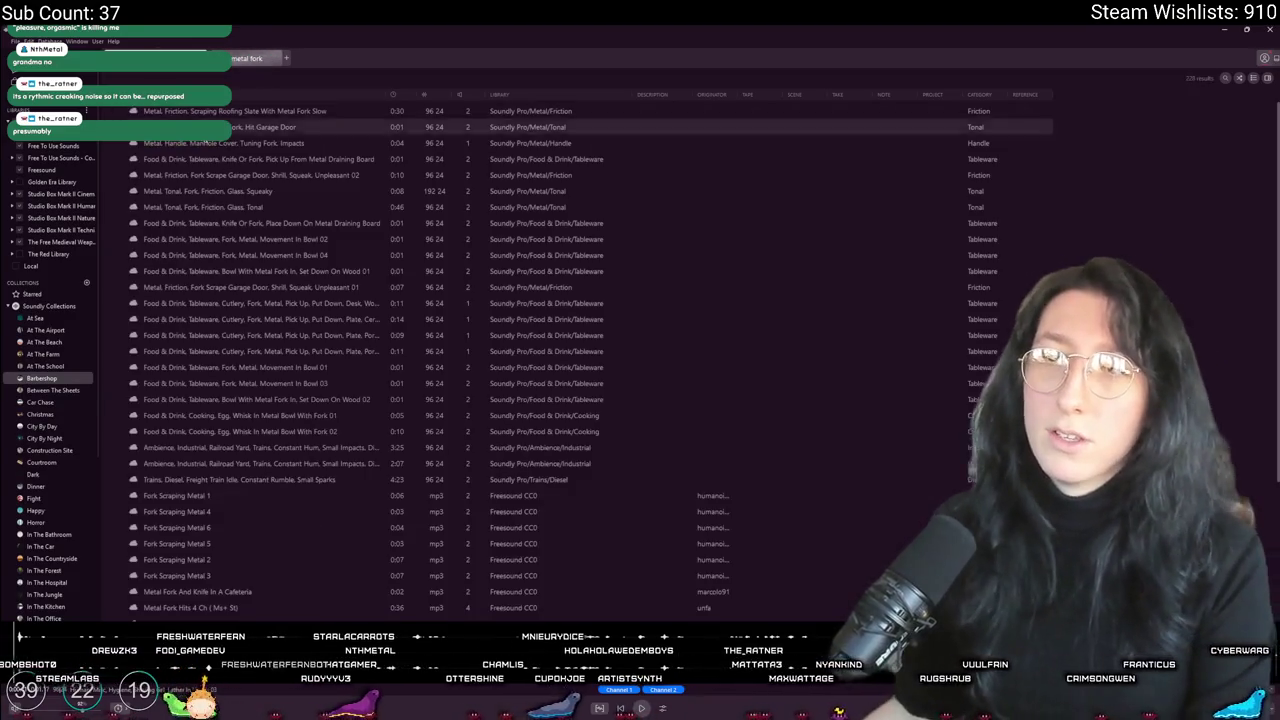
click(300, 127)
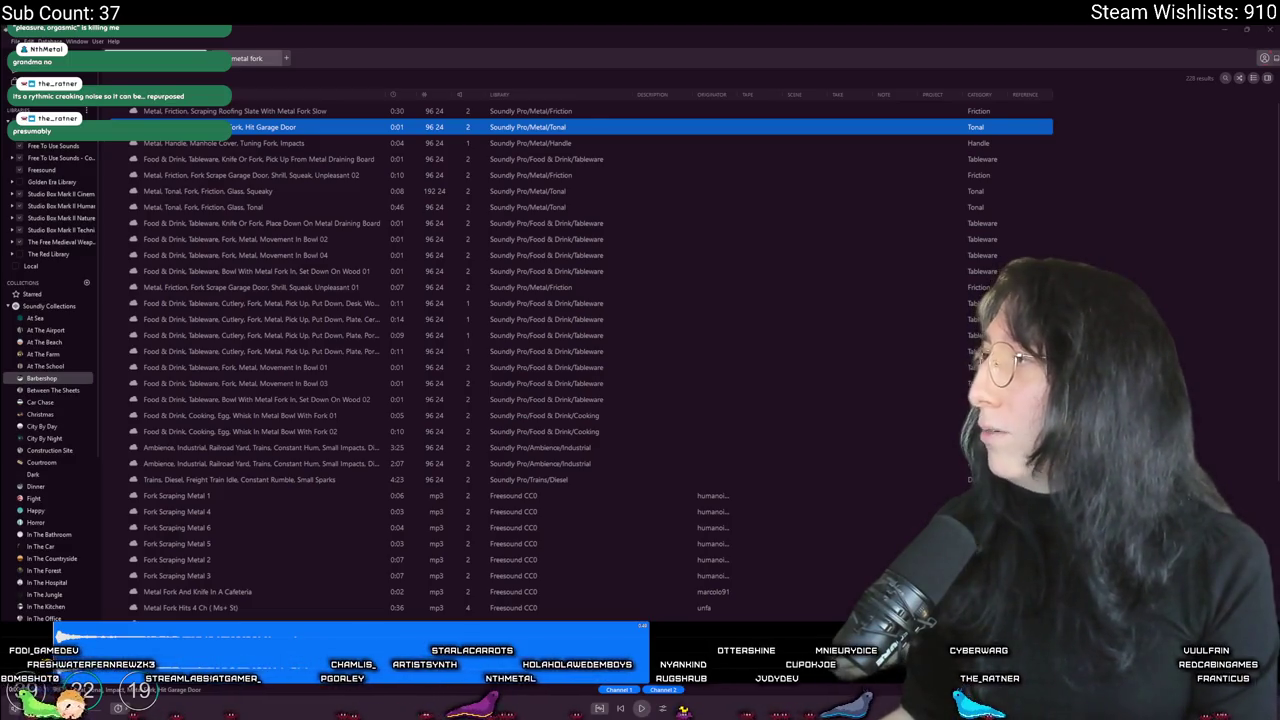
Step: Drag the fork sample from Soundly into the FL Studio playlist and play it
key(alt+Tab)
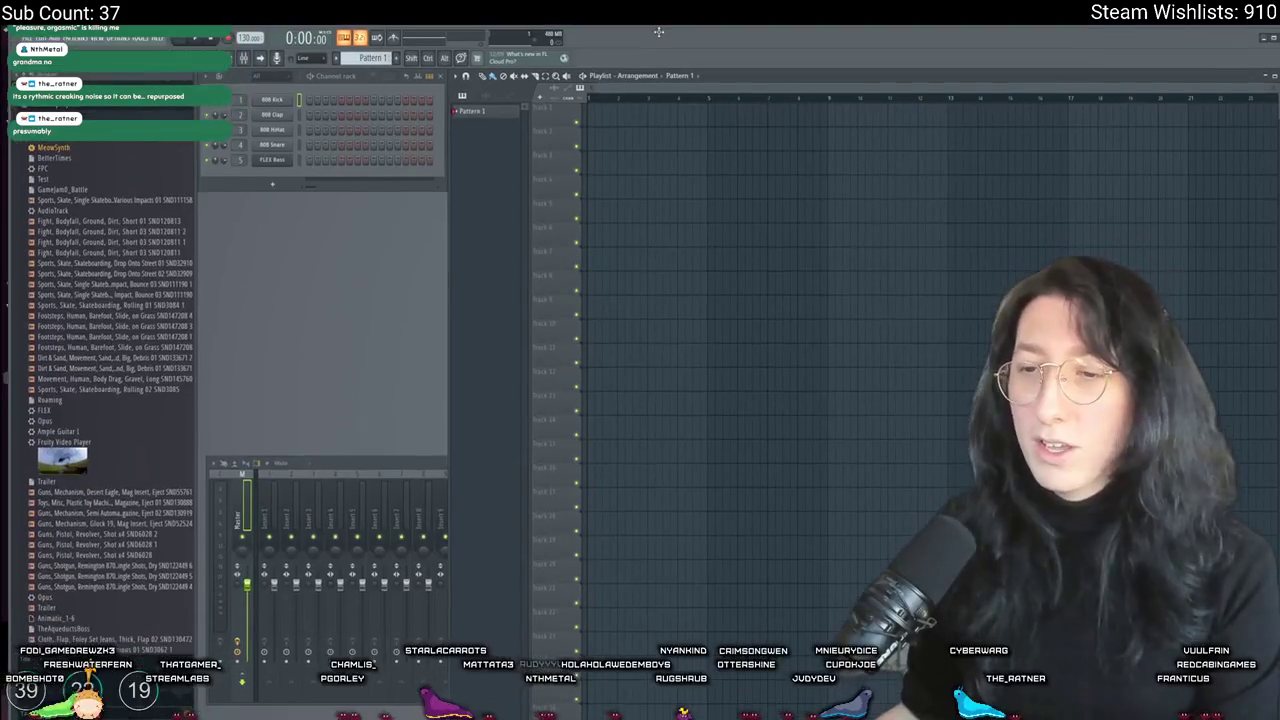
key(alt+Tab)
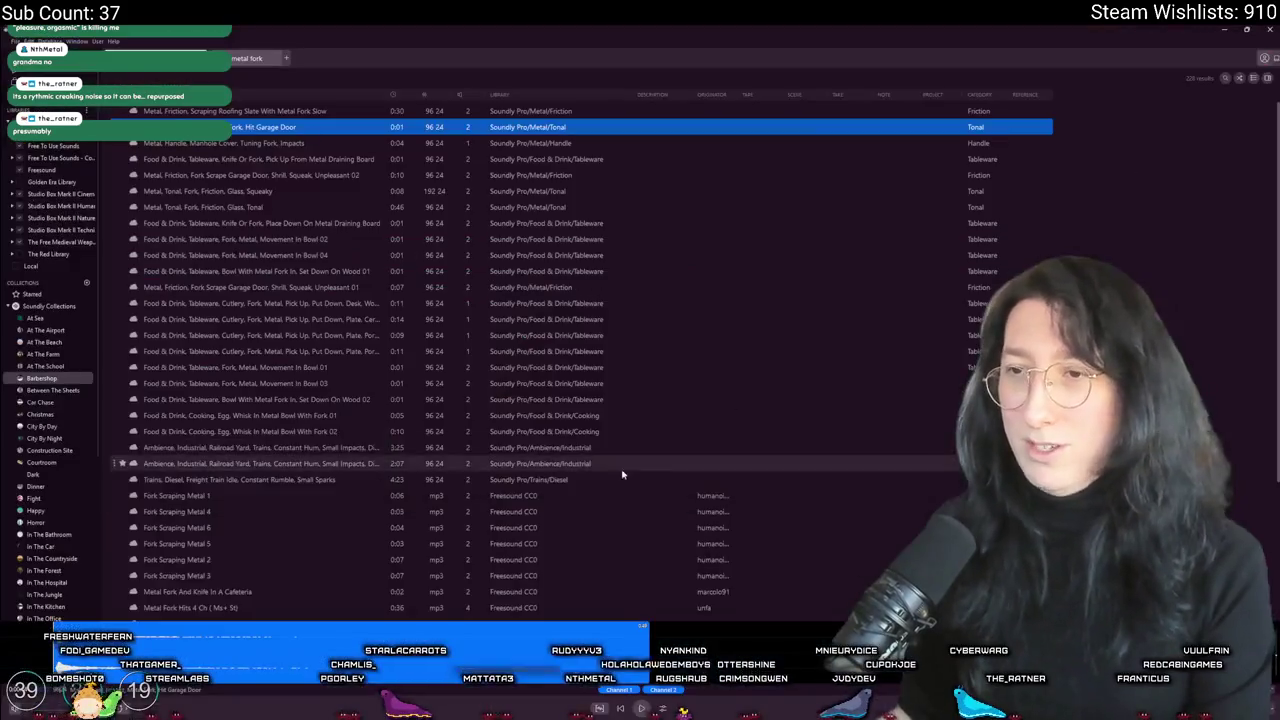
mouse_move(300, 126)
mouse_down()
mouse_move(629, 234)
mouse_move(636, 184)
mouse_move(603, 110)
mouse_up()
scroll(643, 184, up, 3)
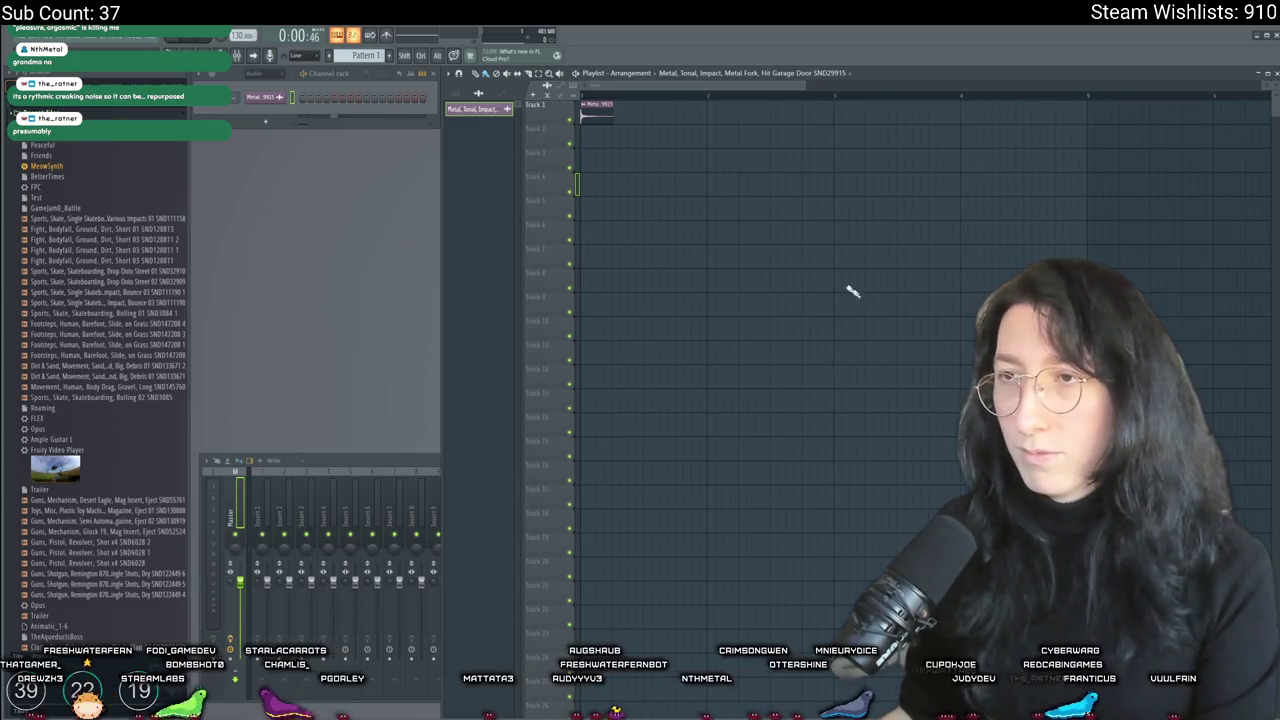
click(750, 160)
key(space)
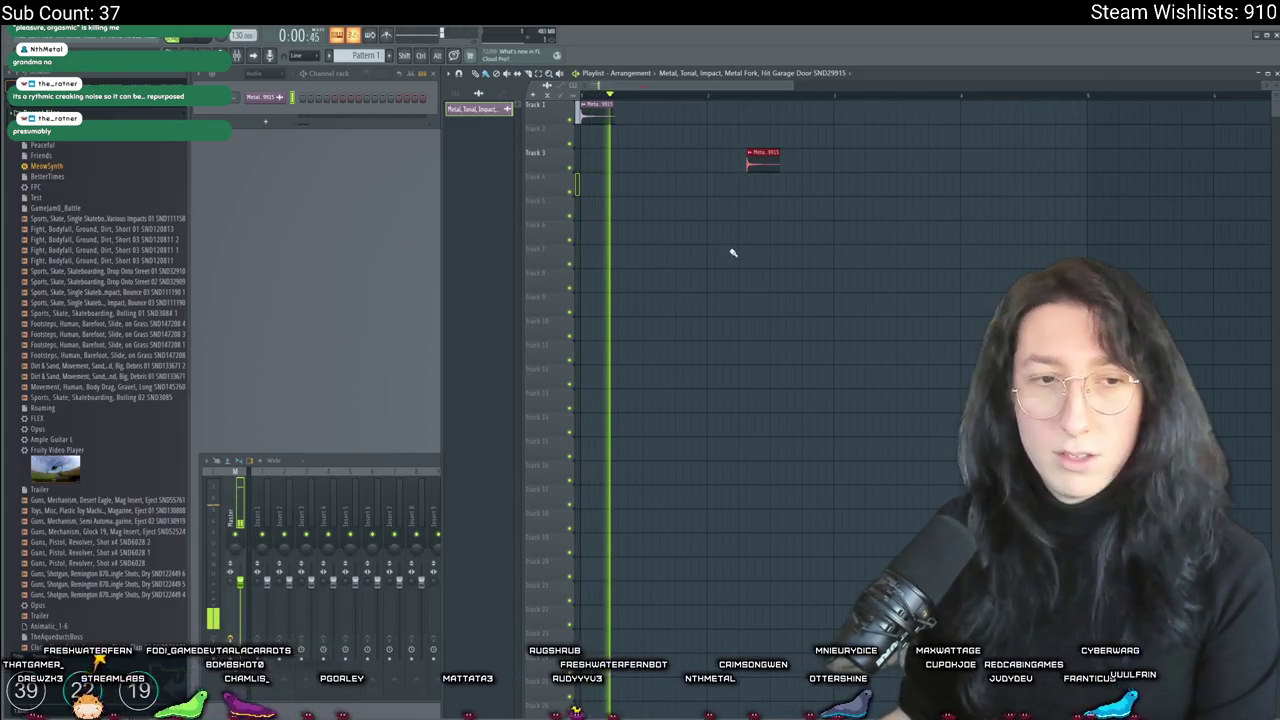
Step: Add Fruity Reeverb 2 to a mixer insert, audition it, and close its window
click(238, 500)
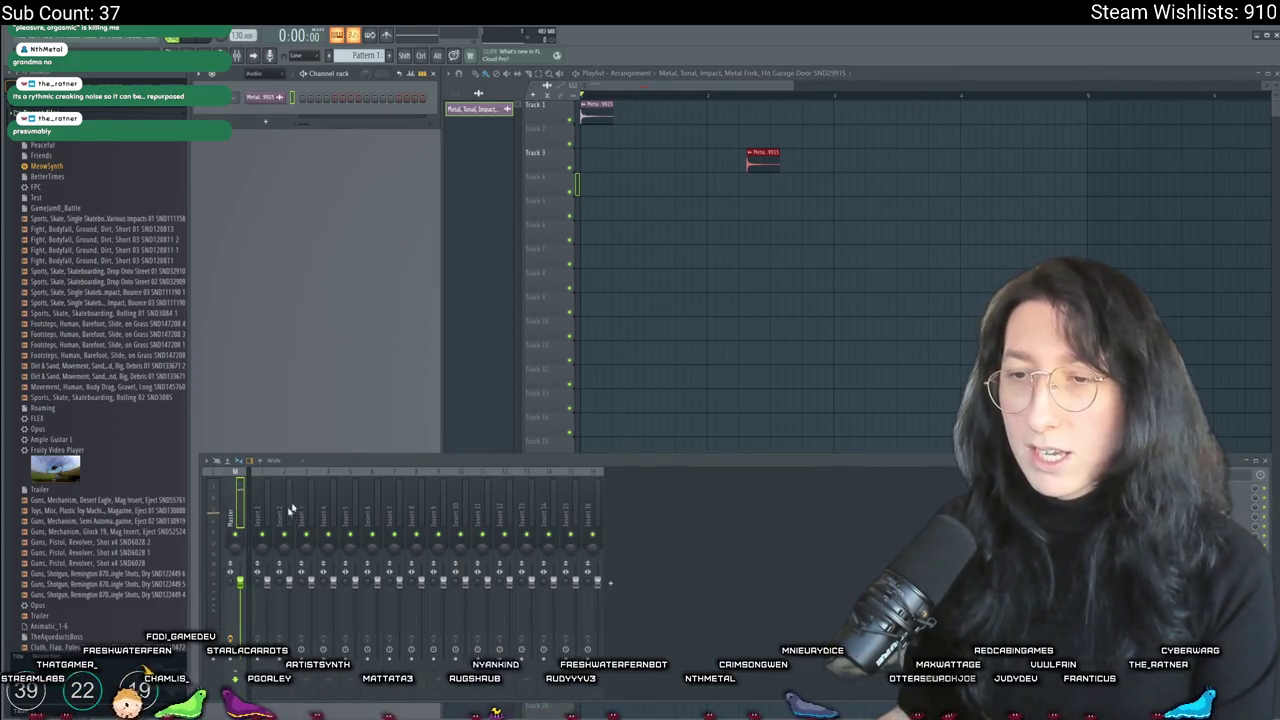
click(1200, 490)
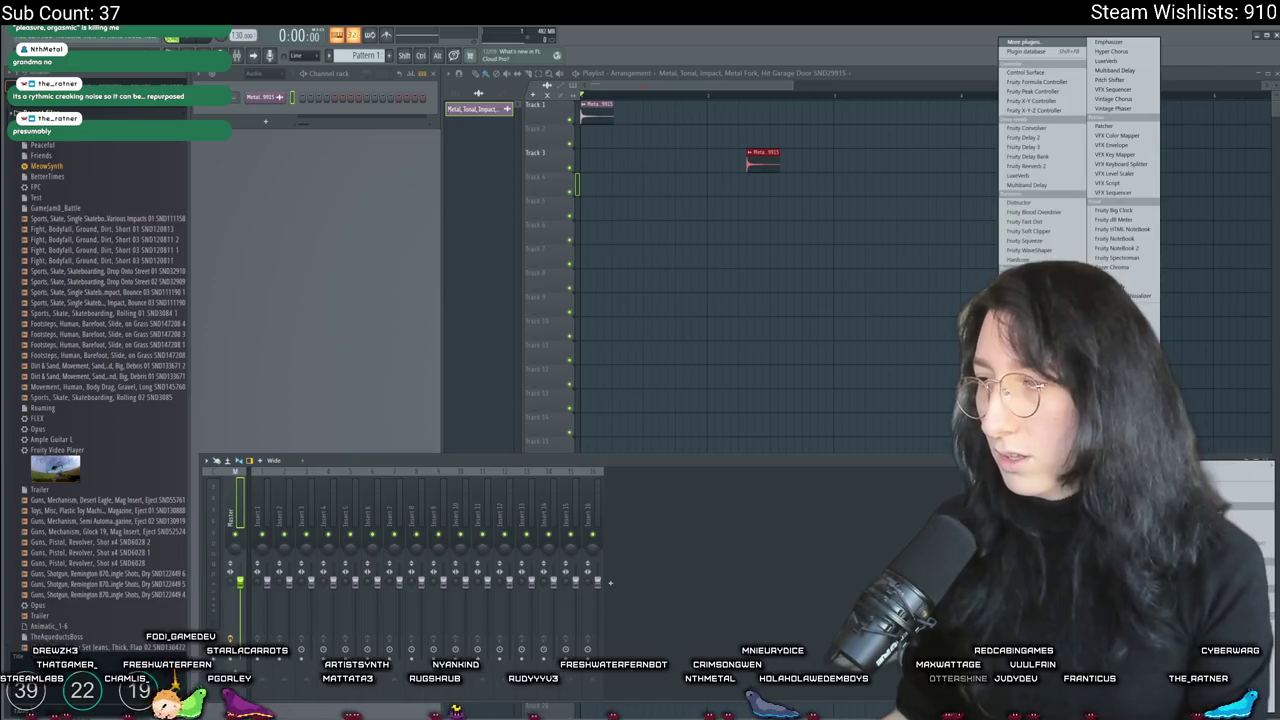
click(1040, 166)
key(space)
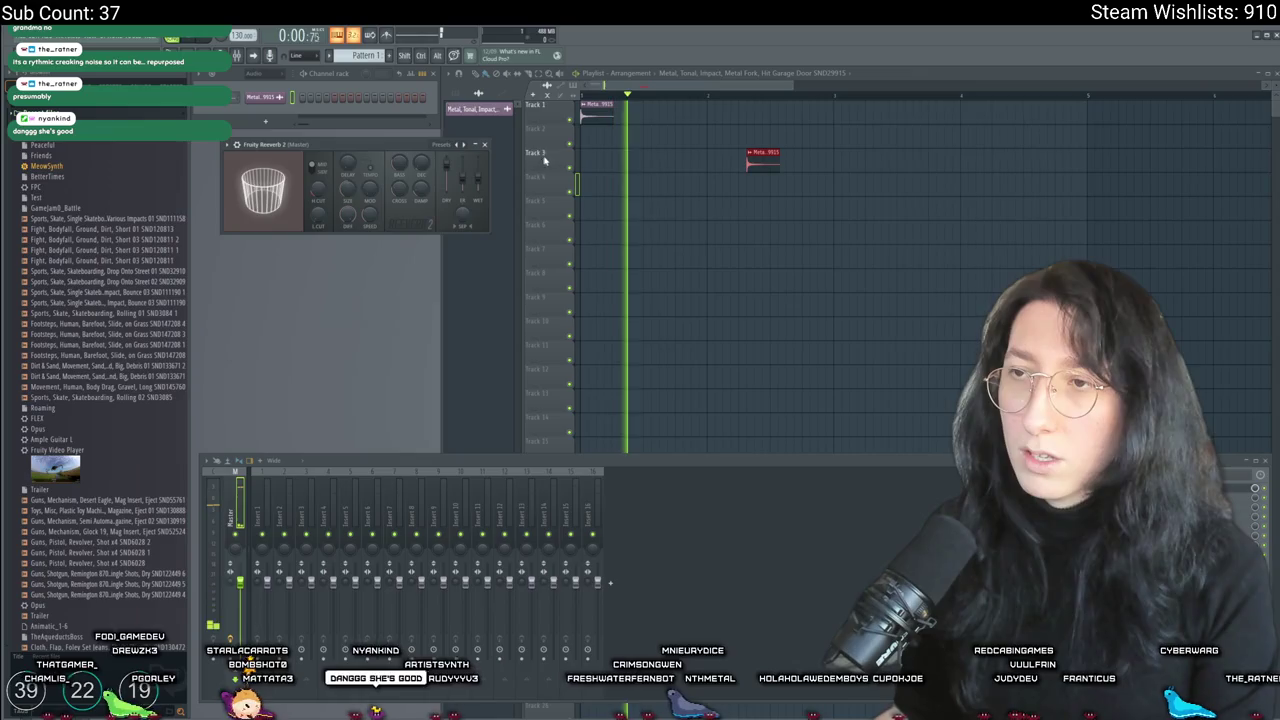
key(space)
click(484, 144)
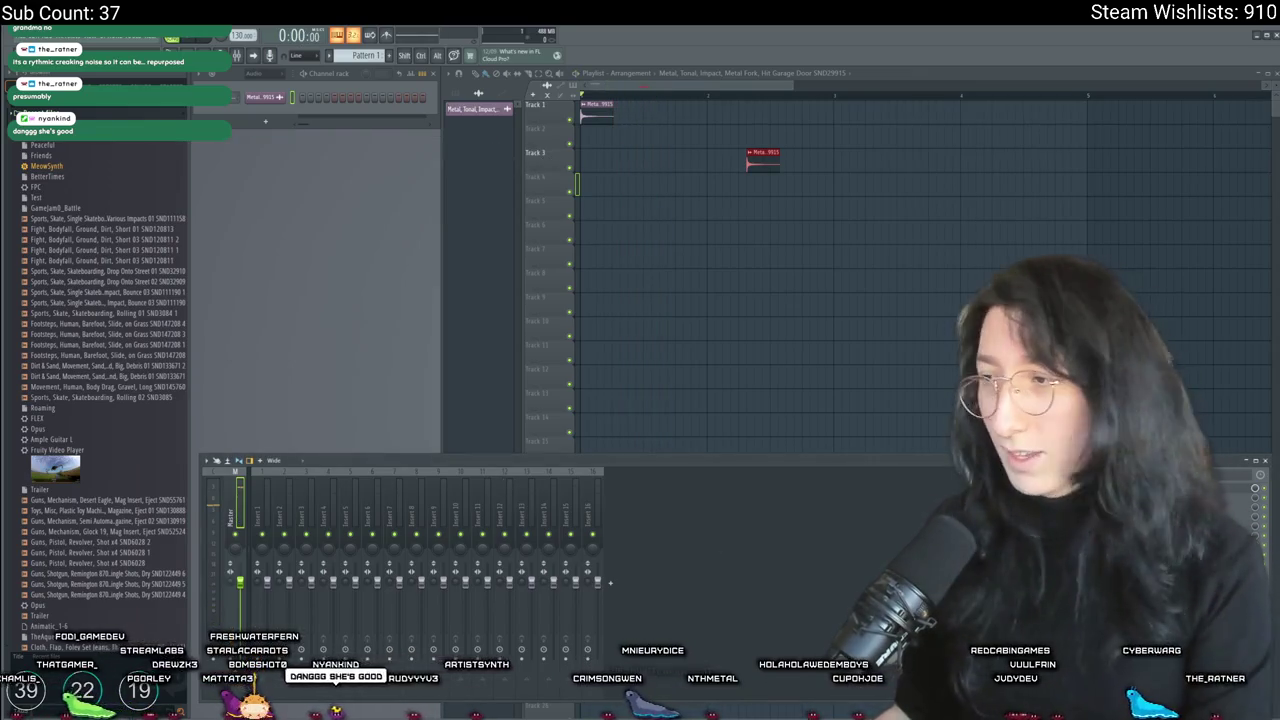
Step: Add Fruity Parametric EQ 2 to another mixer effect slot
click(1250, 490)
click(1198, 464)
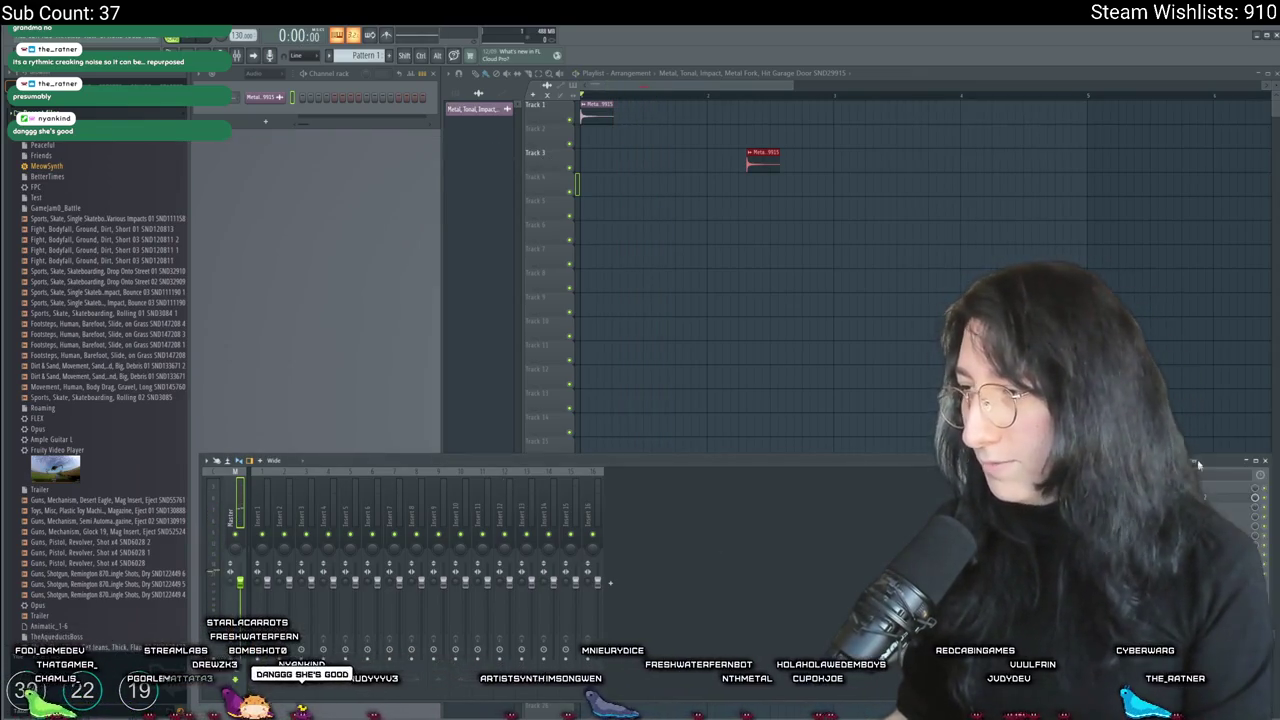
click(1250, 490)
click(1080, 150)
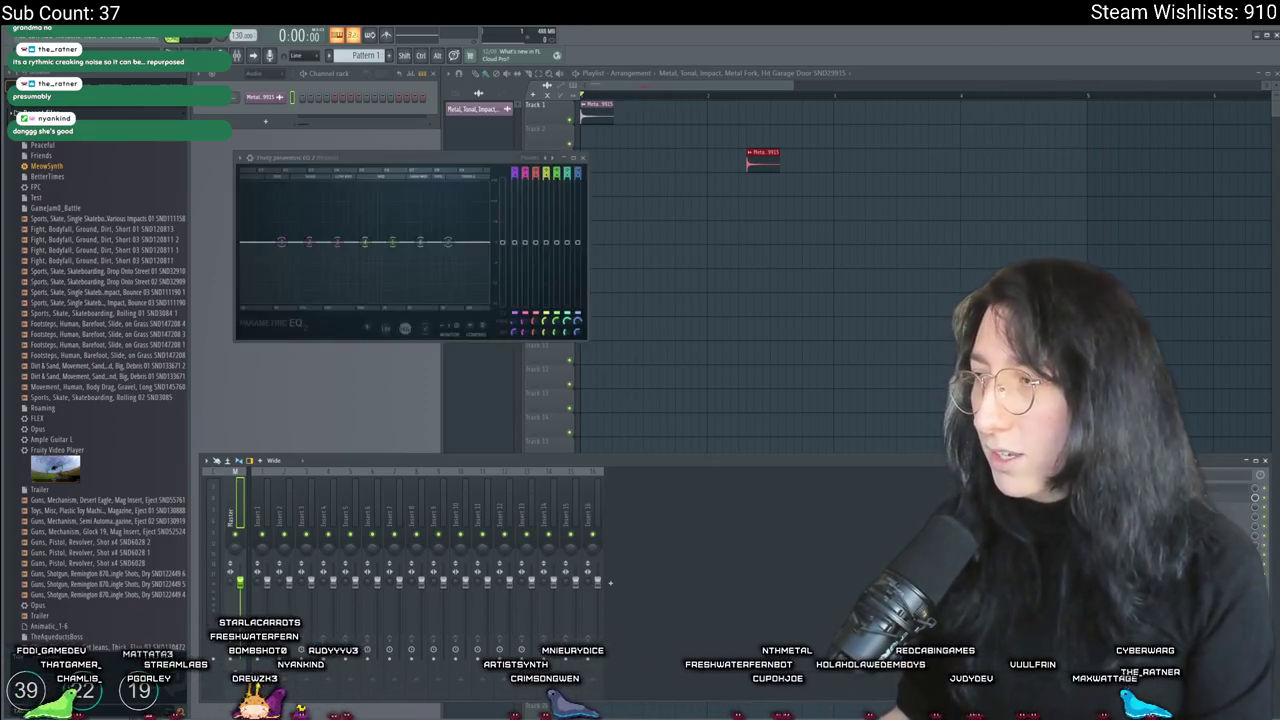
click(763, 337)
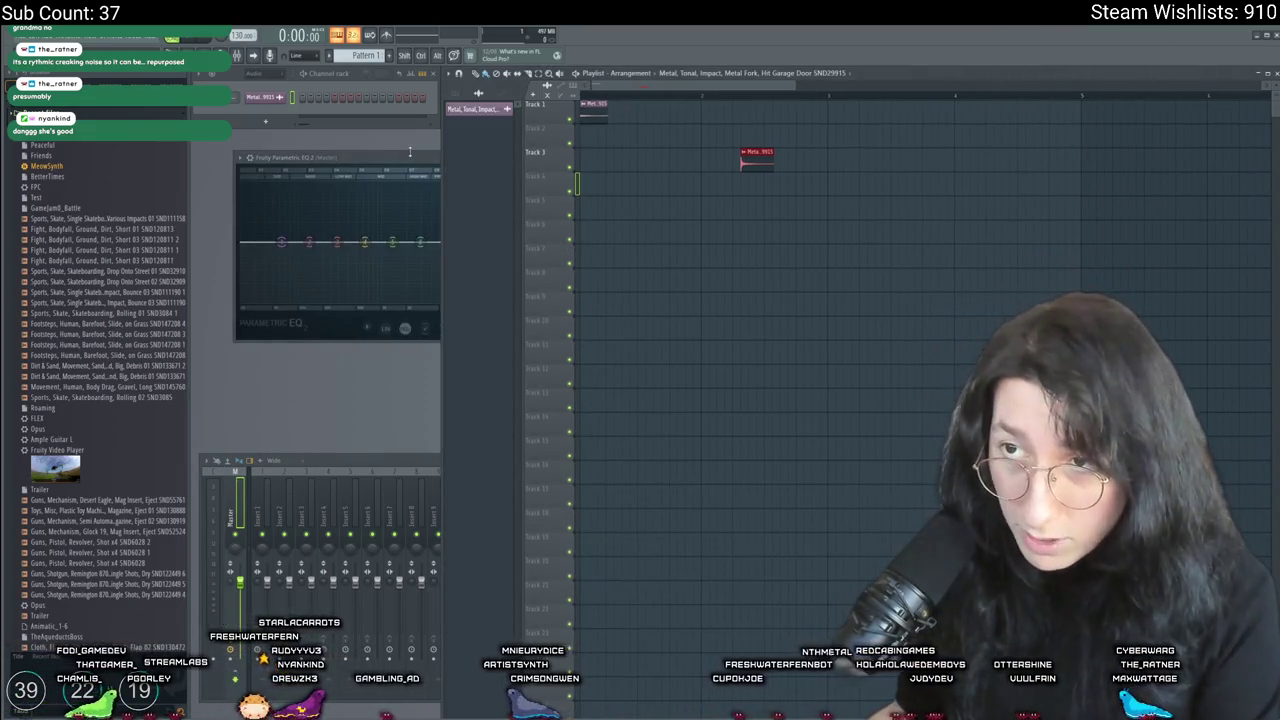
click(428, 258)
Step: Boost one EQ band, cut another, audition the result, and close the EQ
drag(309, 242, 307, 206)
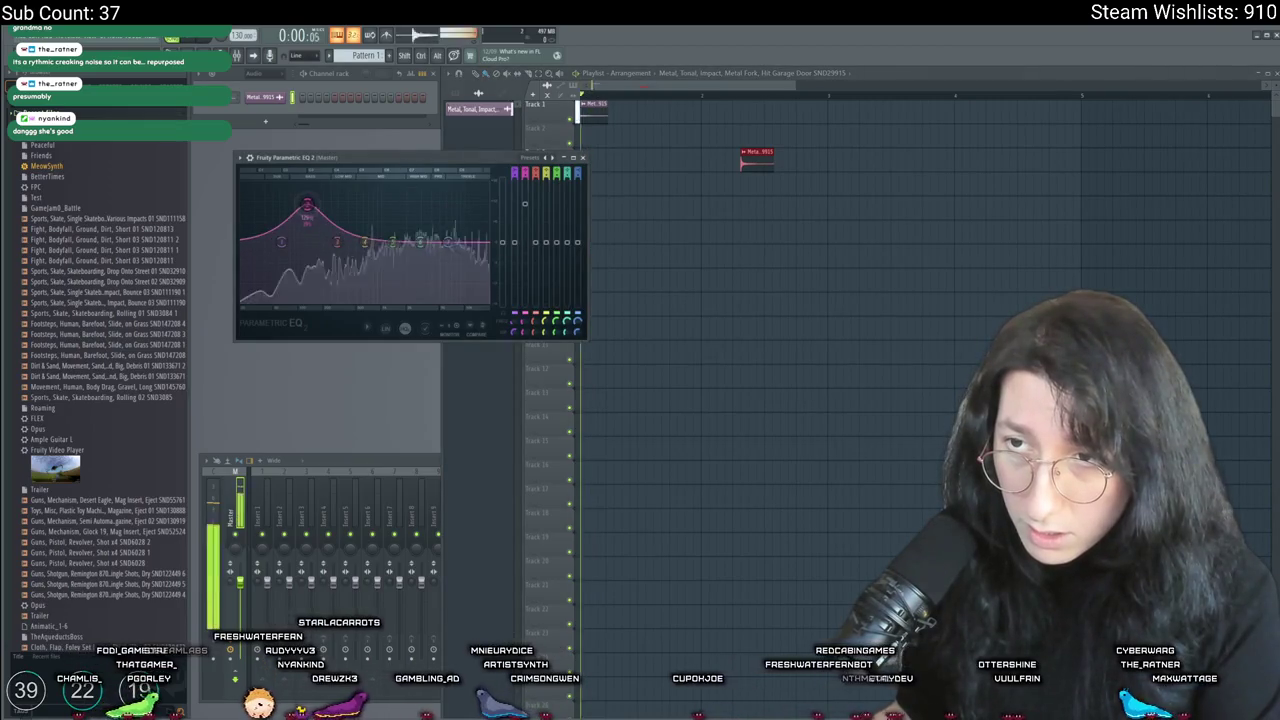
drag(425, 251, 423, 277)
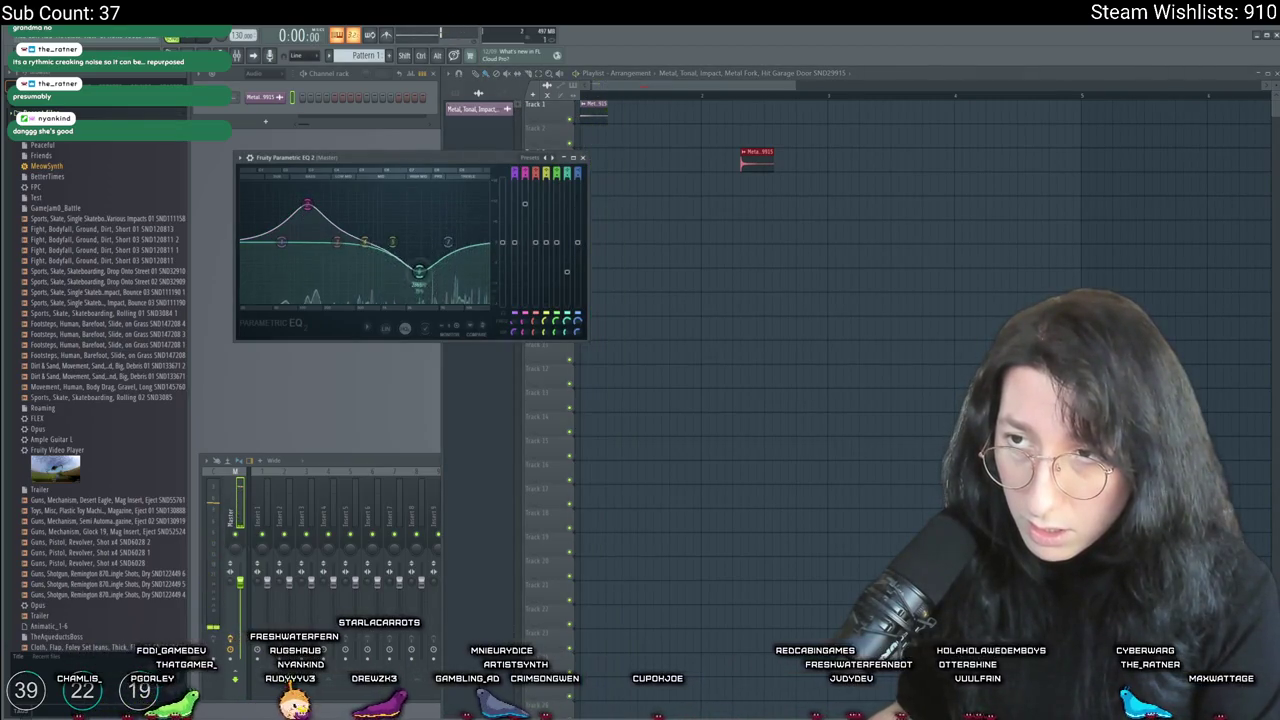
key(space)
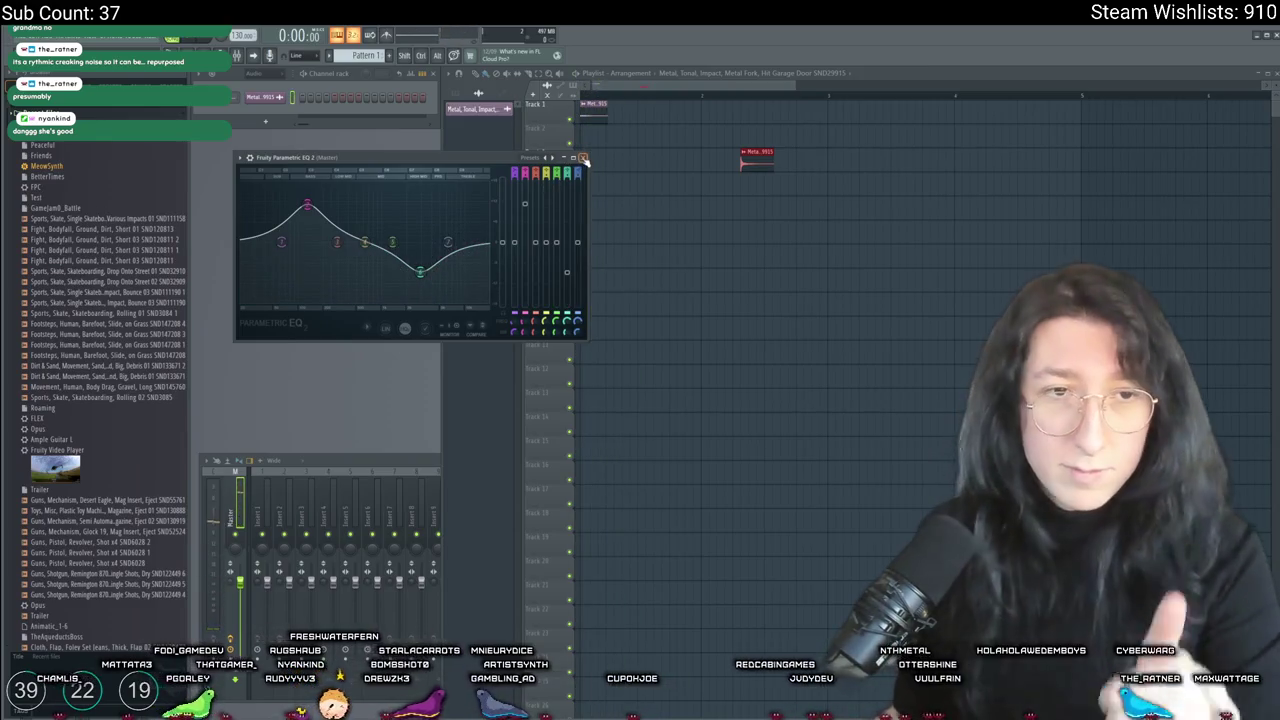
key(space)
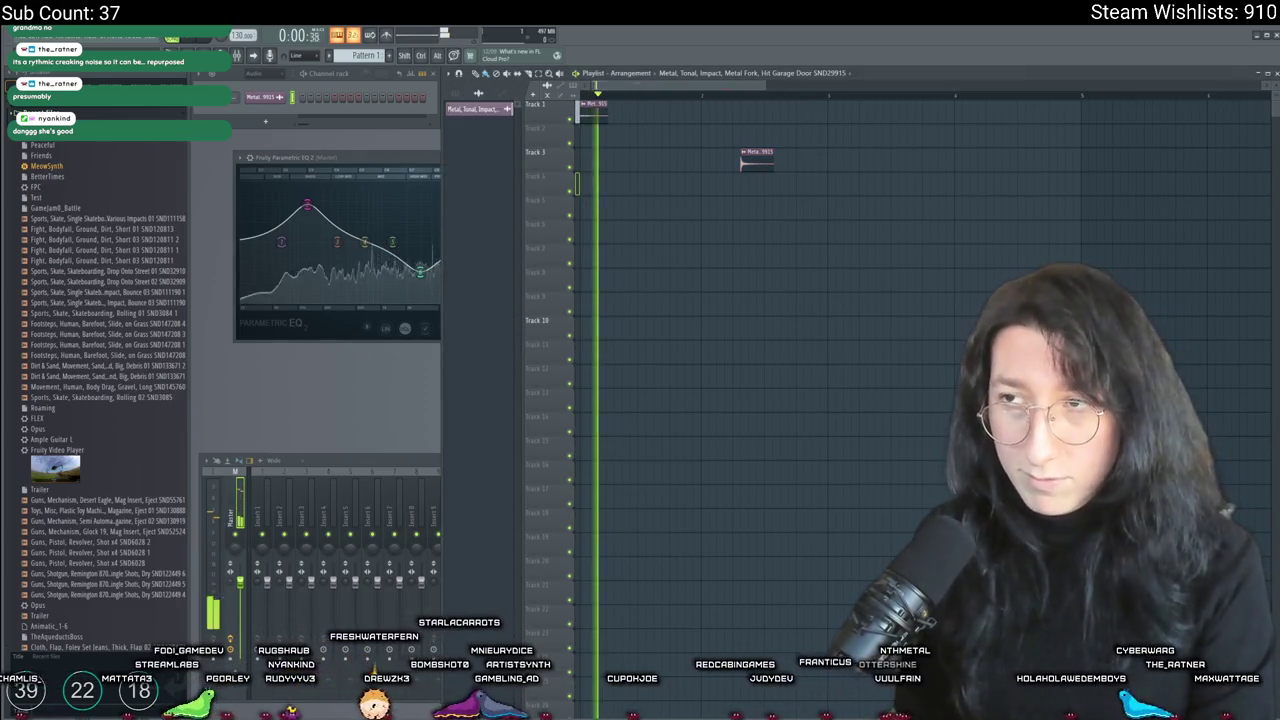
key(space)
click(585, 157)
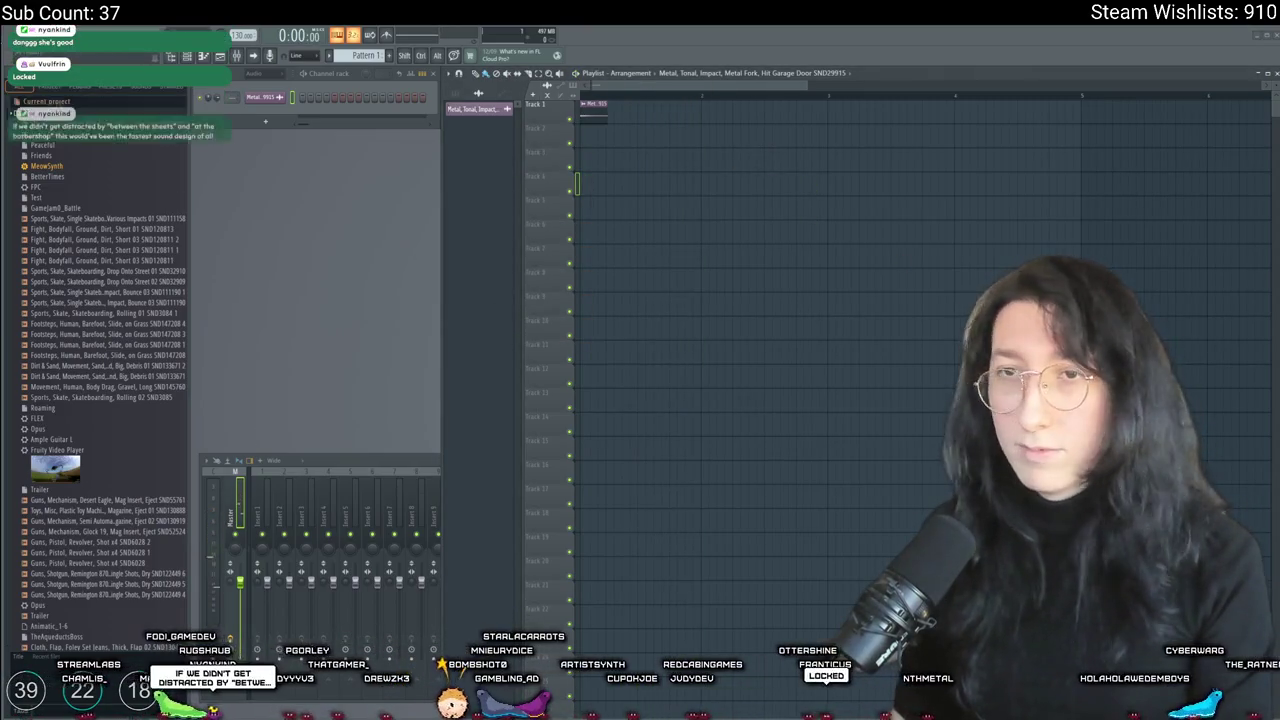
Step: Export an OGG as Ping0.ogg into UnknownSpaces\Sounds and start the render
click(18, 35)
mouse_move(40, 150)
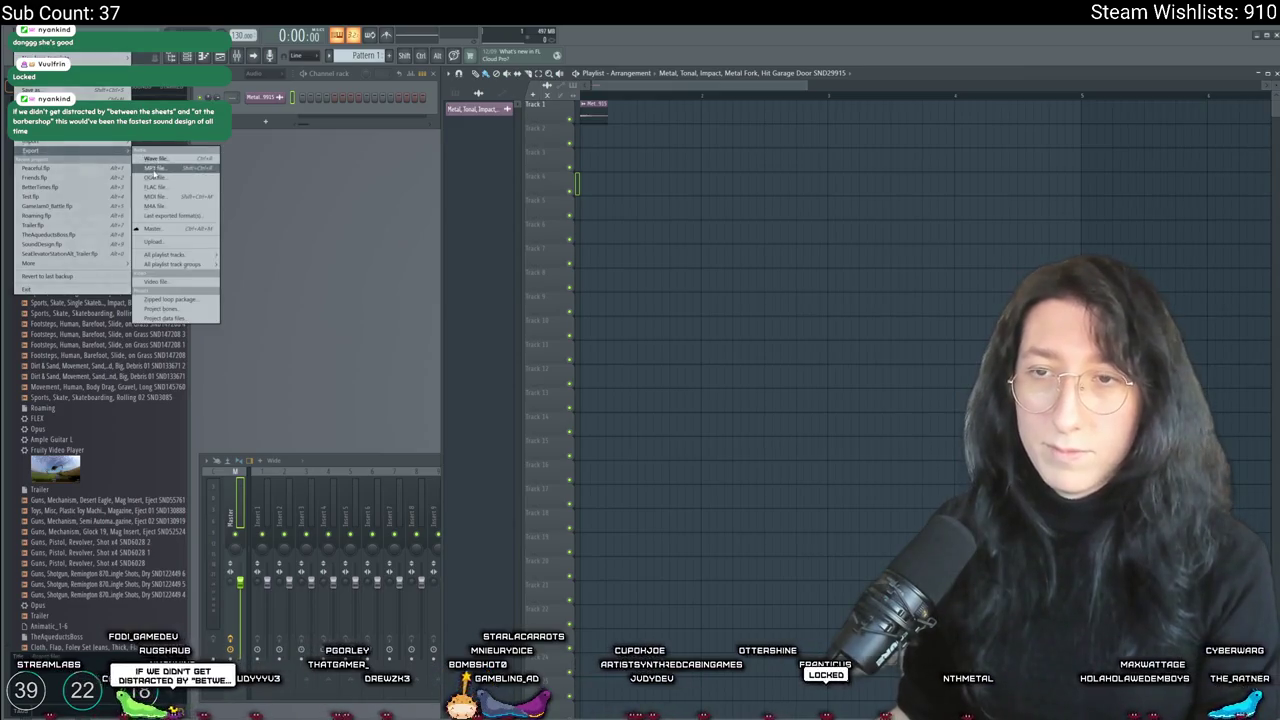
click(160, 179)
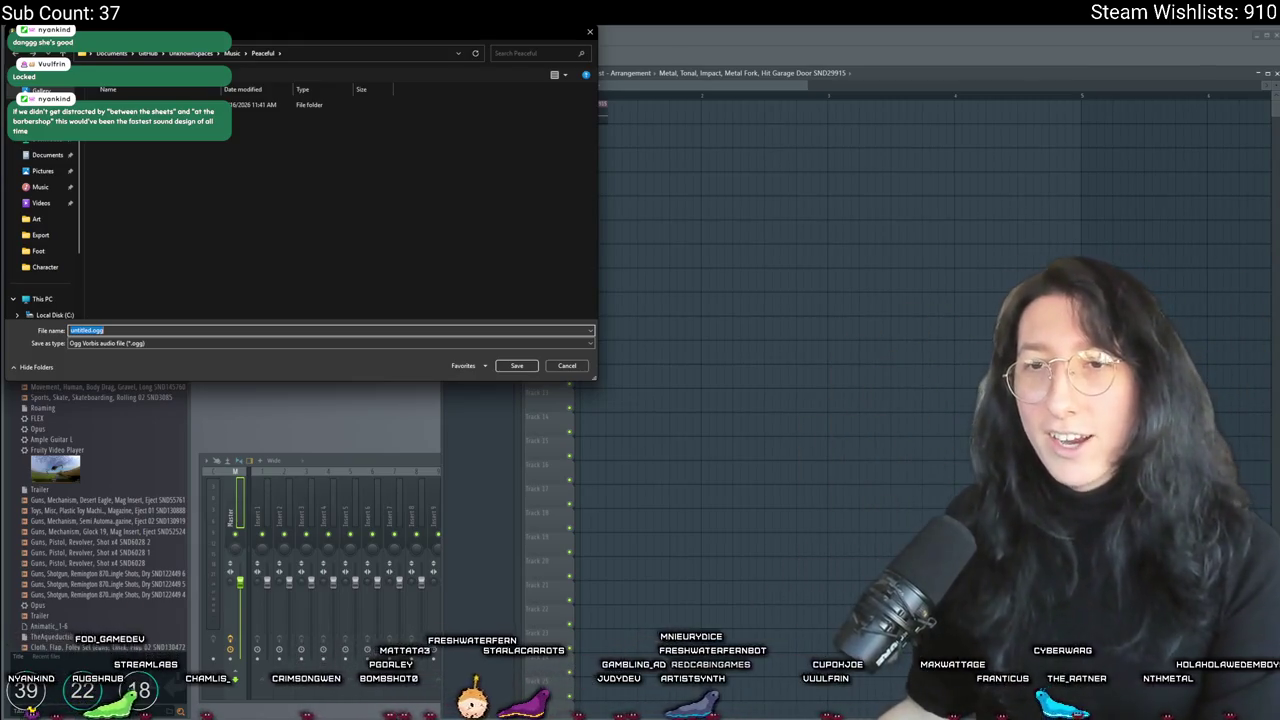
click(36, 218)
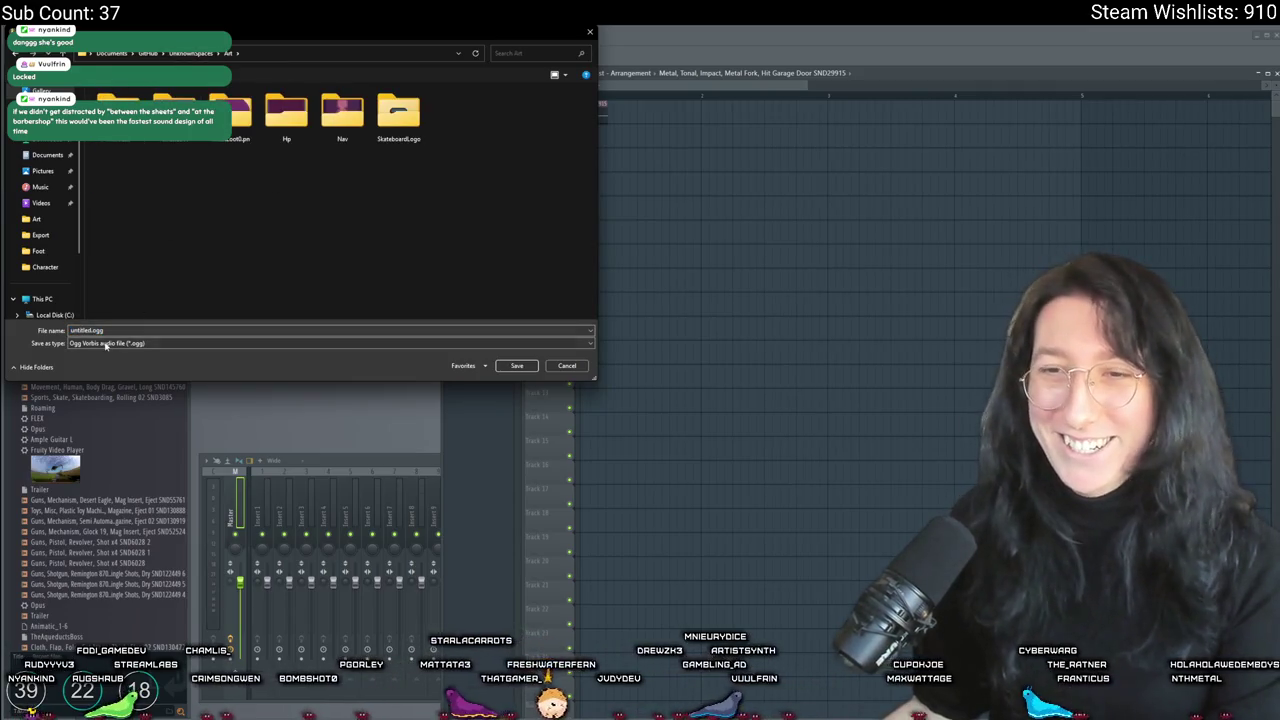
click(190, 53)
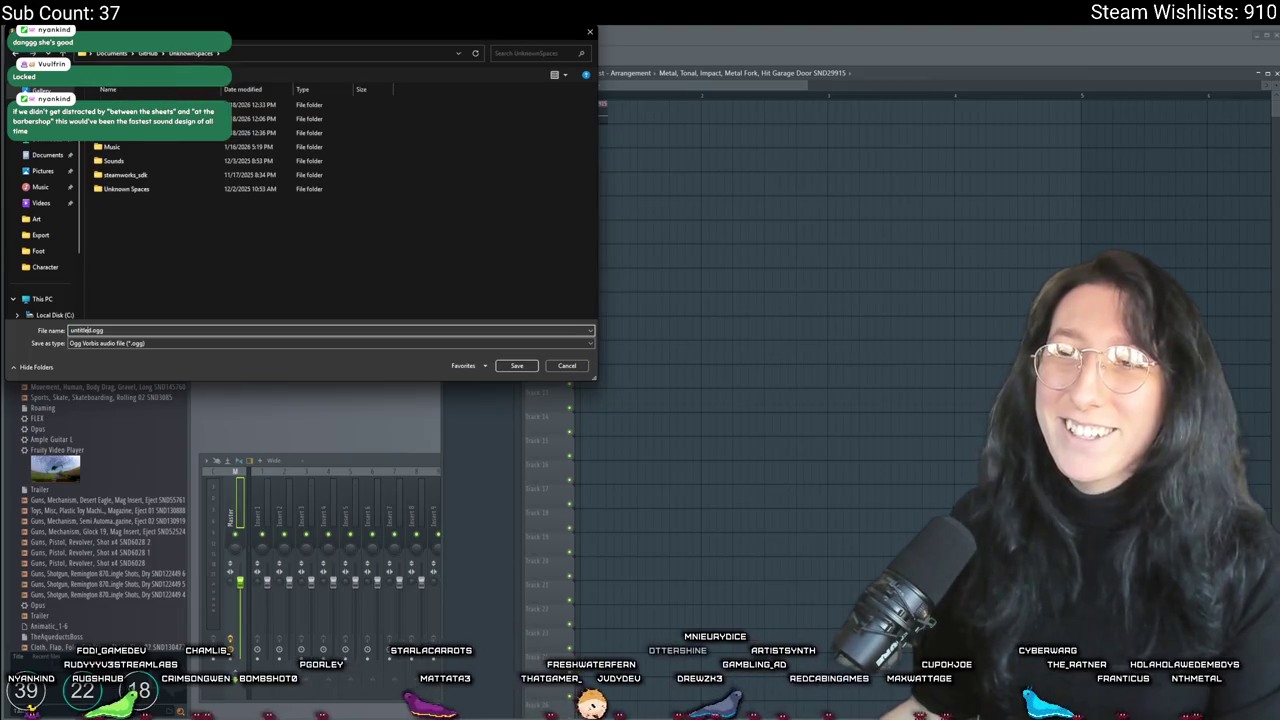
double_click(114, 160)
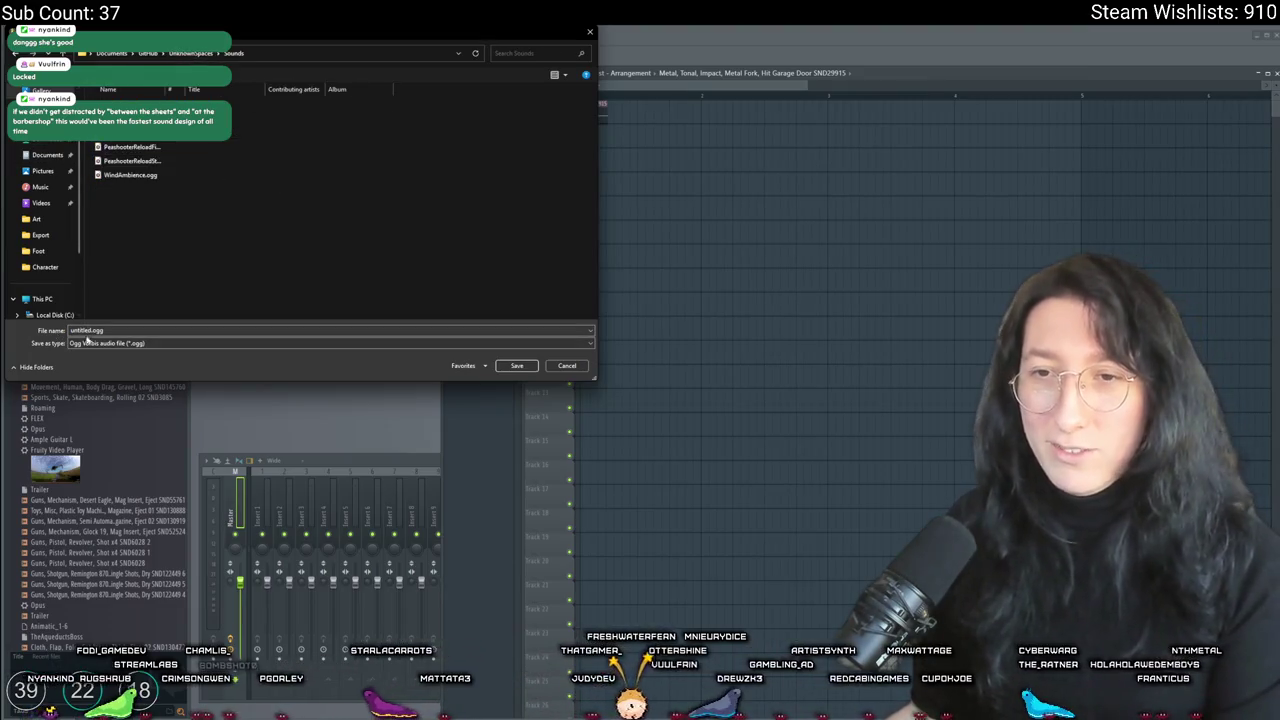
double_click(86, 330)
click(90, 330)
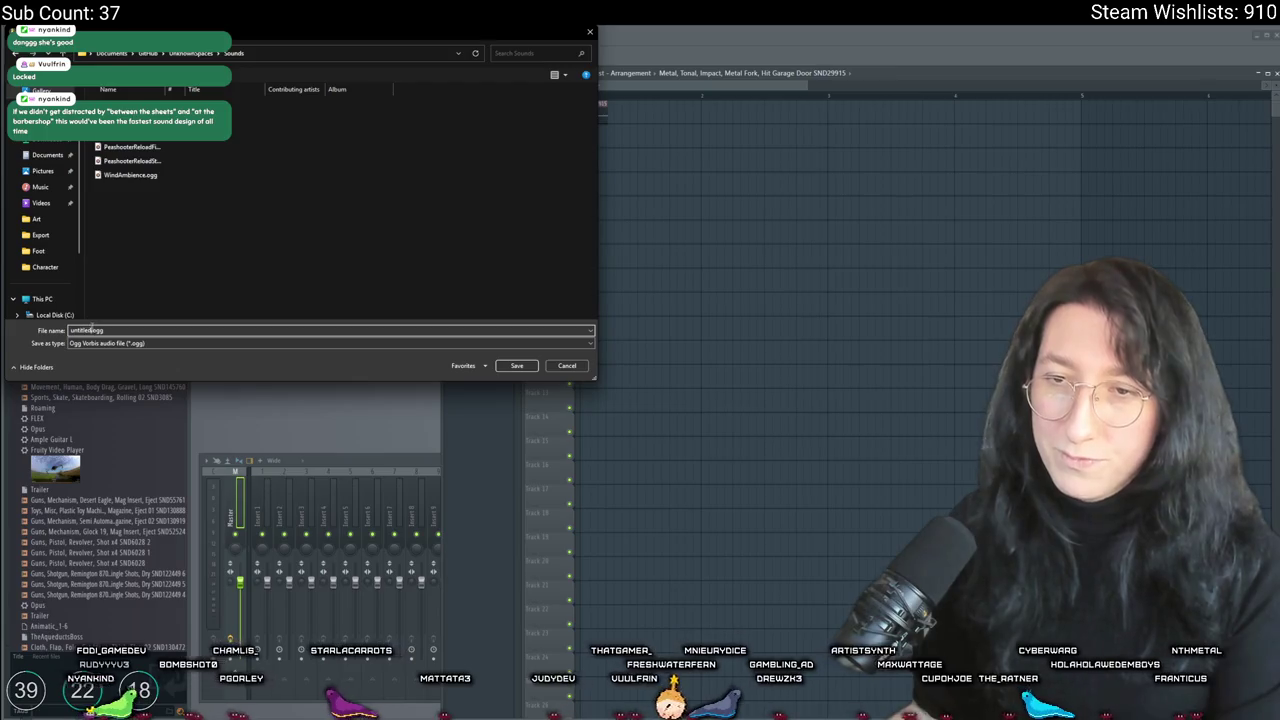
text(Ping1)
key(Return)
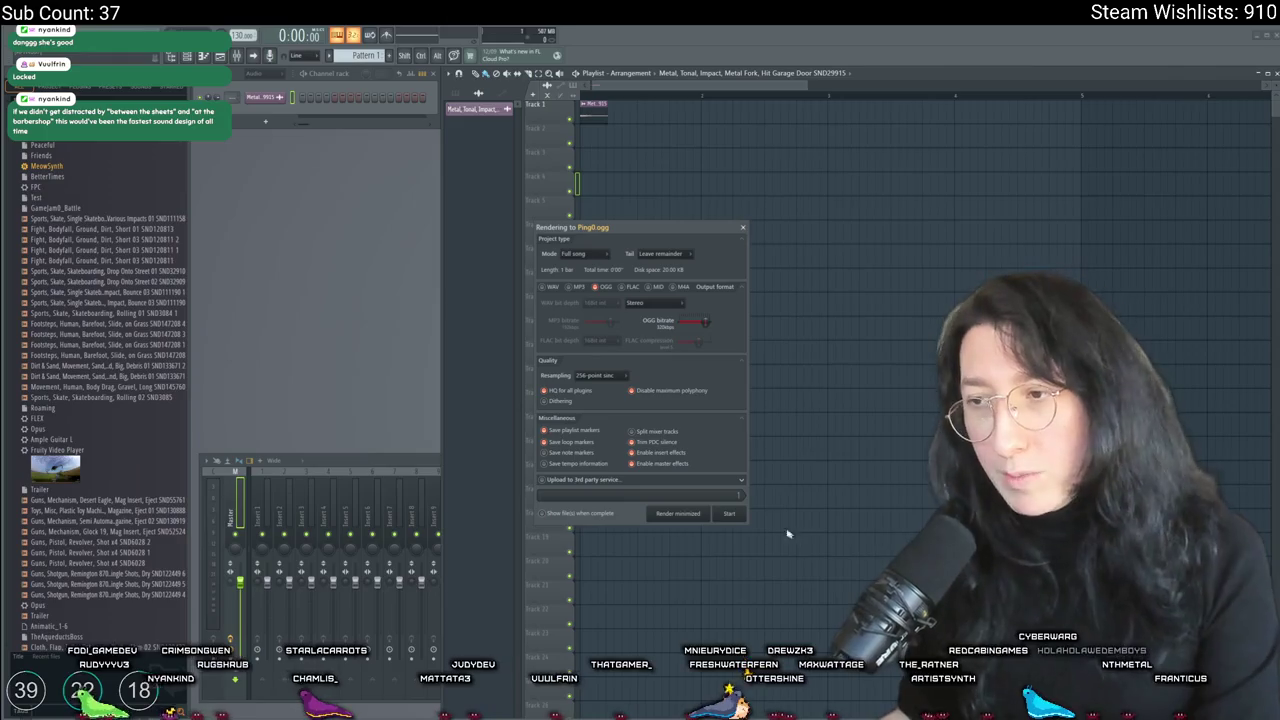
click(740, 516)
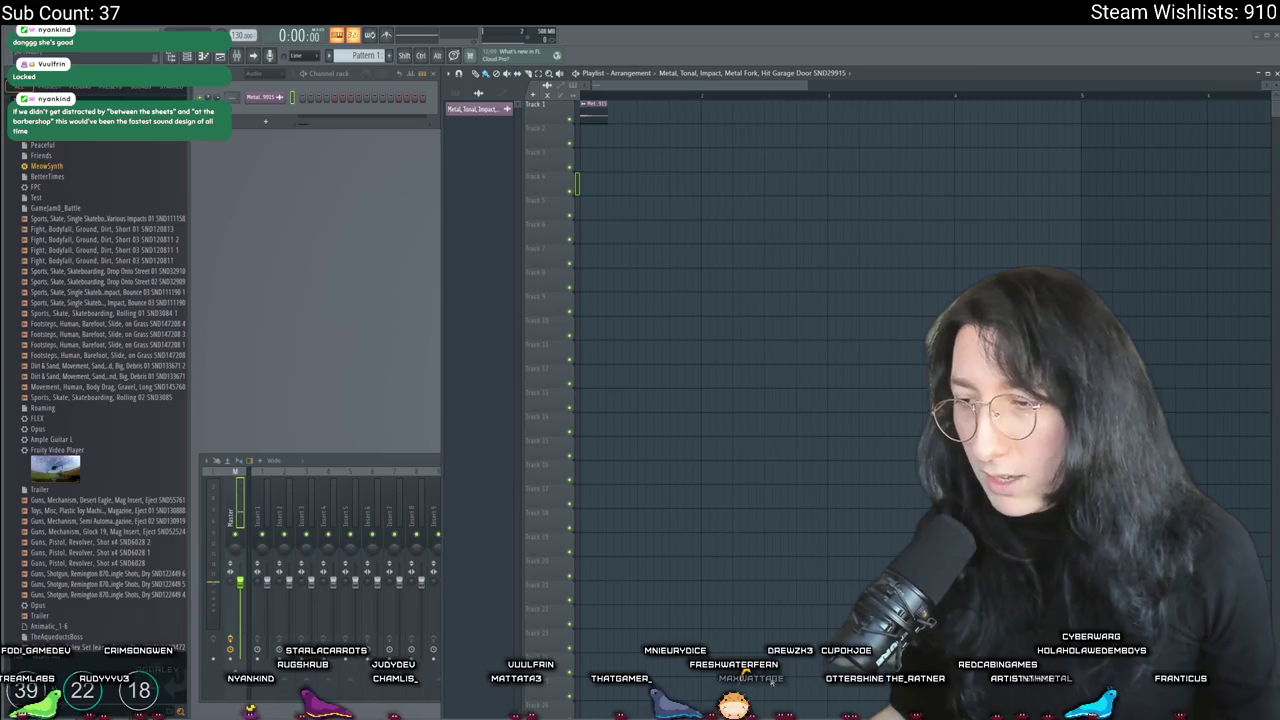
key(alt+Tab)
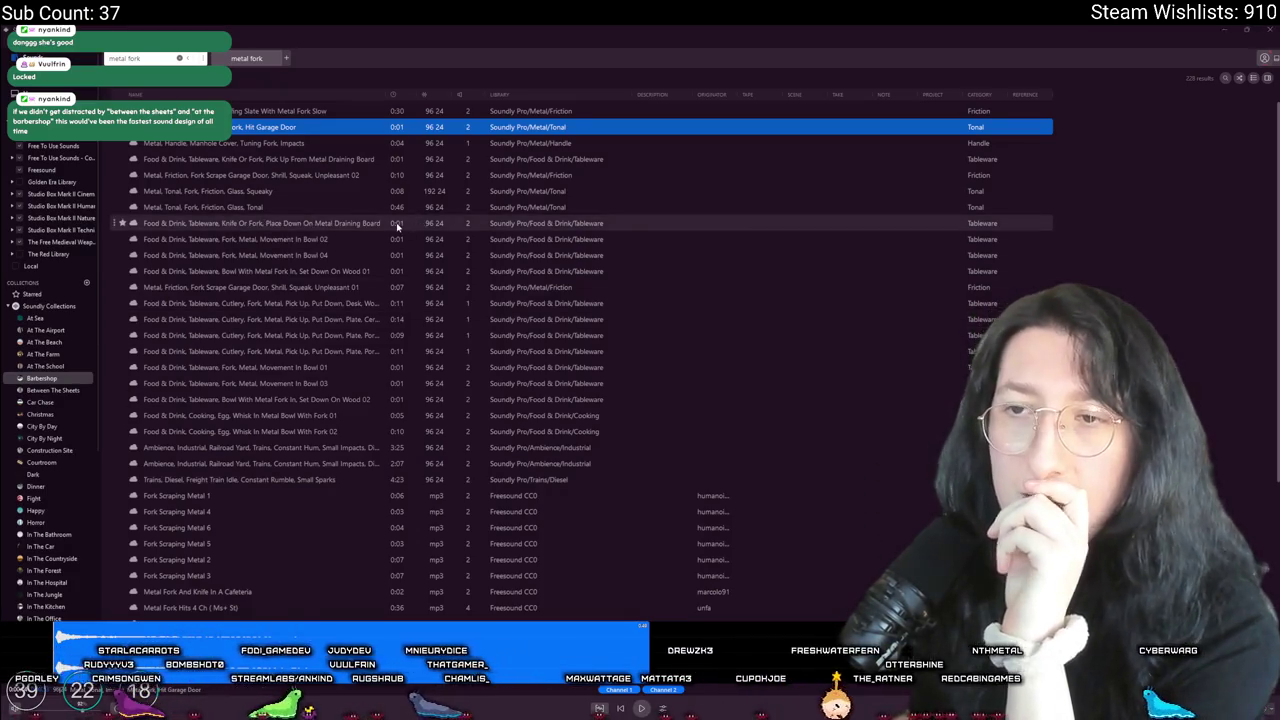
click(360, 224)
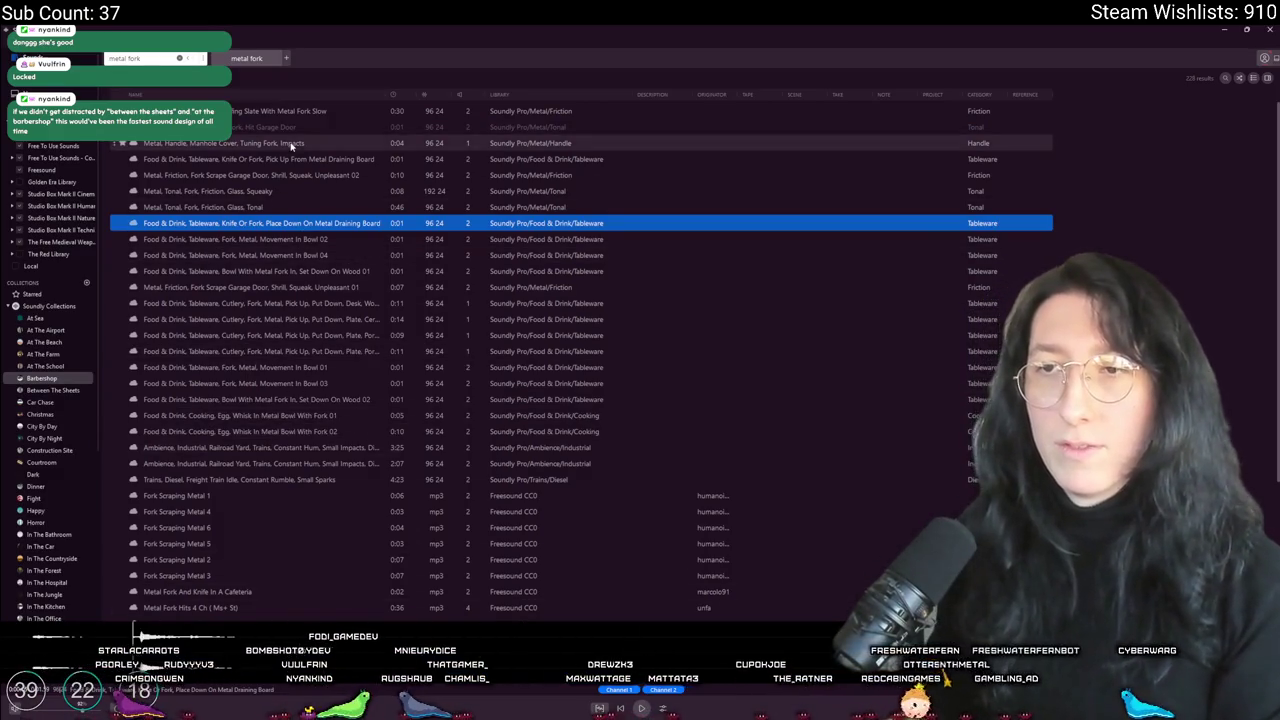
click(290, 127)
click(288, 144)
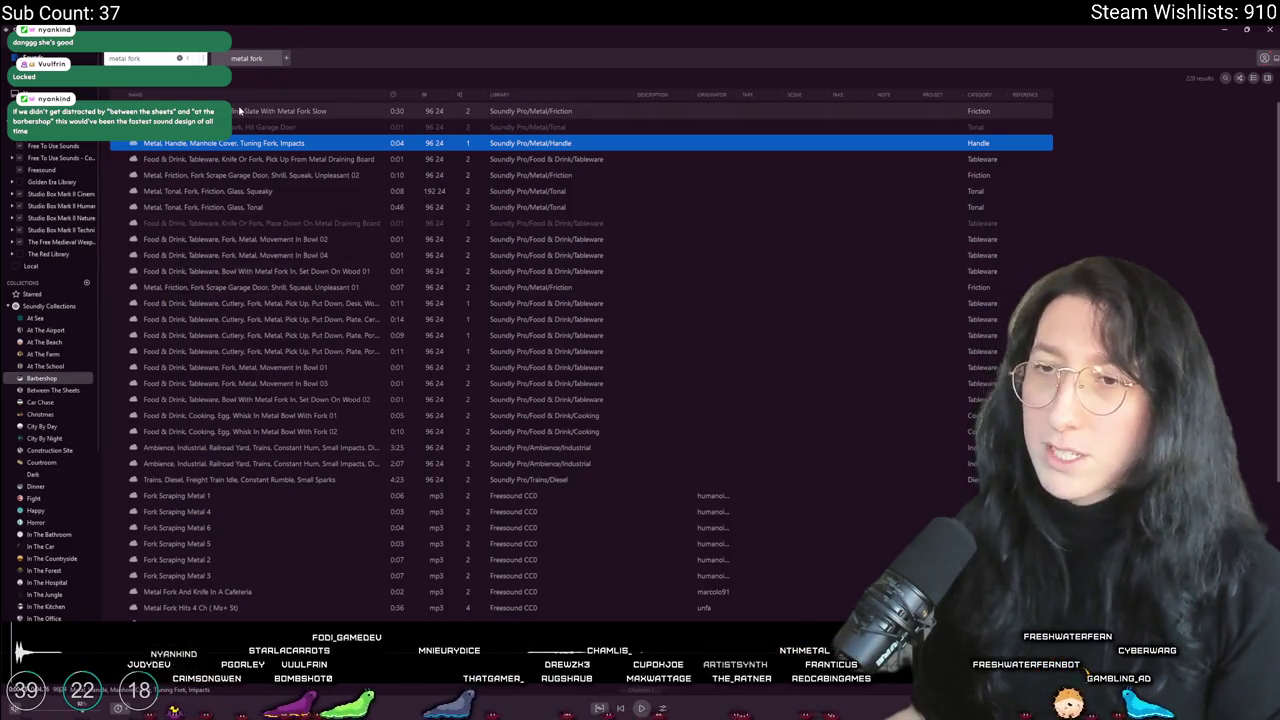
click(214, 190)
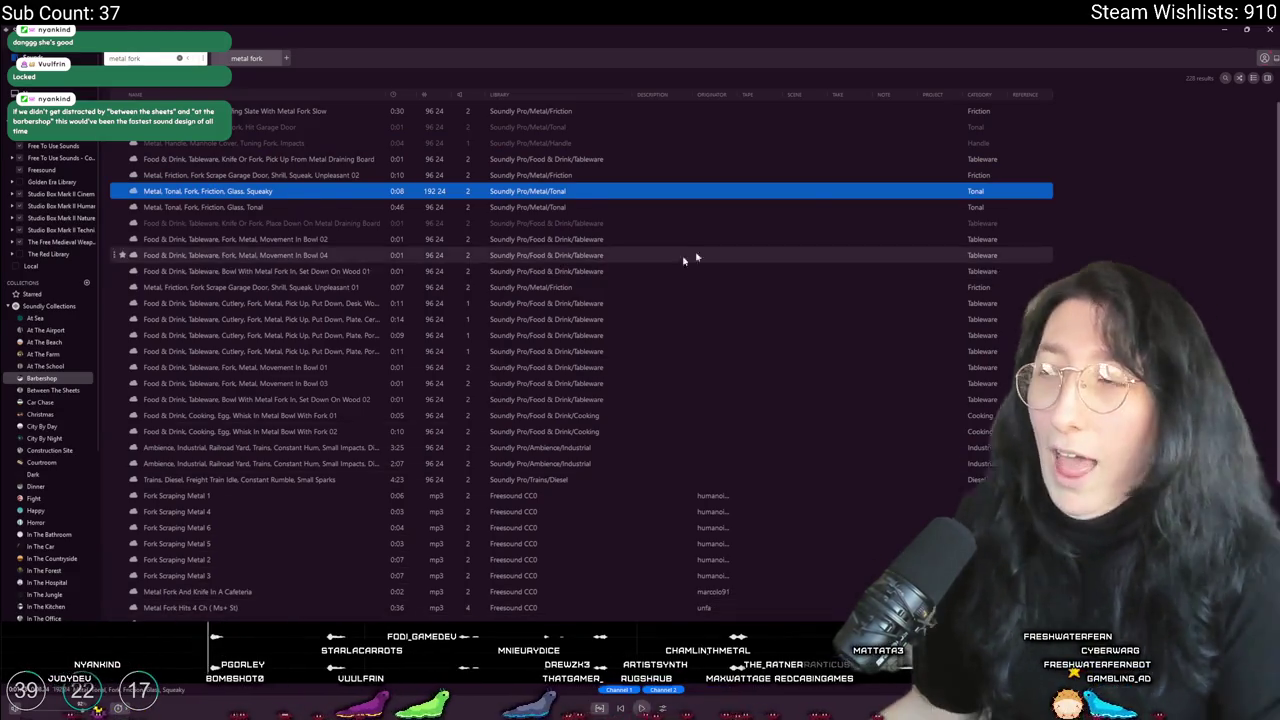
key(alt+Tab)
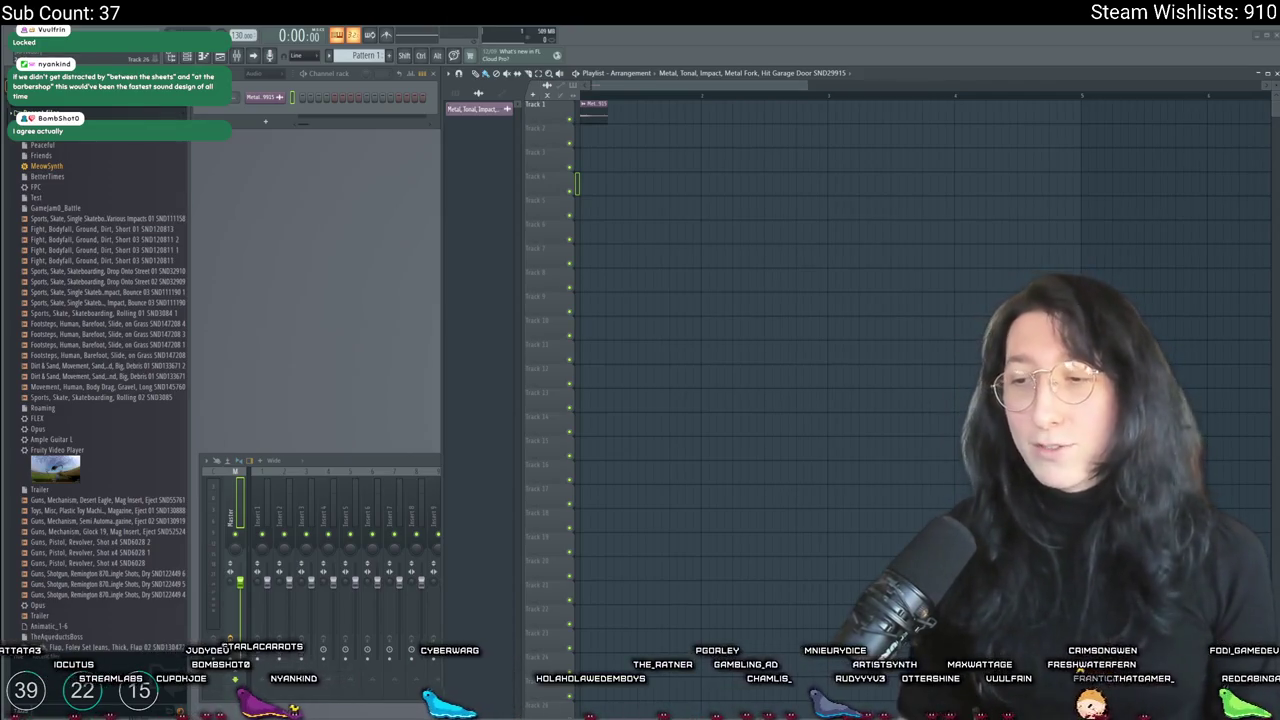
Step: Switch from FL Studio back to the GameMaker IDE showing obj_player
key(alt+Tab)
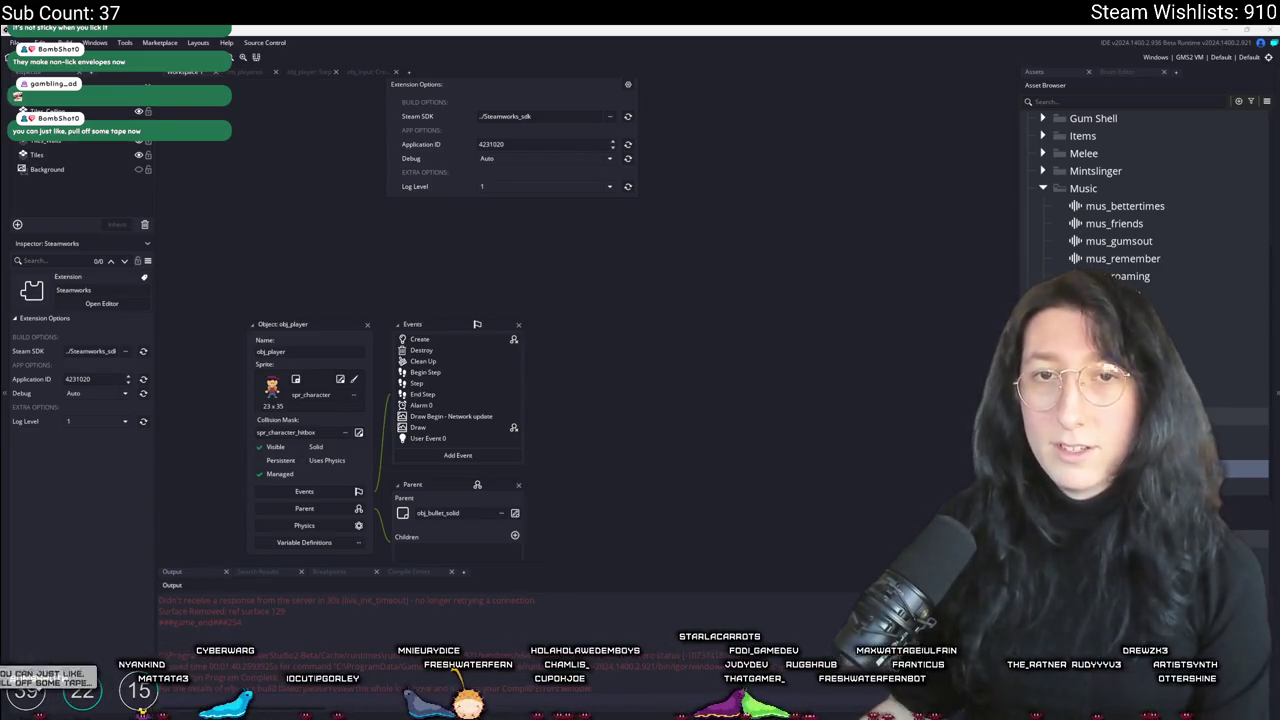
Step: Find snd_ui_click_element0 among the Audio assets and duplicate it as snd_ui_ping
drag(520, 271, 575, 316)
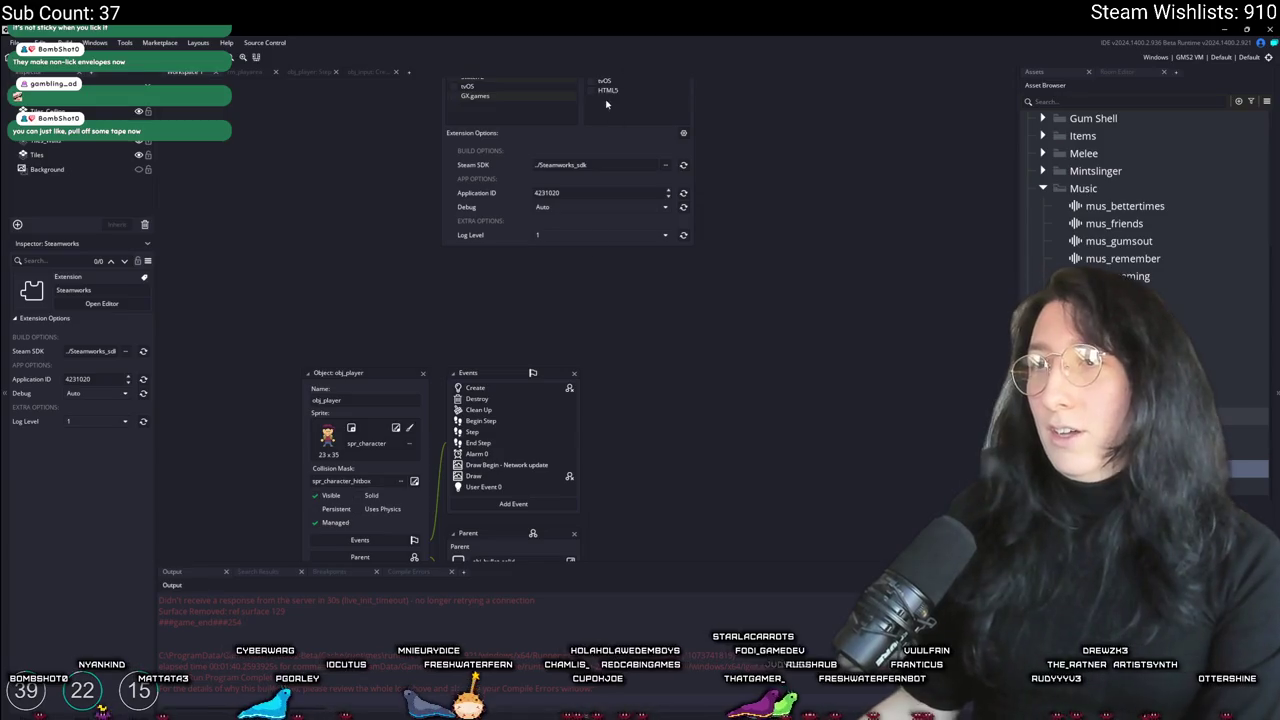
scroll(1054, 259, up, 10)
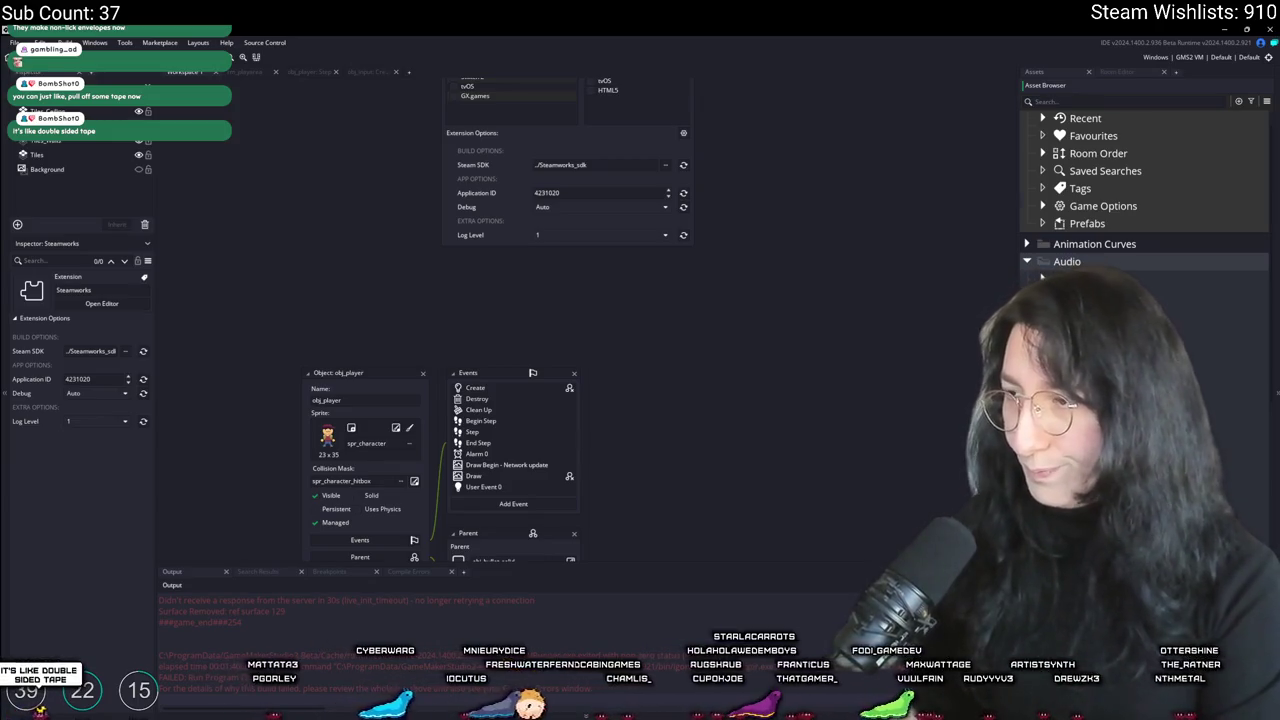
scroll(1100, 200, down, 2)
scroll(1140, 200, down, 2)
click(1100, 413)
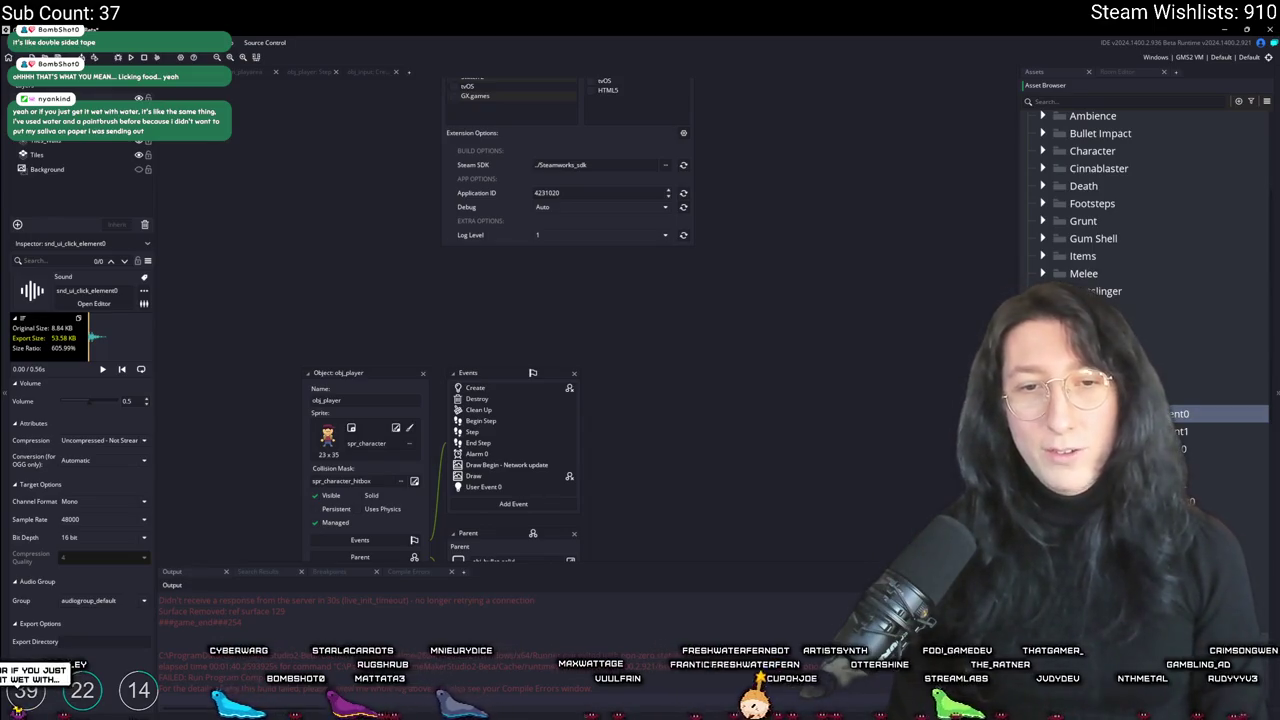
key(ctrl+d)
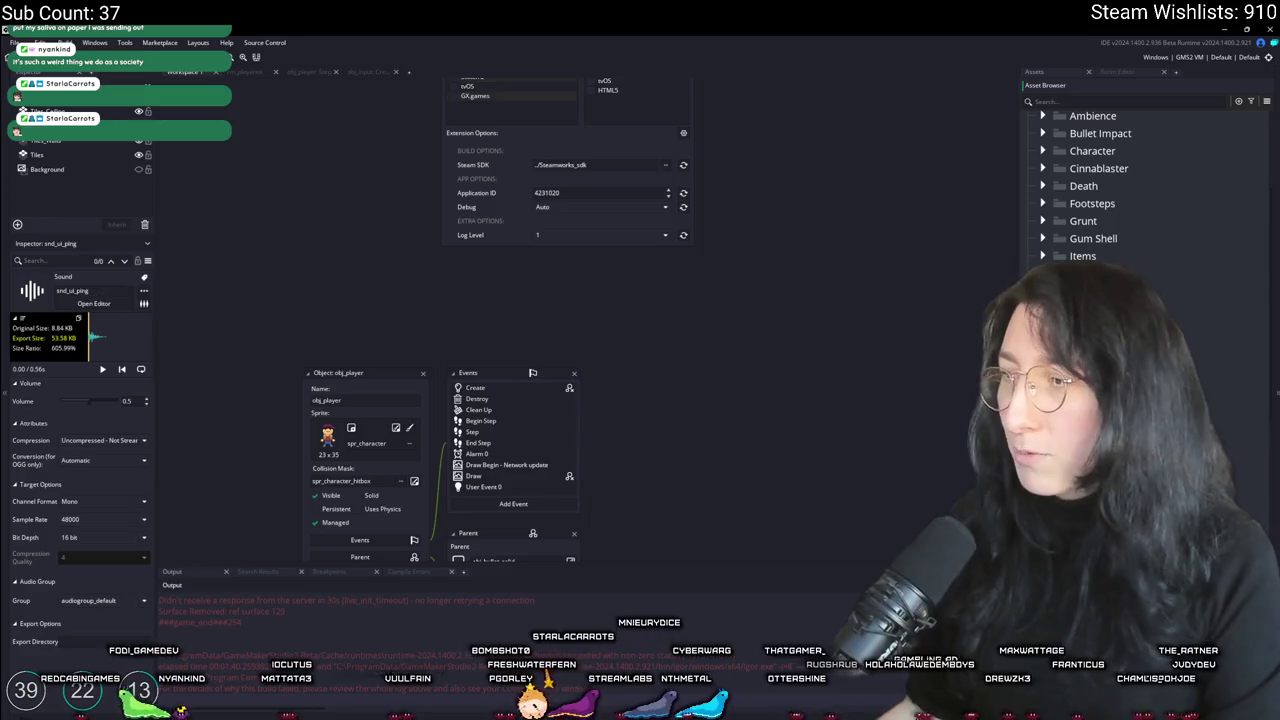
Step: Load the 2.38-second clip into snd_ui_ping, set volume 0.5, preview, and close
click(93, 303)
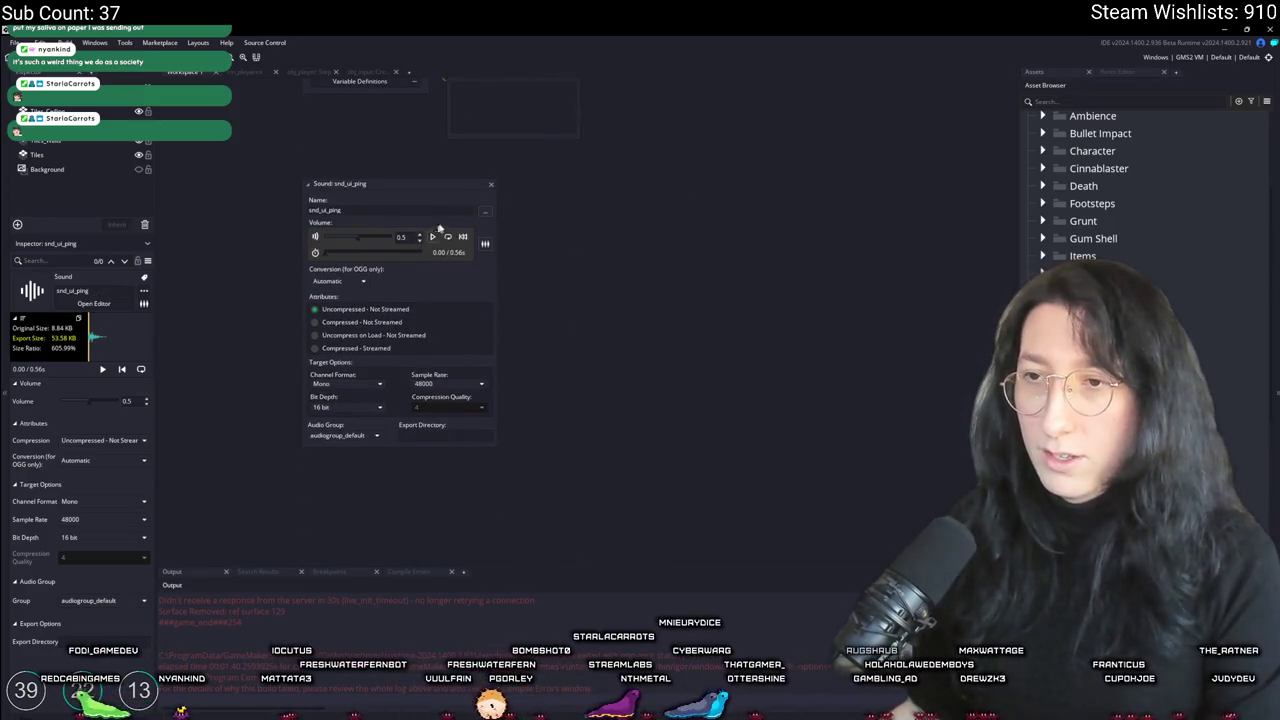
click(488, 211)
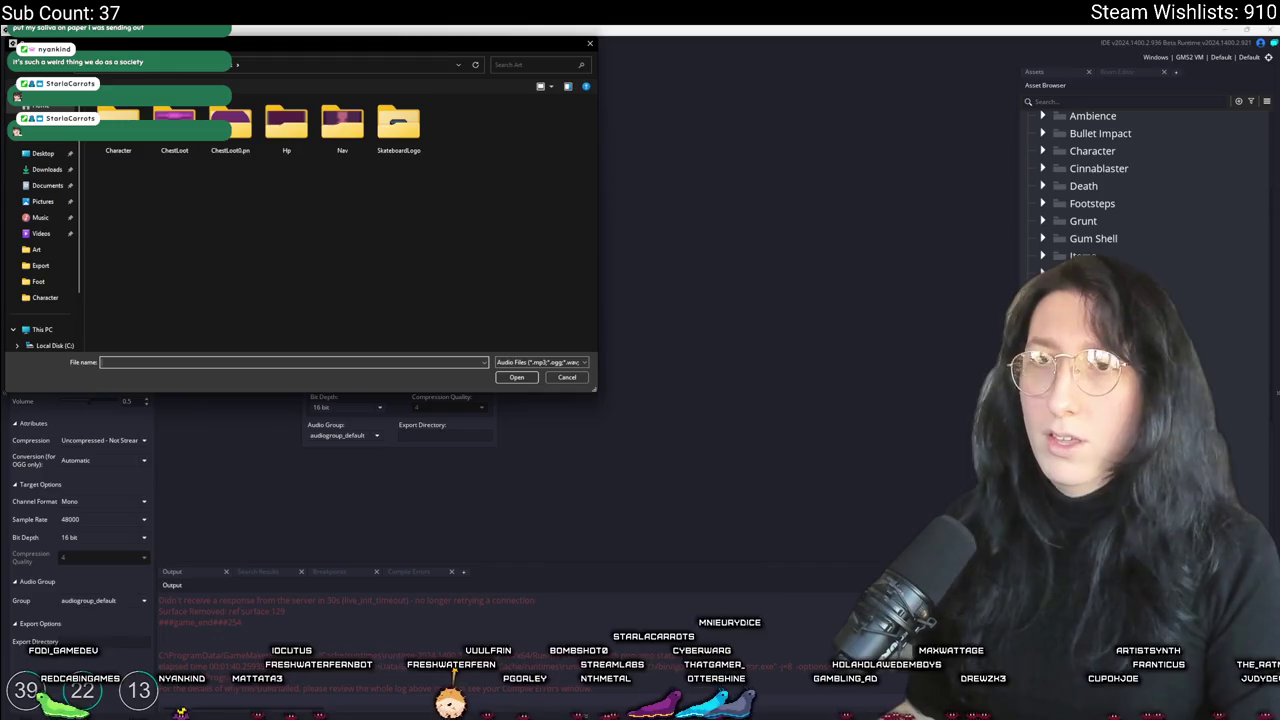
key(alt+Up)
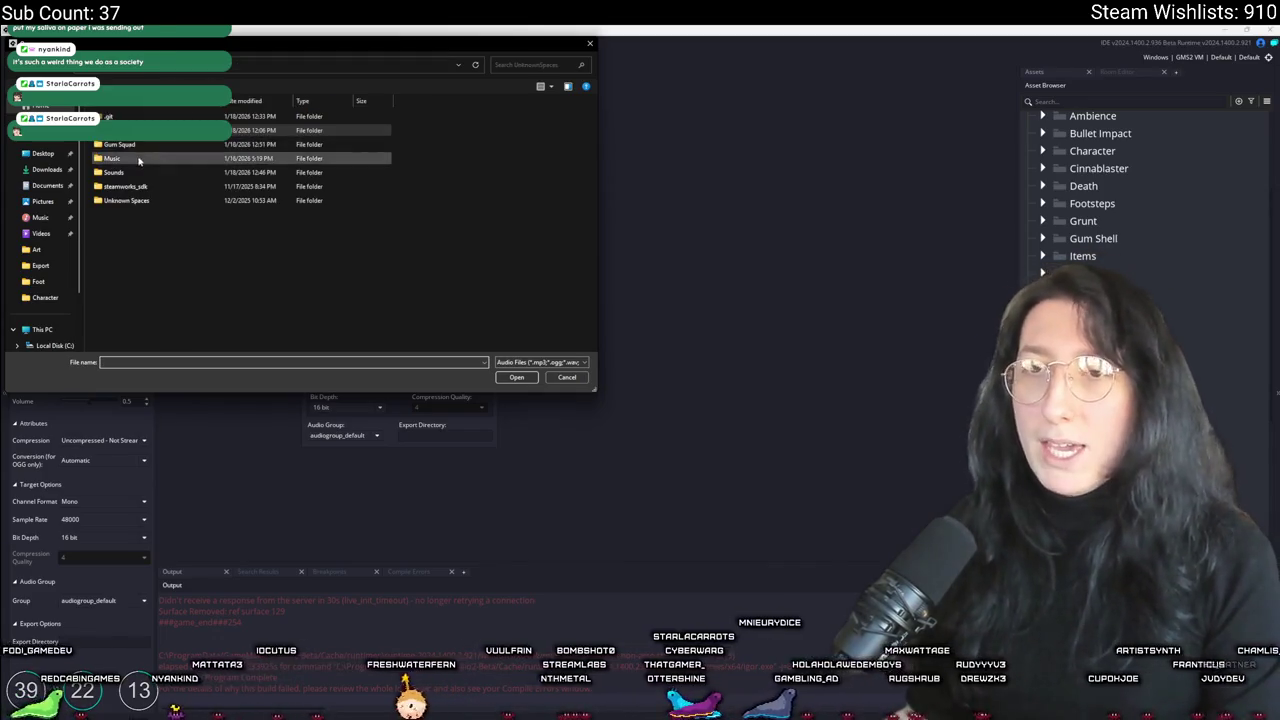
key(Escape)
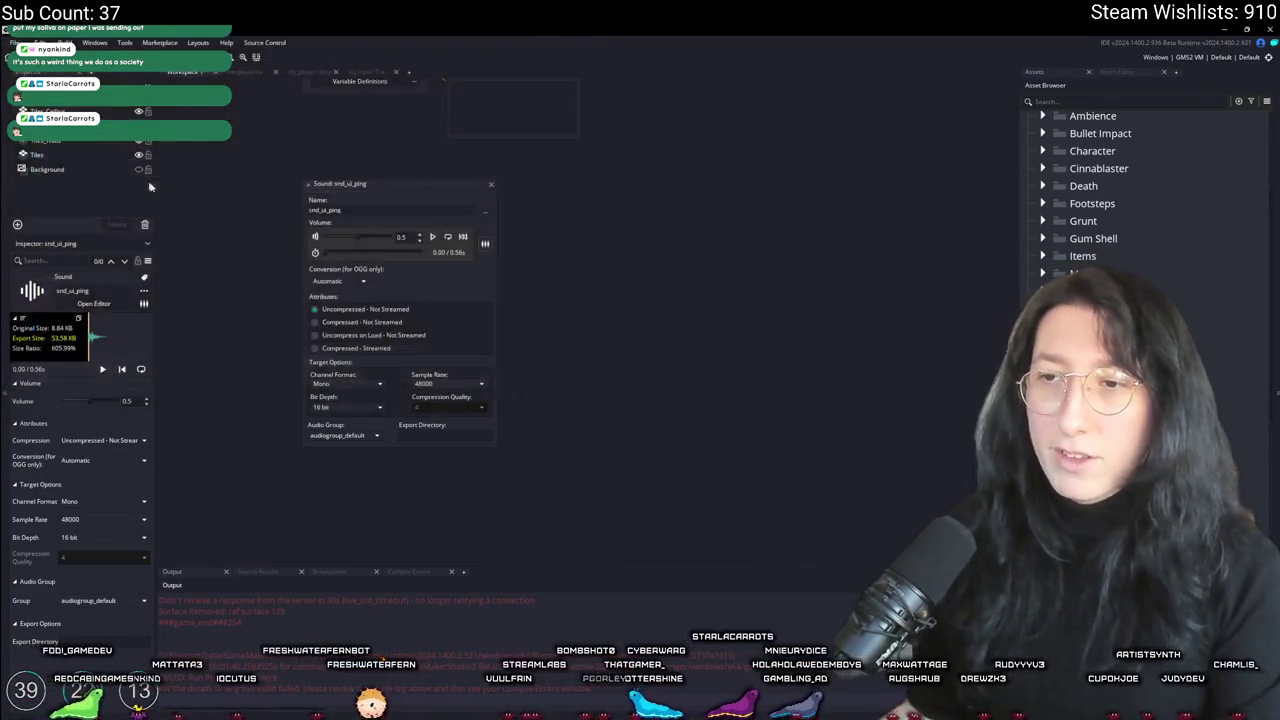
drag(388, 240, 365, 240)
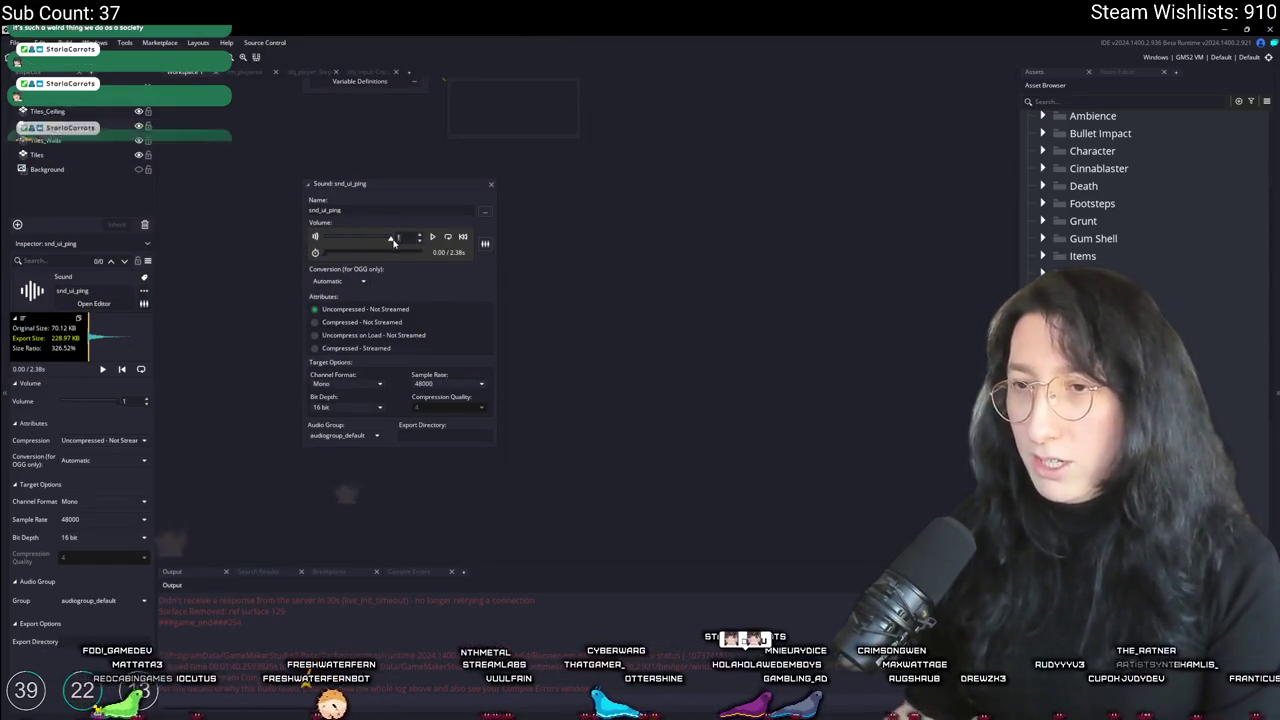
click(432, 237)
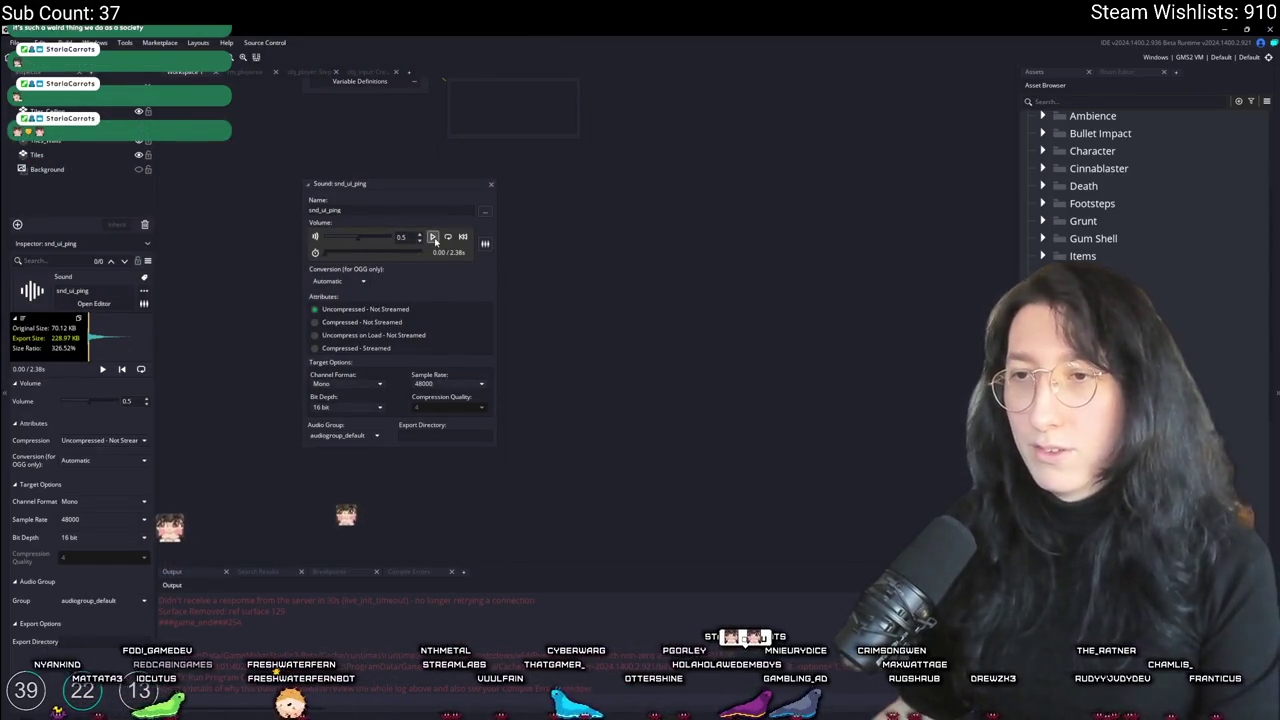
click(488, 188)
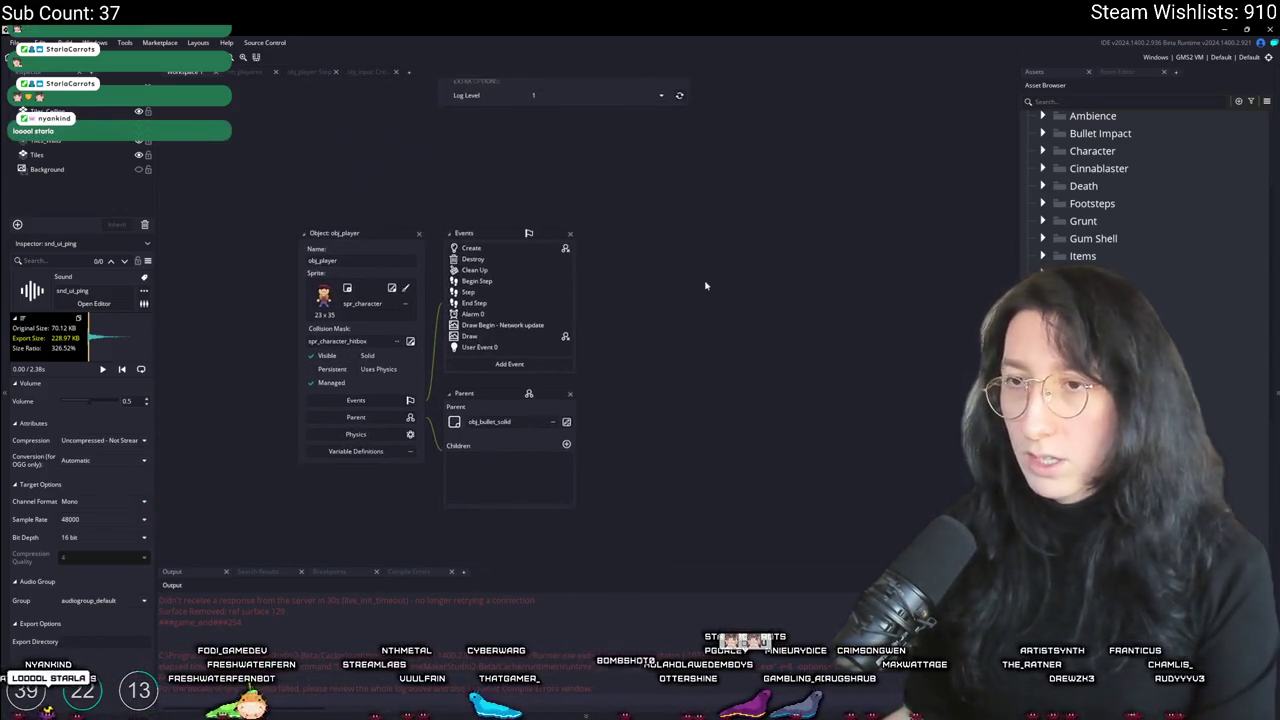
Step: Quick-search 'ping' to open obj_effect_ping's Create event
key(ctrl+t)
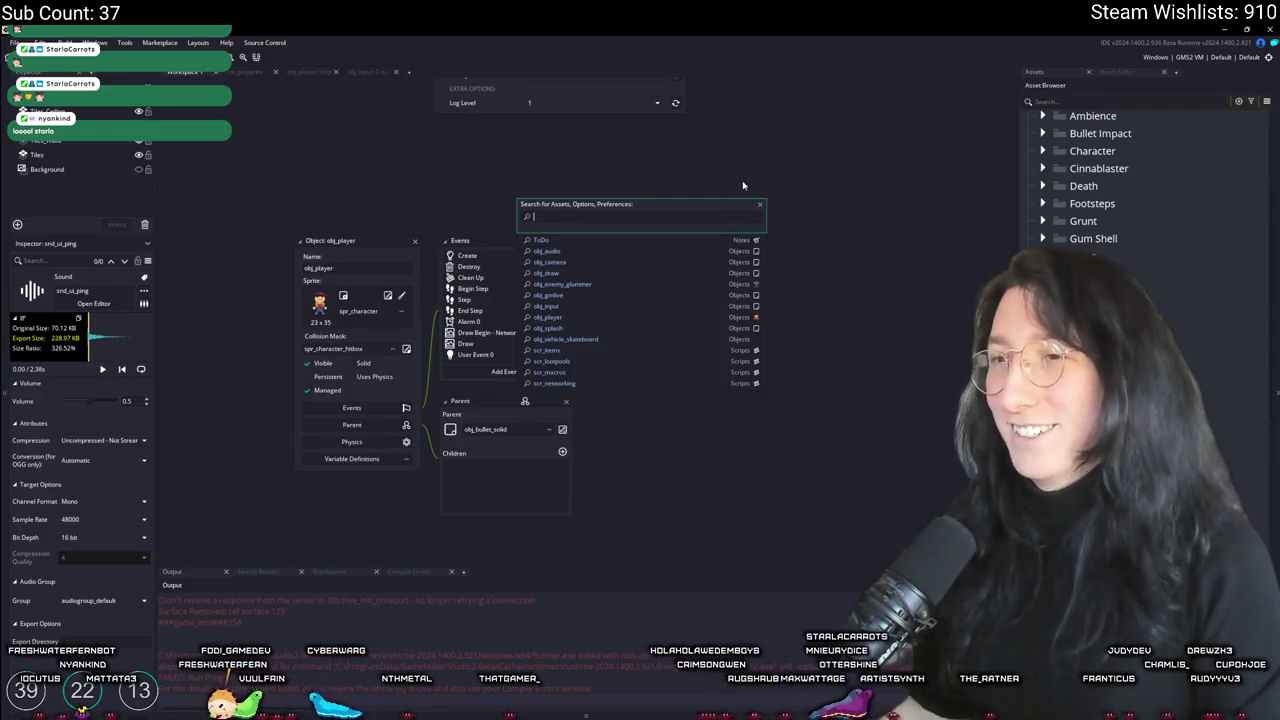
text(ping)
key(Down)
key(Down)
key(Down)
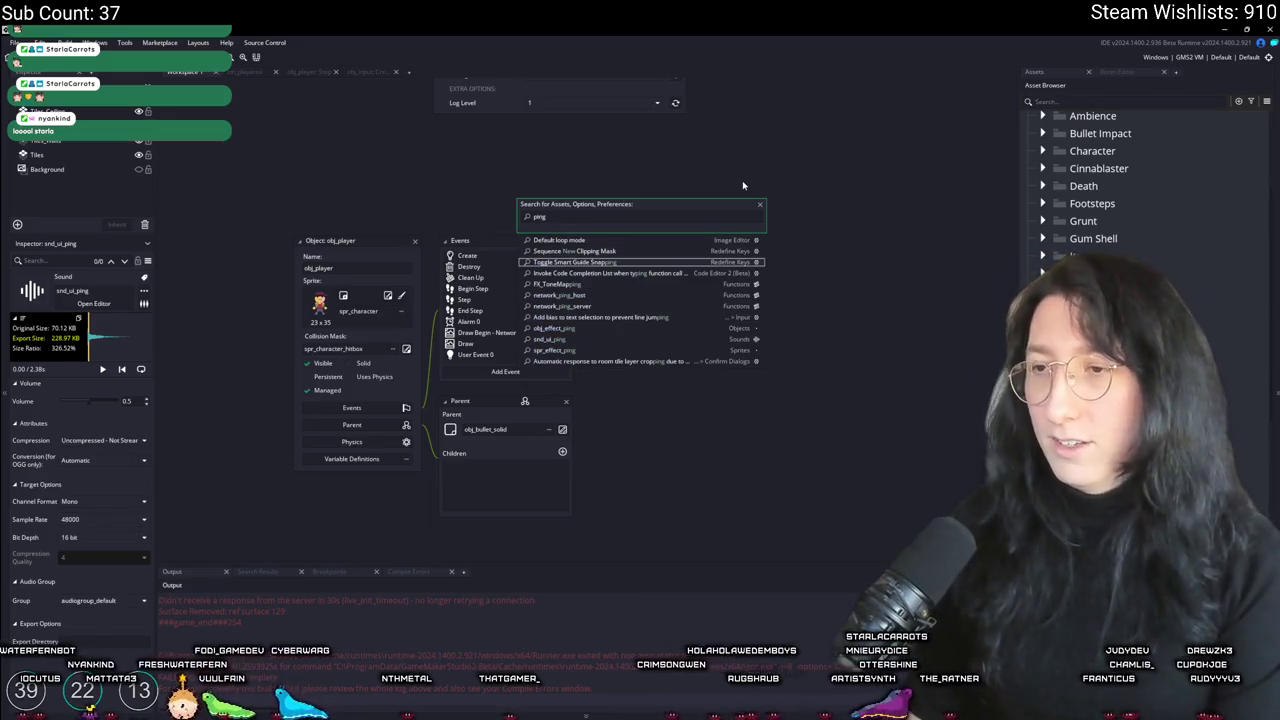
key(Up)
key(Up)
key(Down)
key(Return)
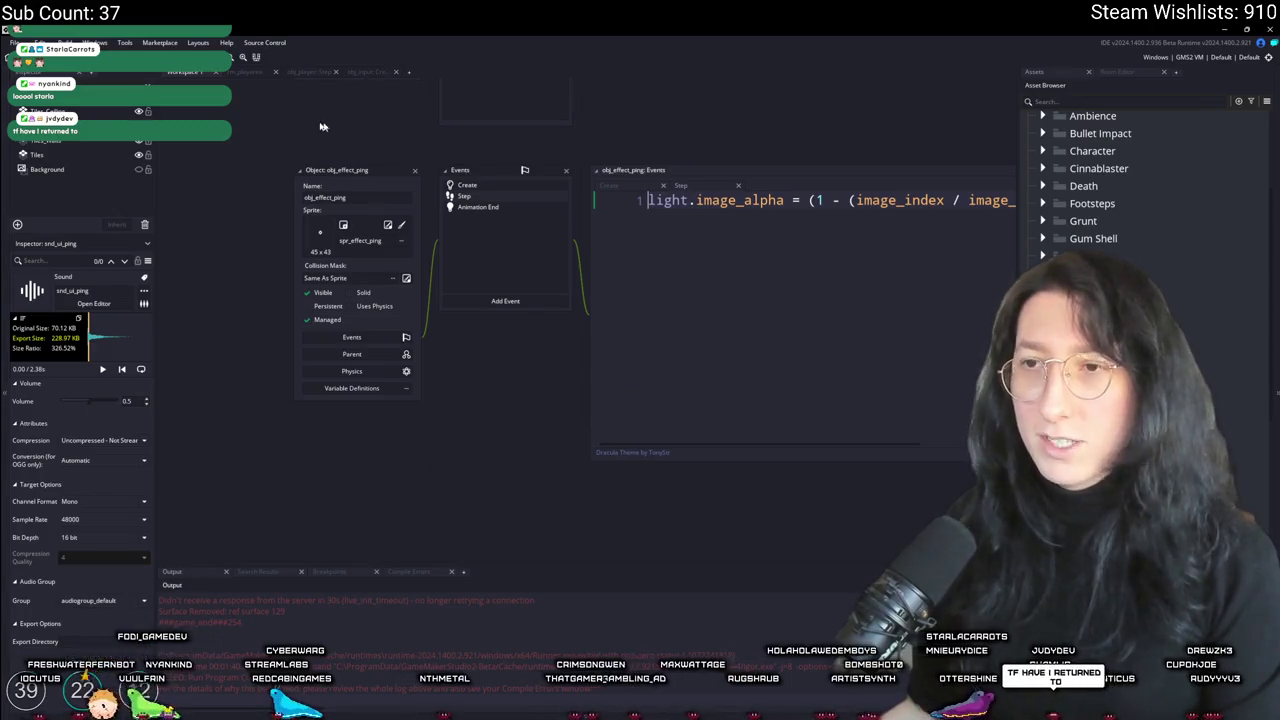
click(433, 190)
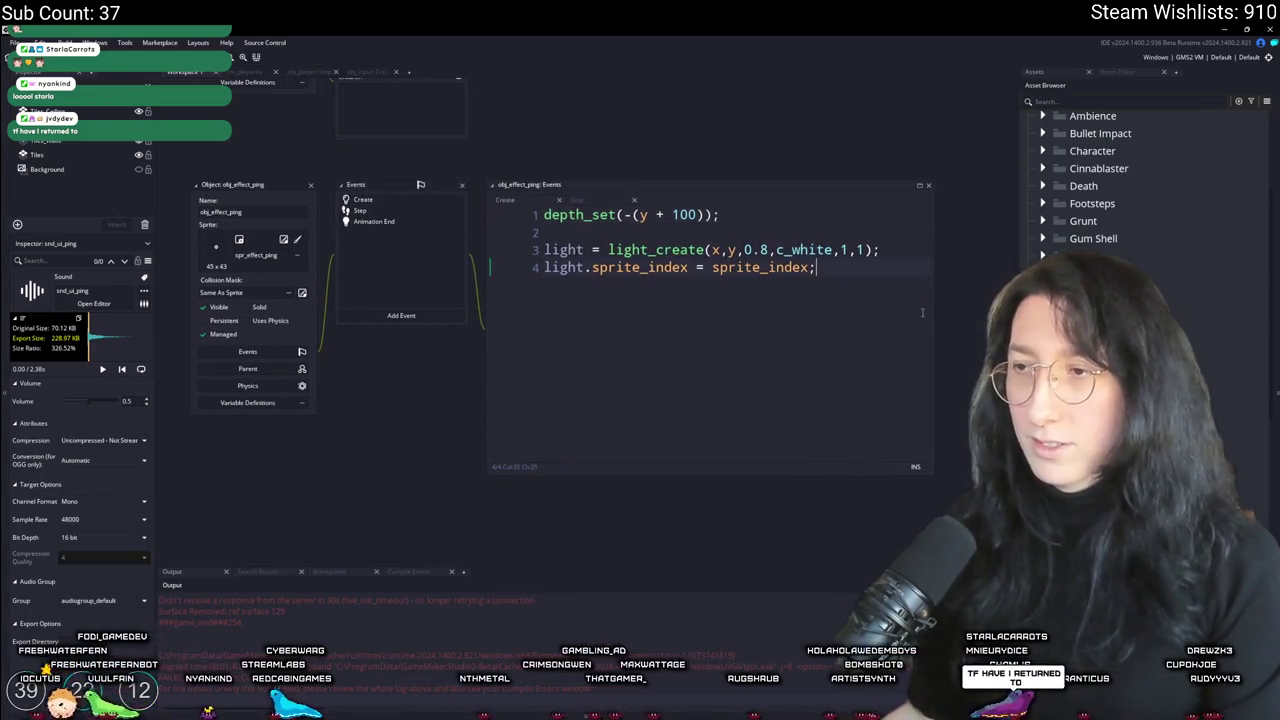
Step: Add audio_sound_play_at(global.Audio_Effects_Group,snd_ui_ping,x,y,0) to the Create code
text(saudio_sound_play_a)
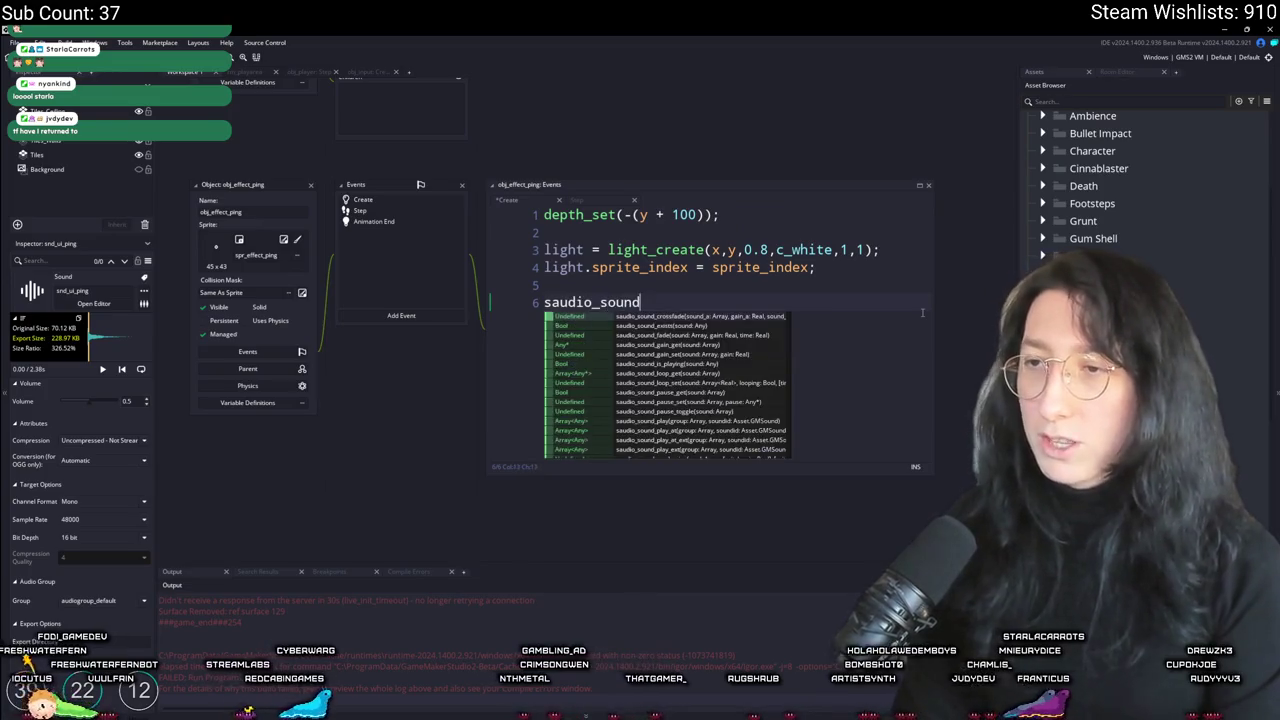
text(t(globa)
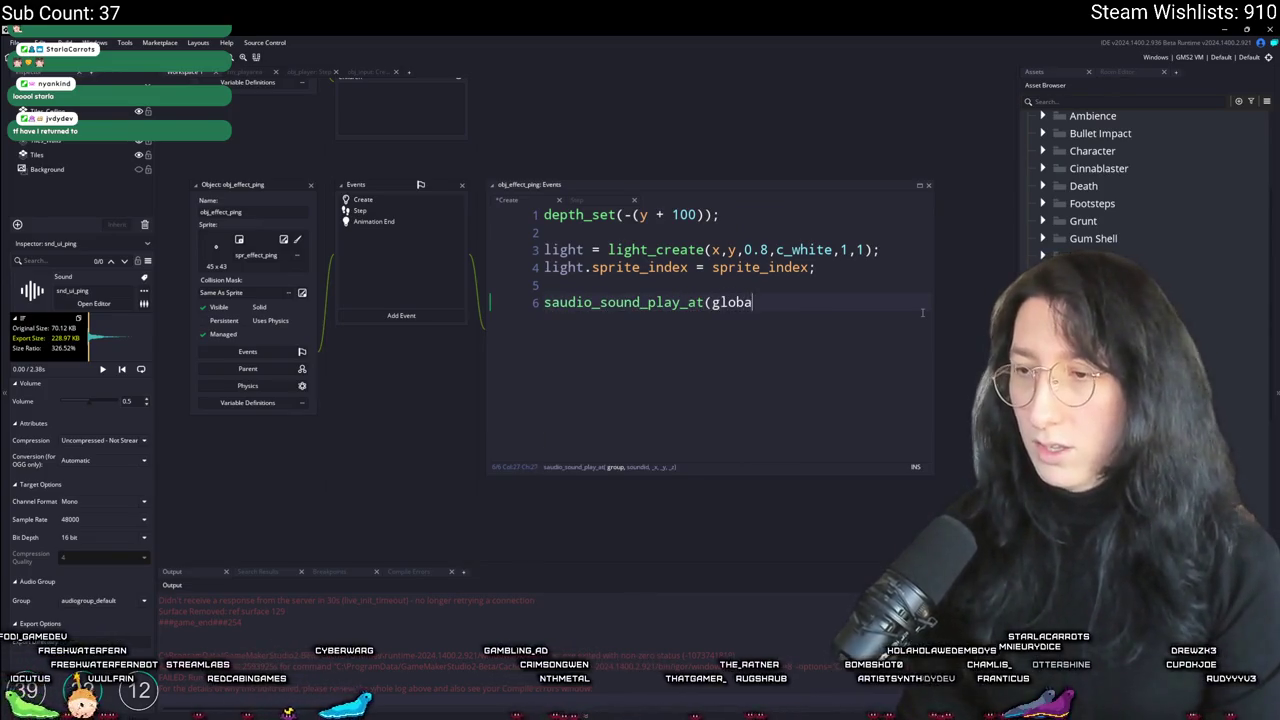
text(l.Effect)
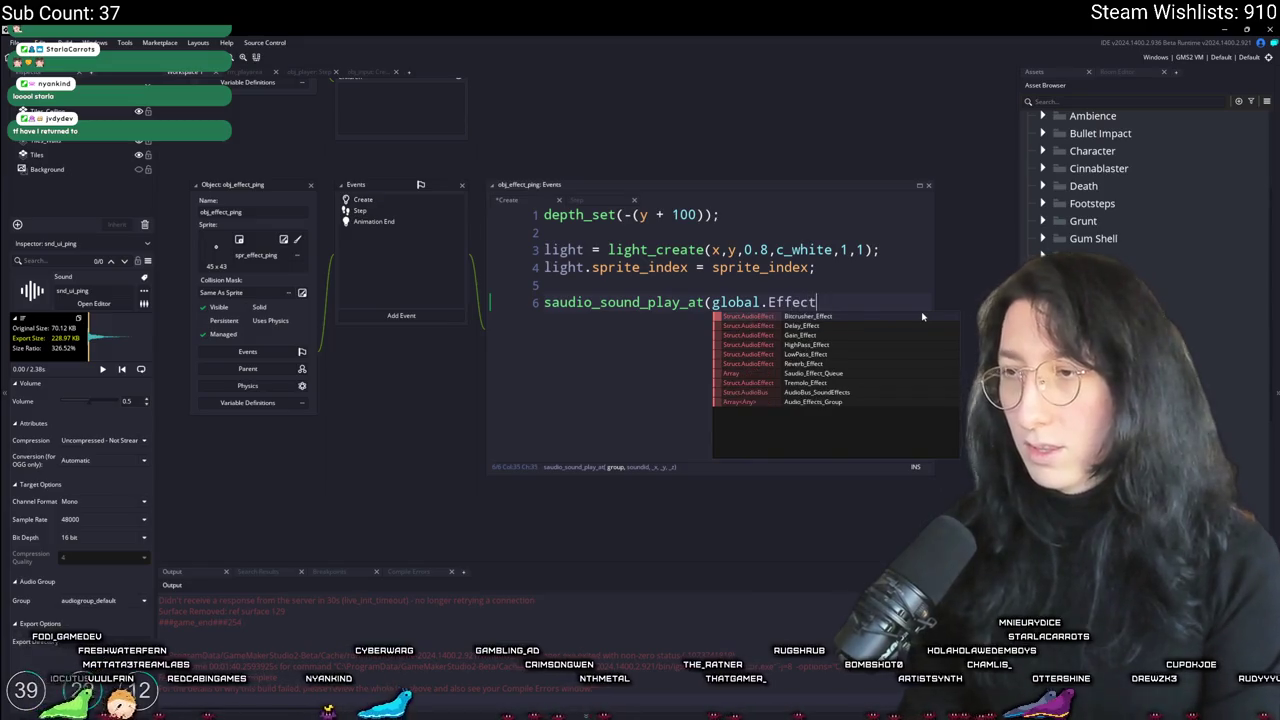
key(BackSpace)
key(BackSpace)
key(BackSpace)
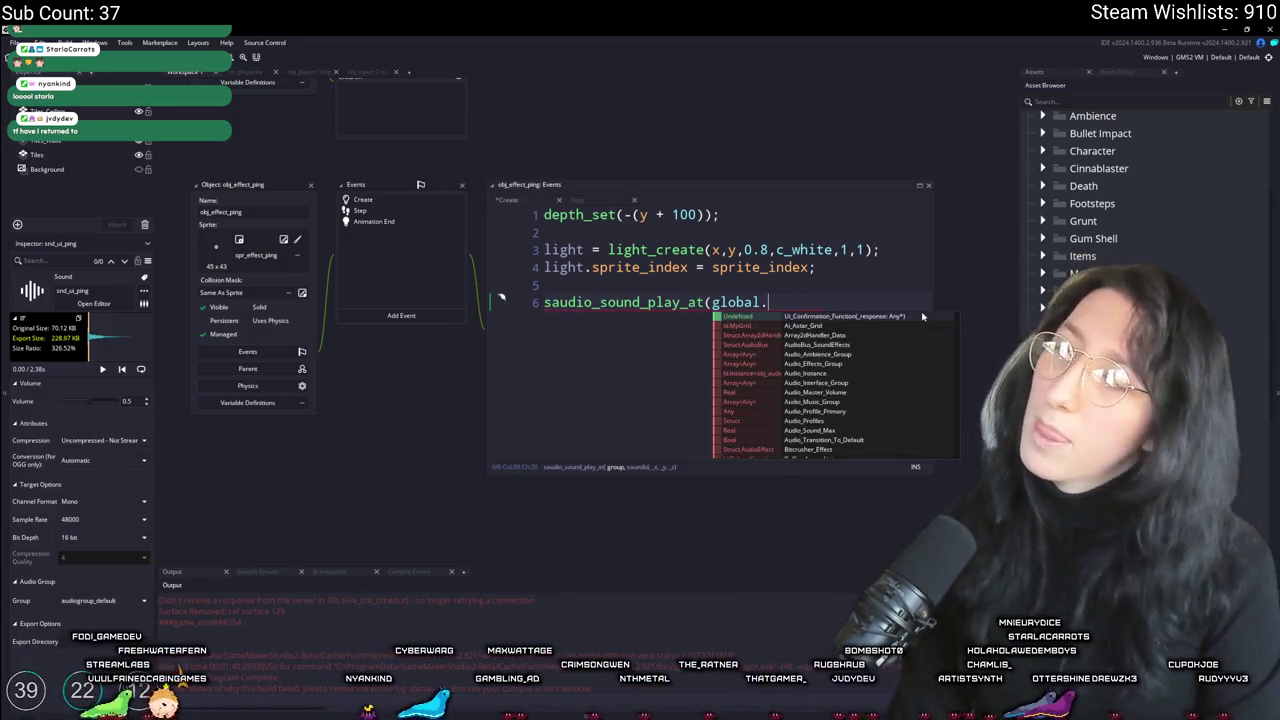
text(Audio)
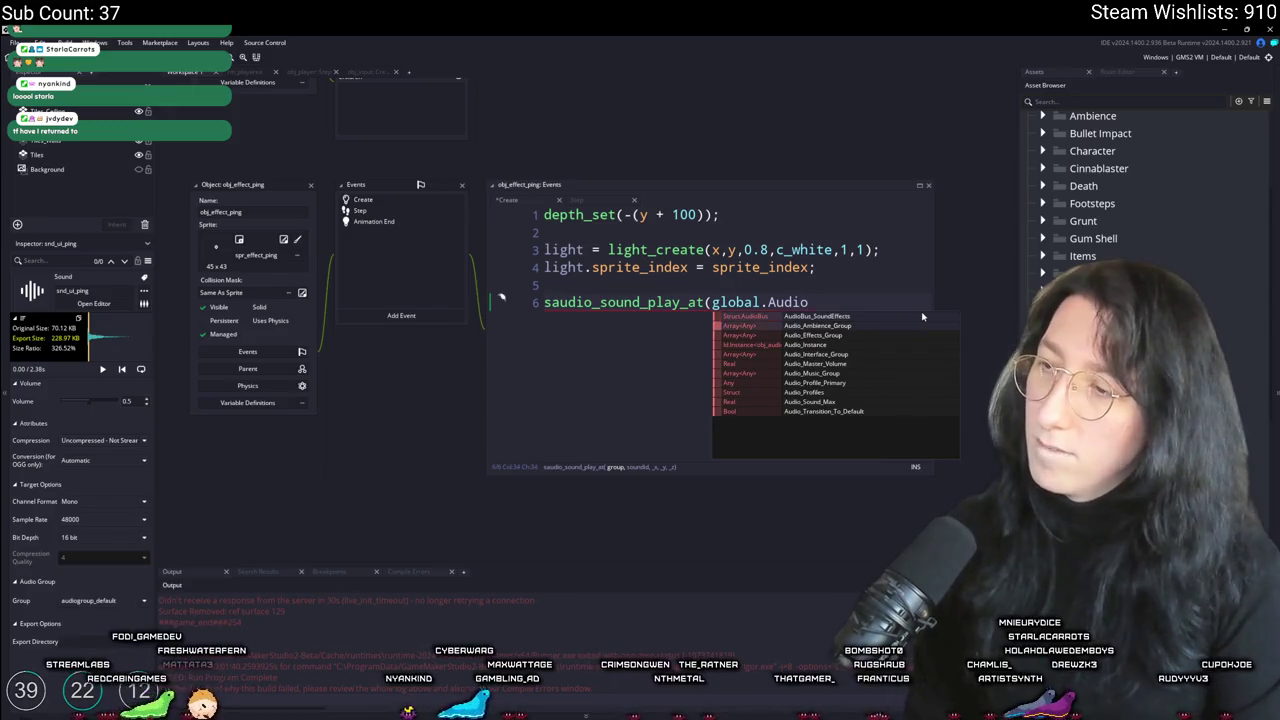
key(Return)
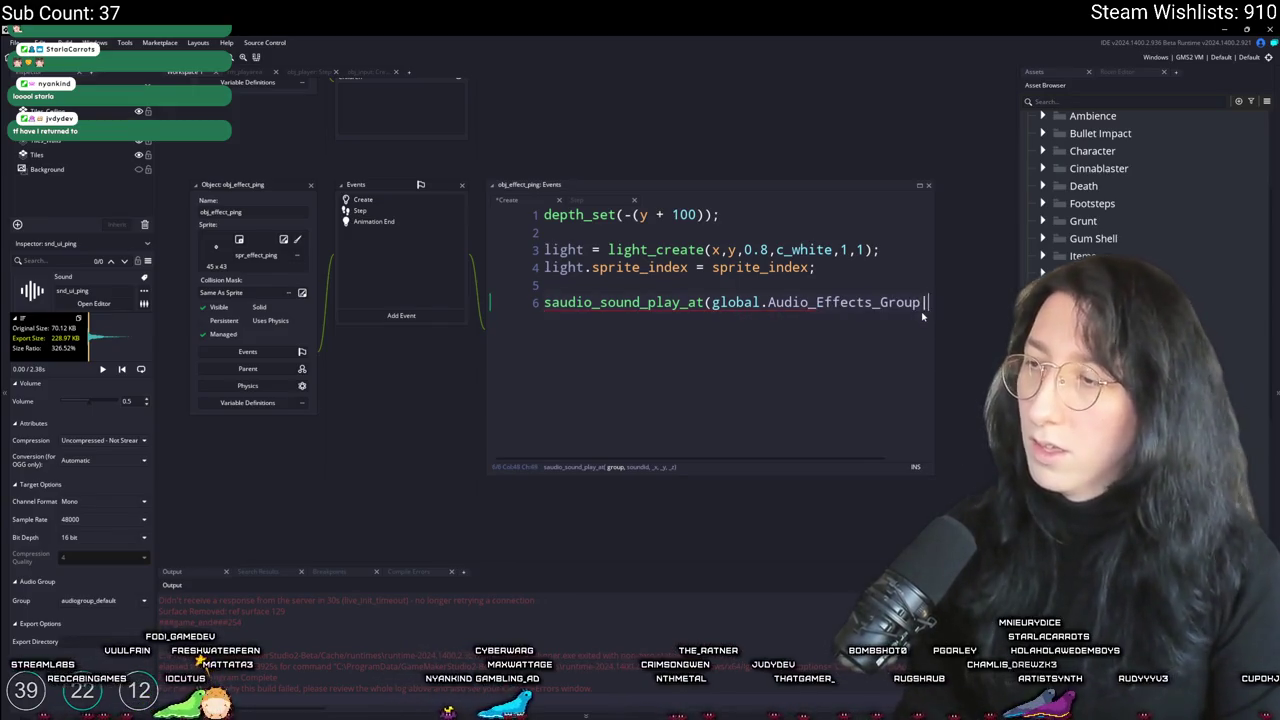
key(BackSpace)
text(snd_ui_ping,)
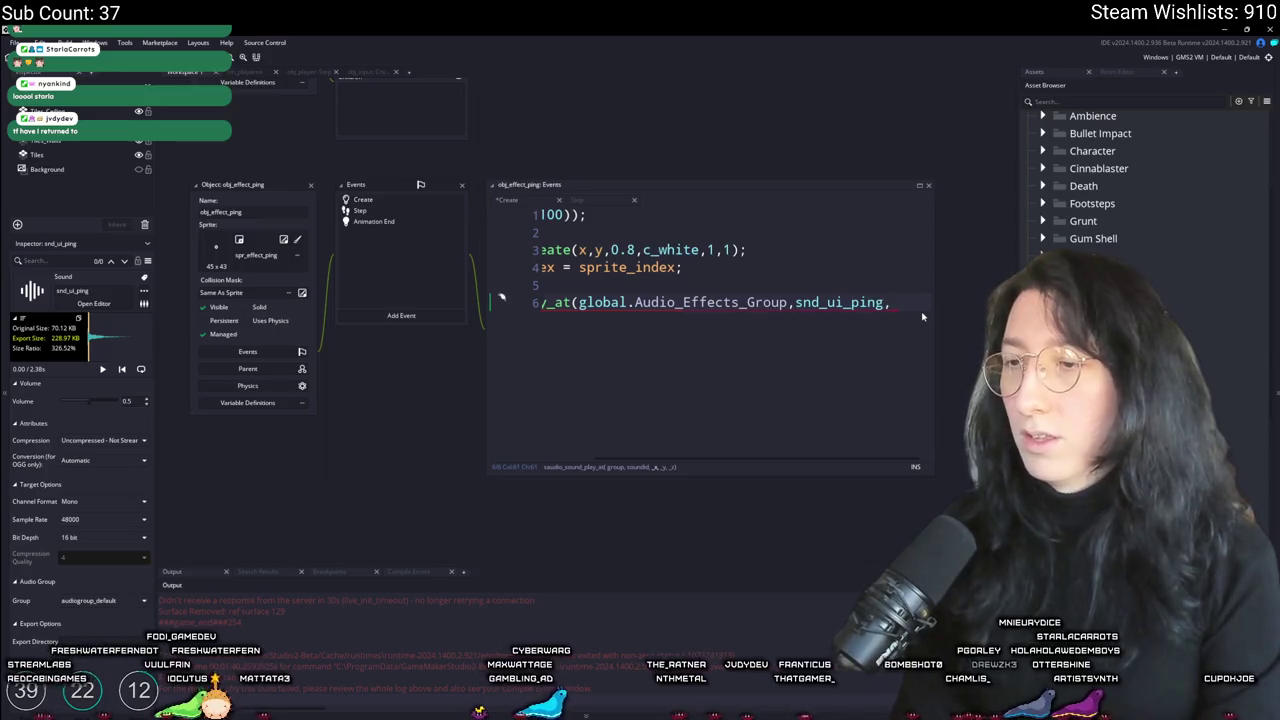
text(x,y,0);)
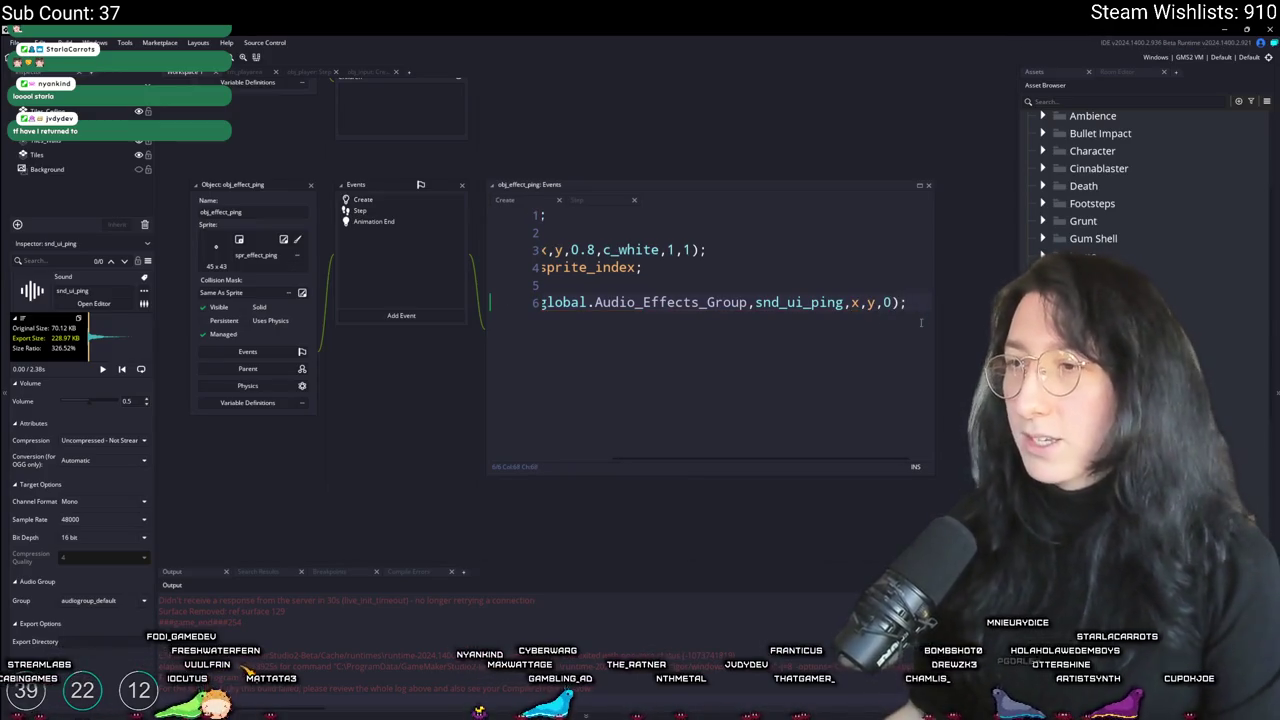
key(Home)
click(598, 289)
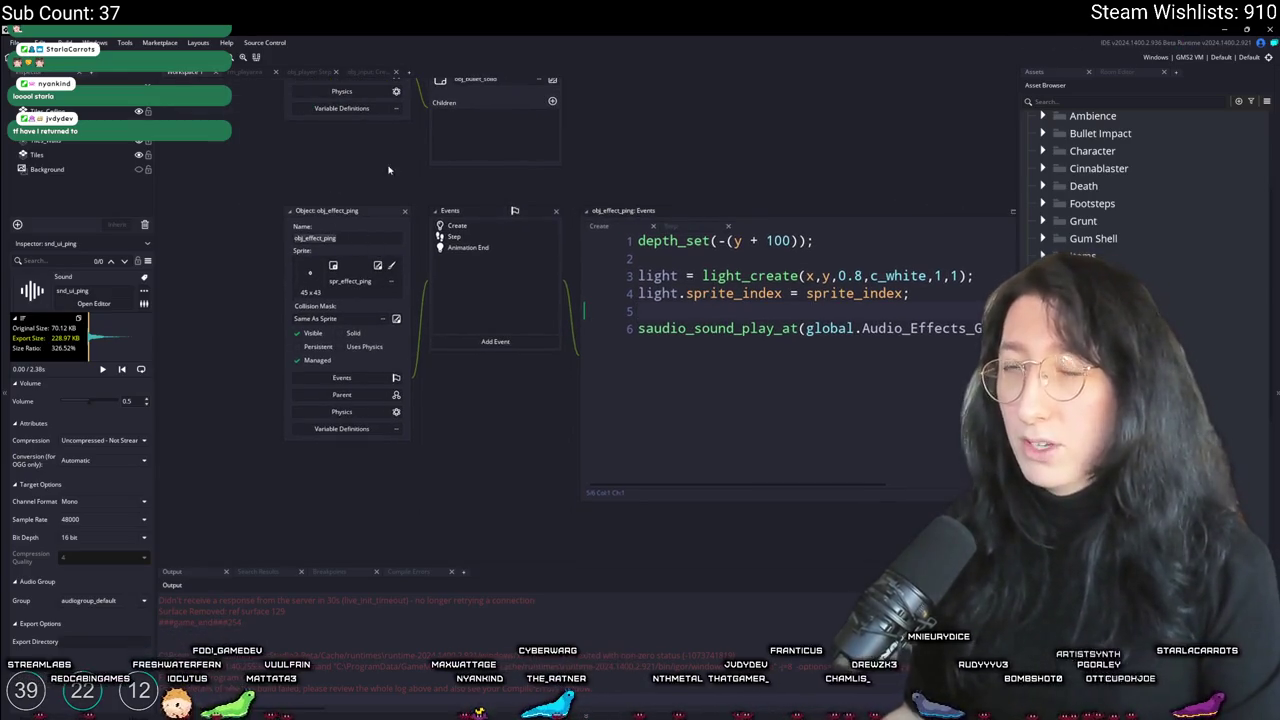
Step: Raise spr_effect_ping's Fps from 10 to 11 and close the sprite editor
click(280, 300)
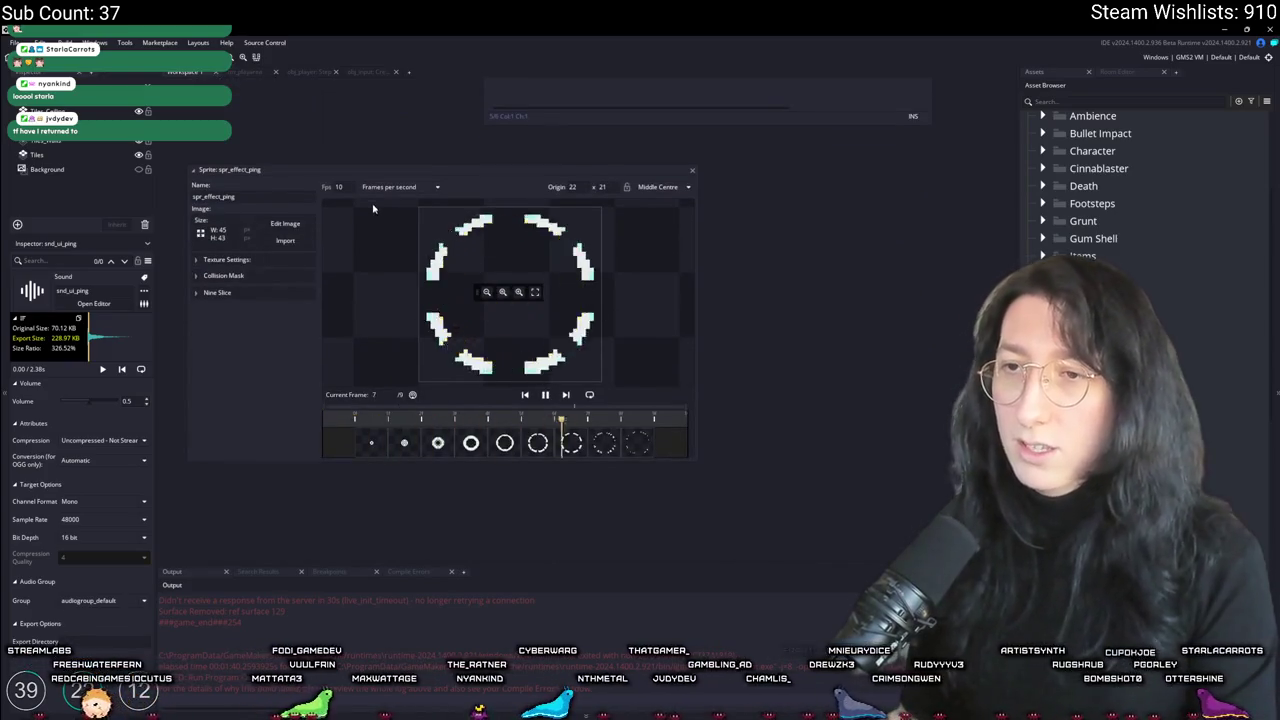
drag(352, 187, 356, 187)
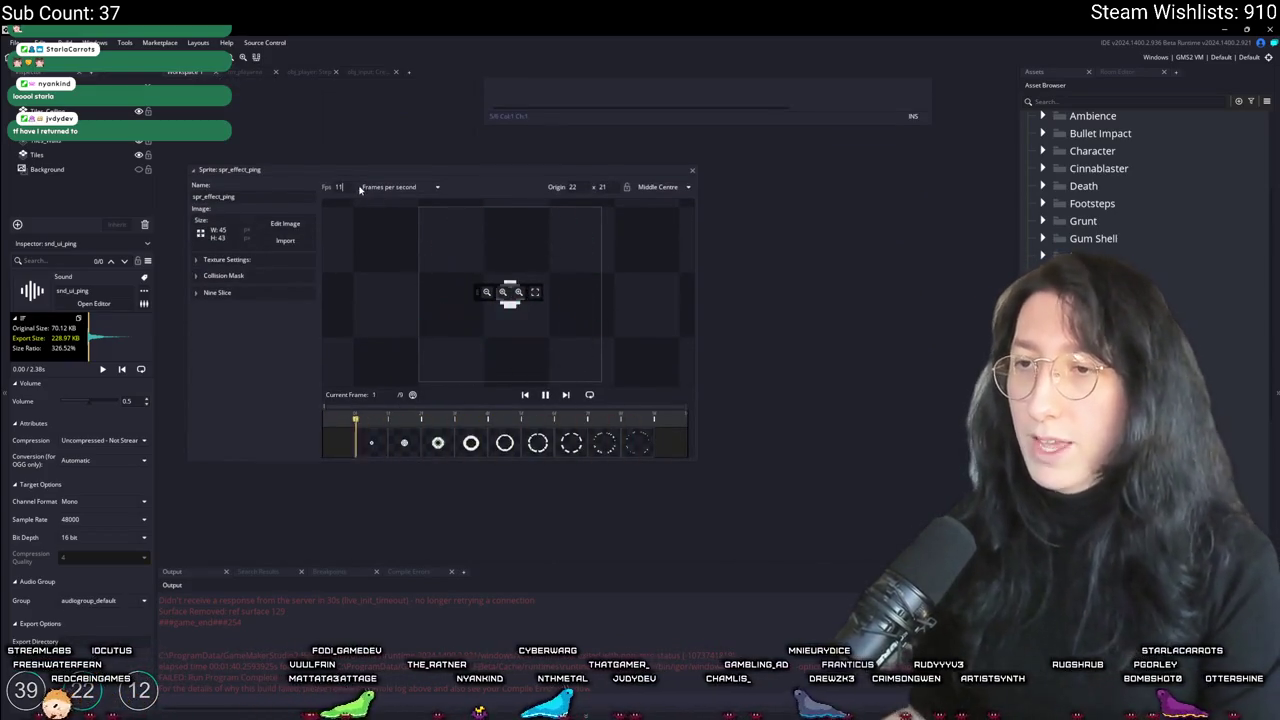
mouse_move(696, 167)
mouse_down()
mouse_move(769, 686)
mouse_move(769, 623)
mouse_move(675, 278)
mouse_move(768, 320)
mouse_up()
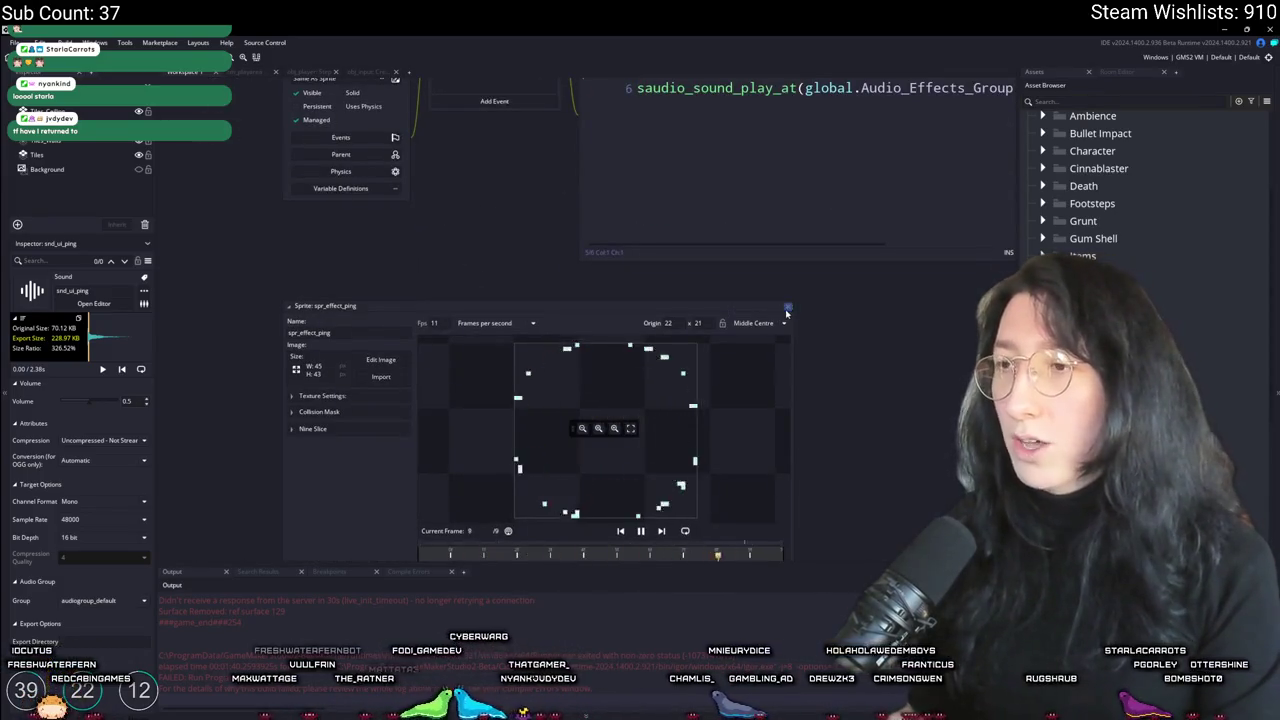
click(787, 307)
Step: In scr_minimap, uncomment the interactables block, swap draw_circle for draw_self(), and drop the draw_set_color line
key(ctrl+t)
text(minimap)
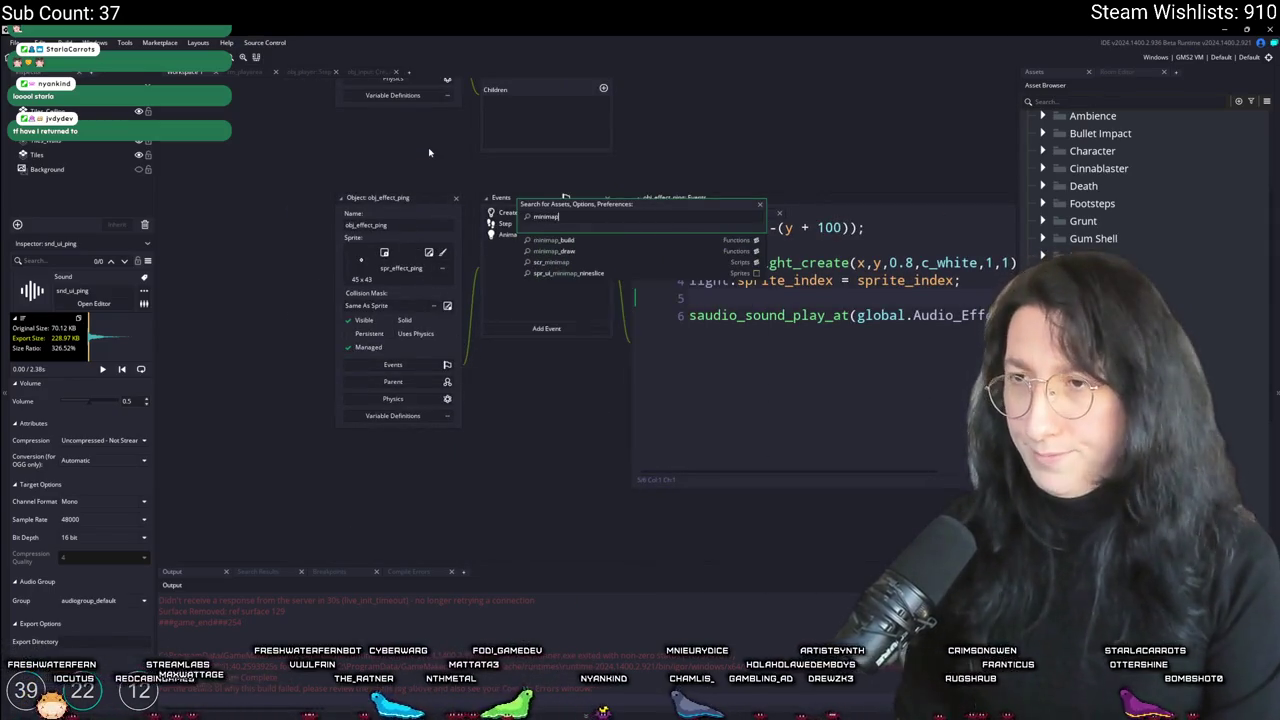
key(Return)
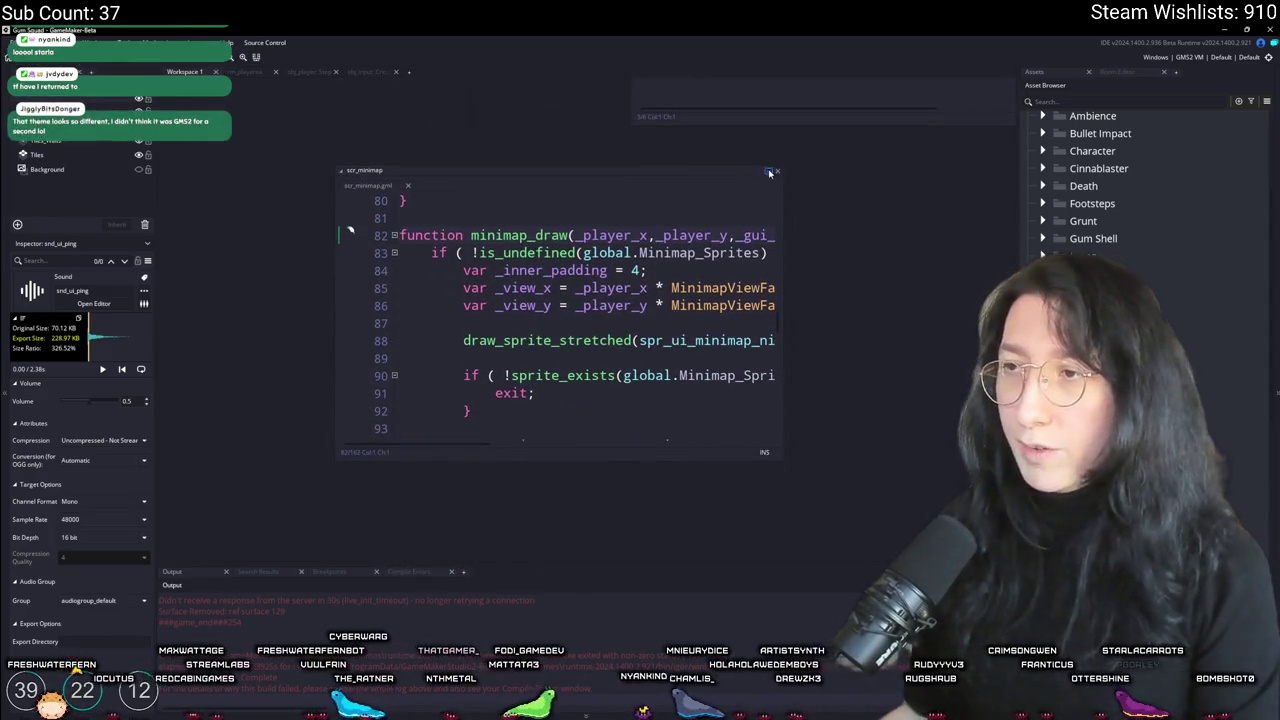
scroll(700, 190, down, 8)
scroll(504, 288, down, 1)
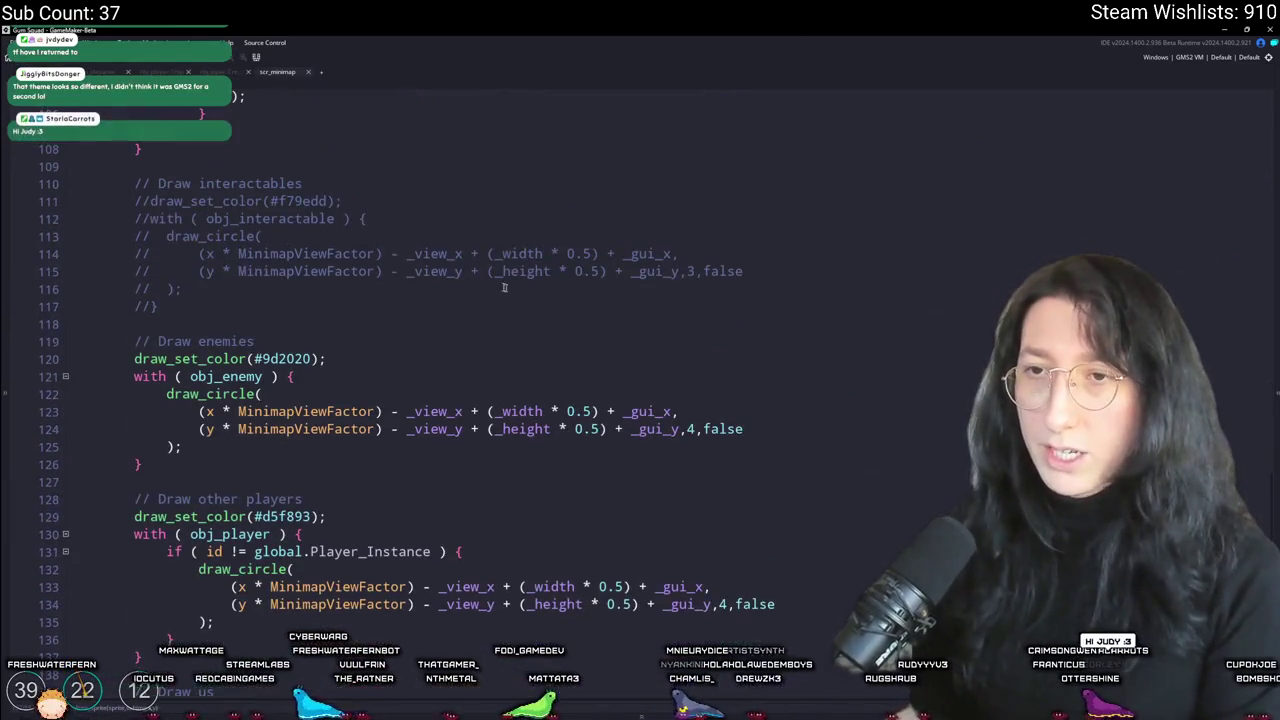
drag(152, 306, 121, 217)
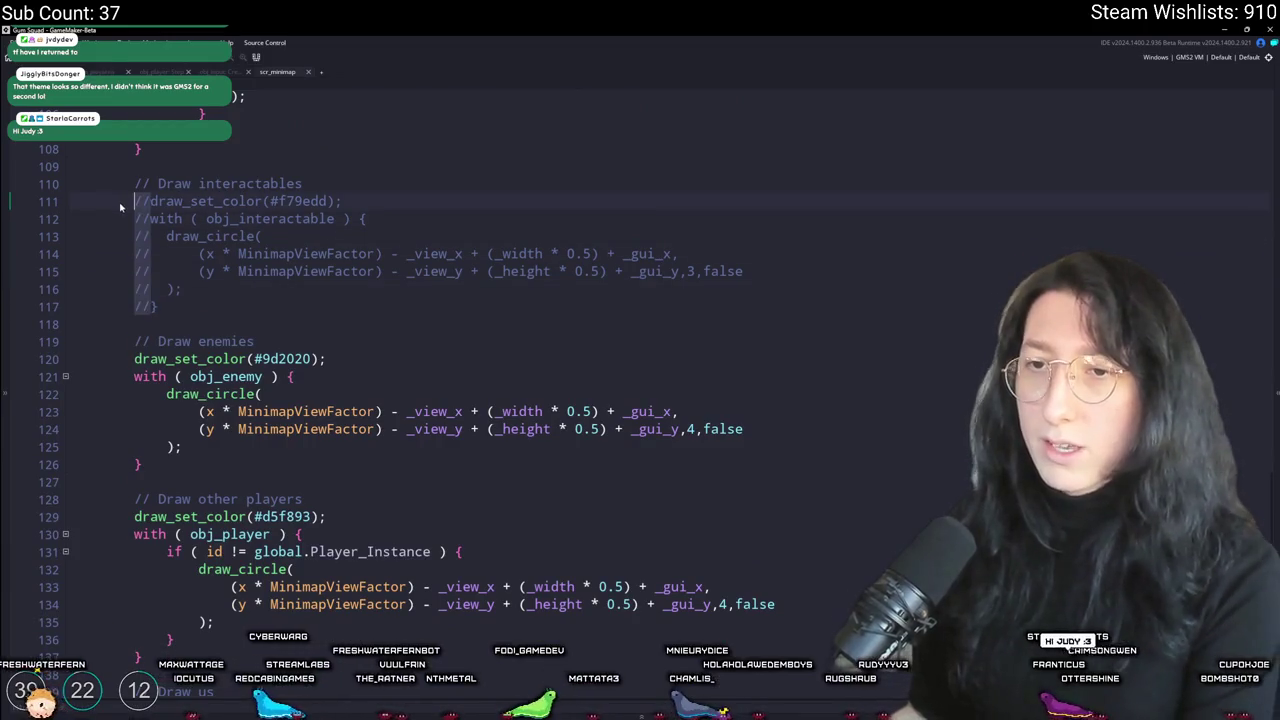
key(ctrl+shift+k)
drag(228, 290, 168, 238)
text(draw_self())
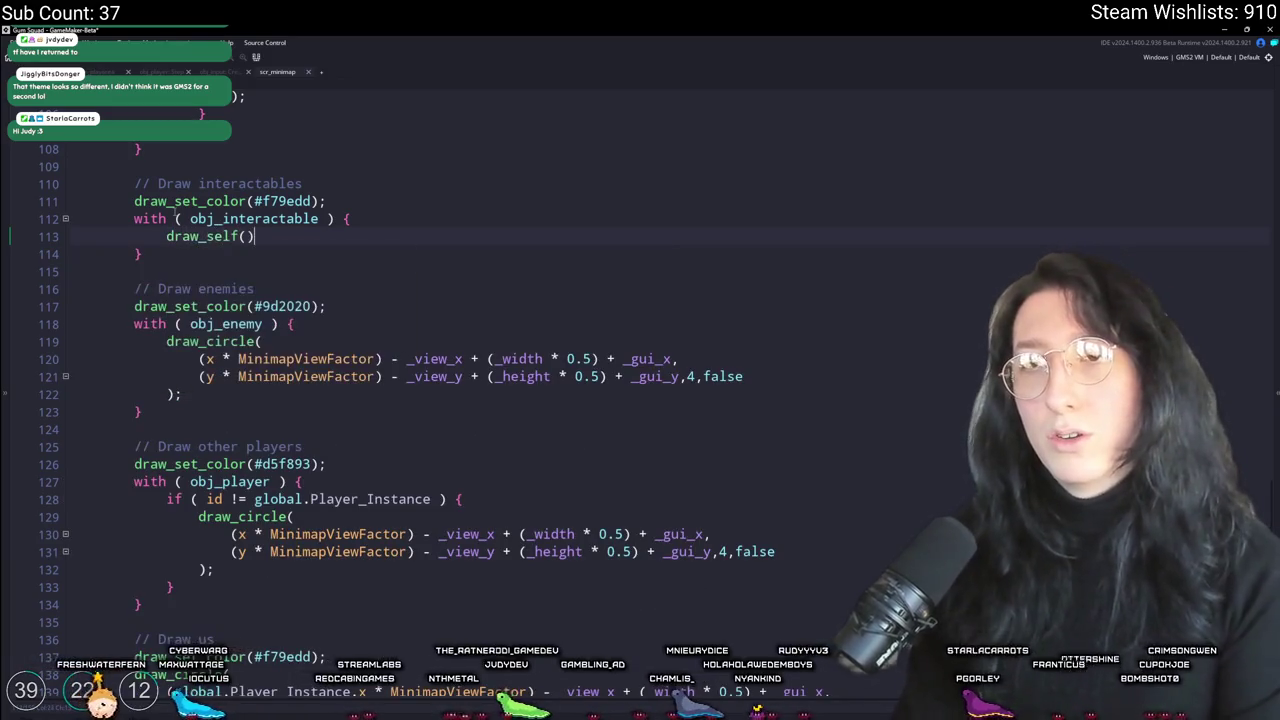
text(;effect_ping)
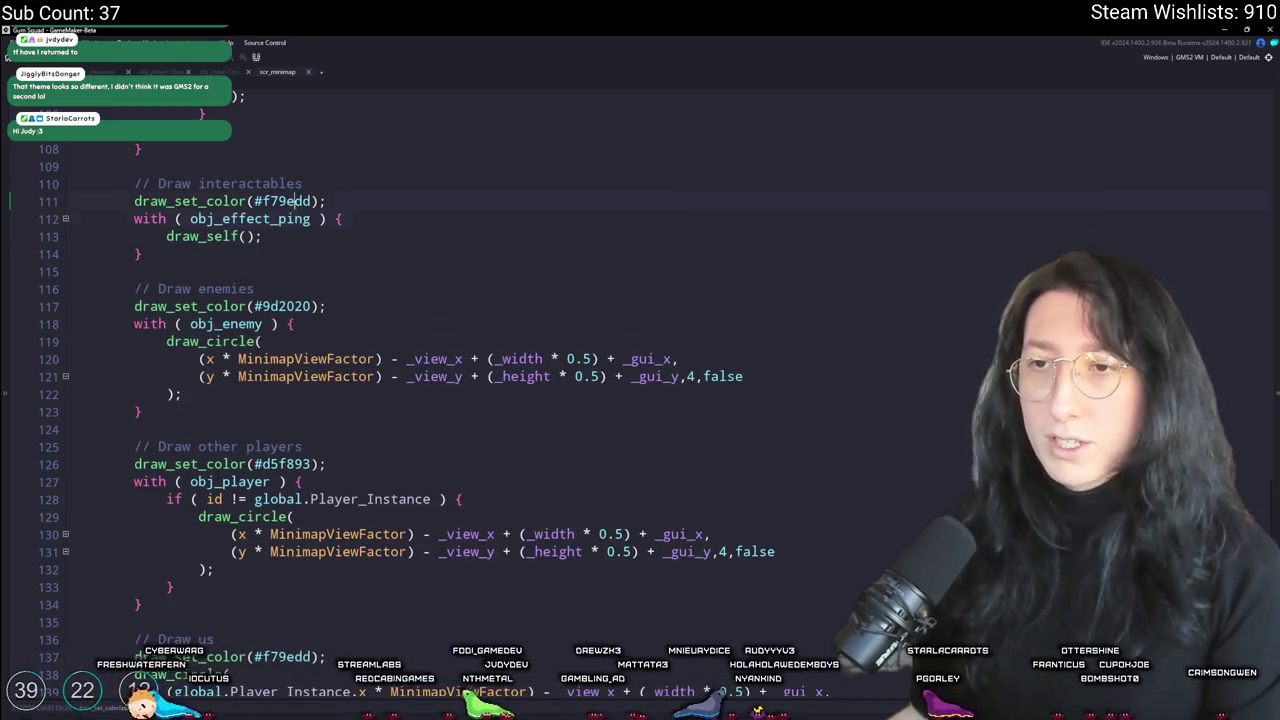
drag(326, 200, 83, 200)
key(BackSpace)
key(BackSpace)
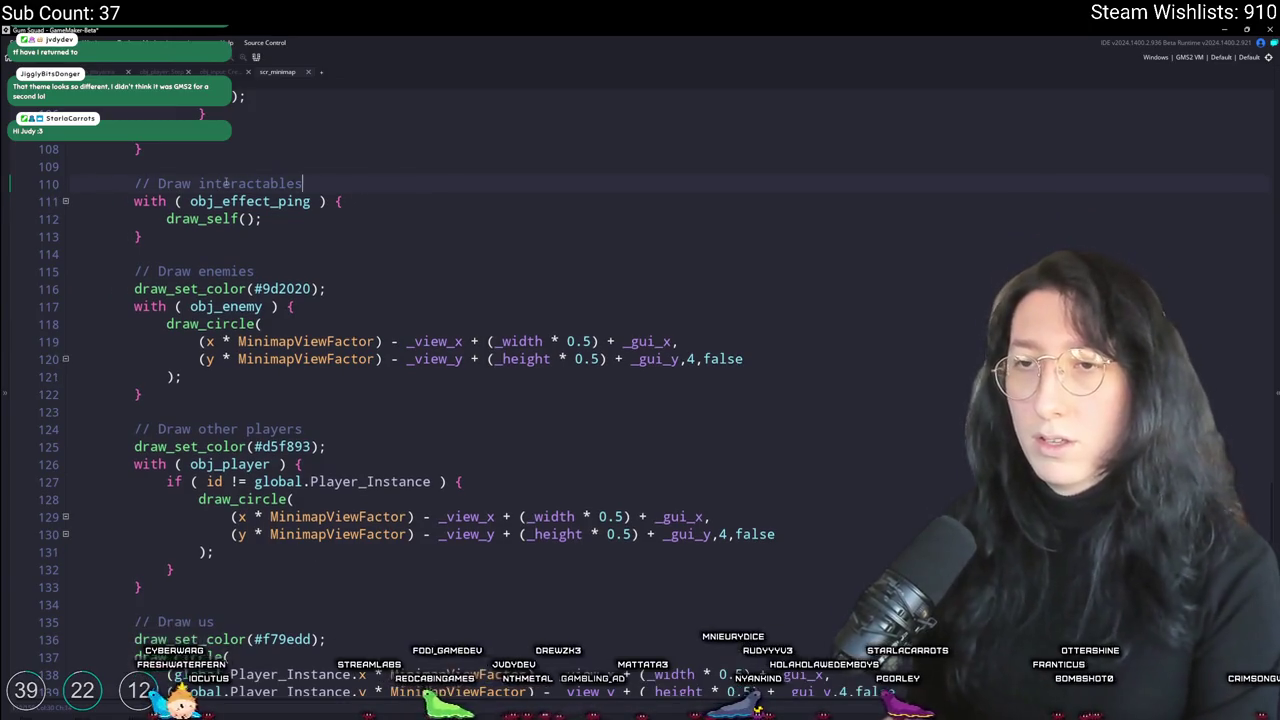
key(ctrl+shift+Left)
text(ping)
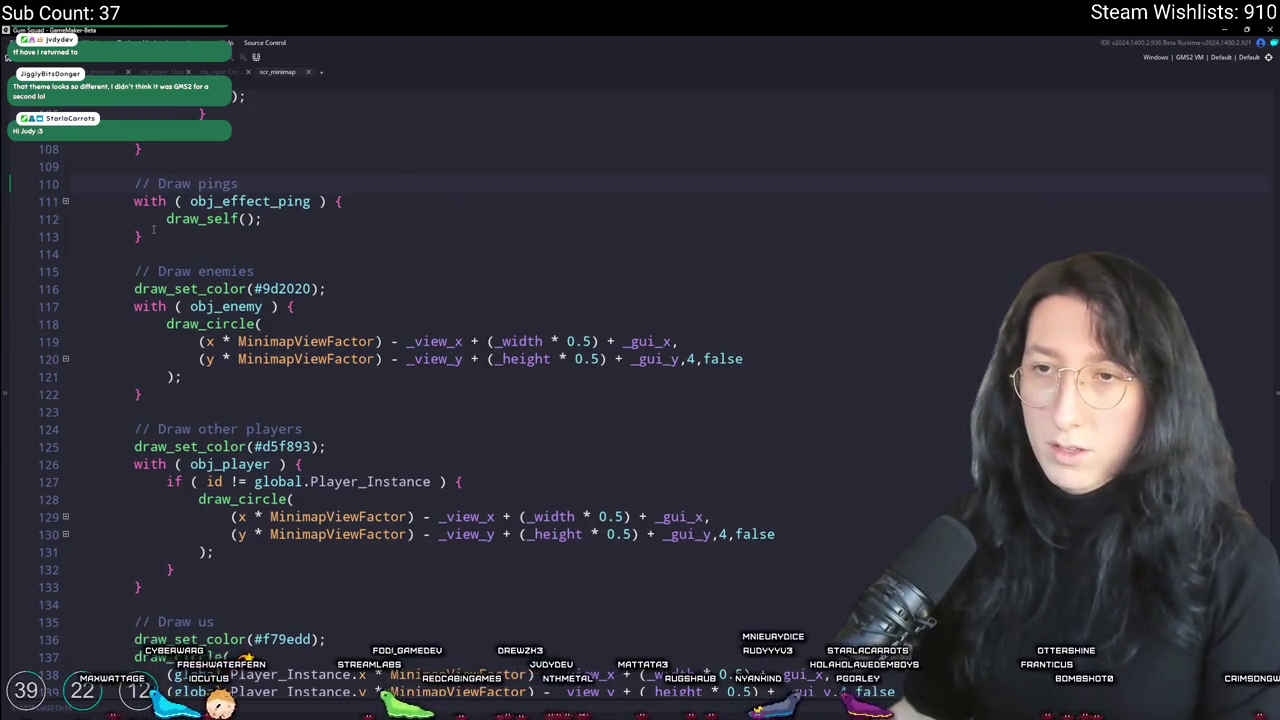
Step: Move the Draw pings block below the Draw us block and start a test build
drag(153, 232, 136, 186)
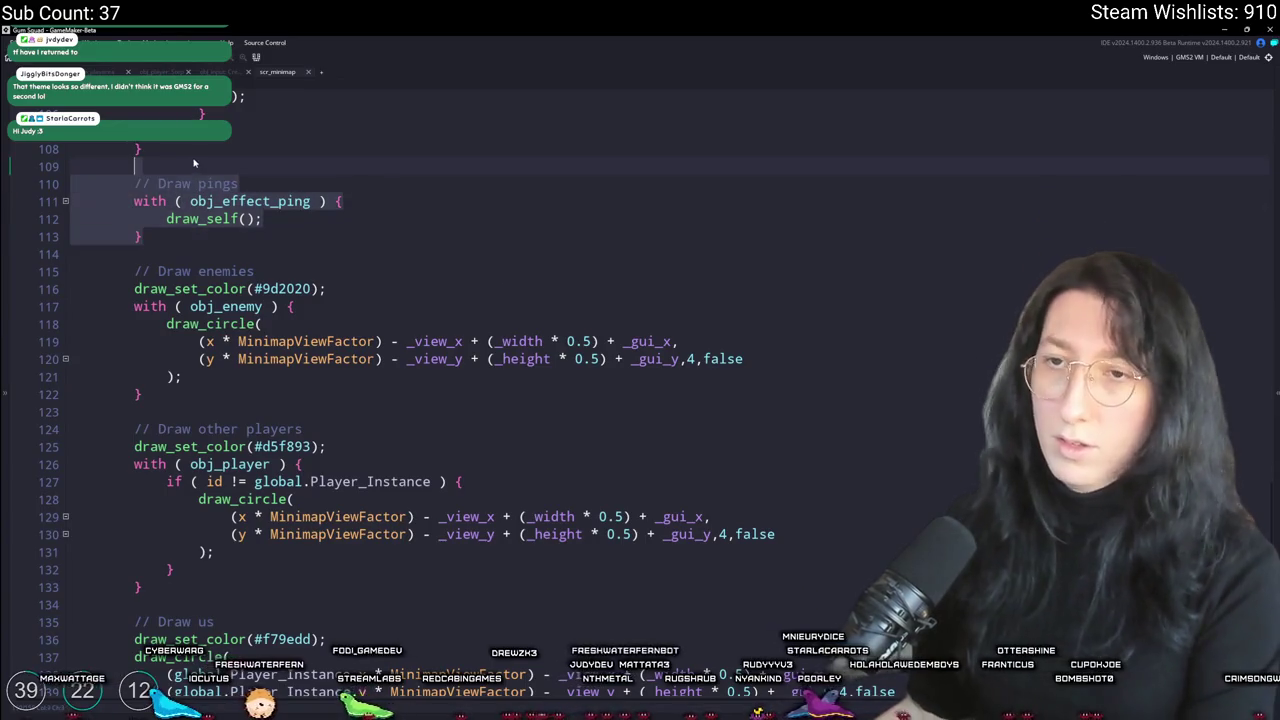
key(ctrl+x)
key(Delete)
key(Delete)
scroll(189, 494, down, 2)
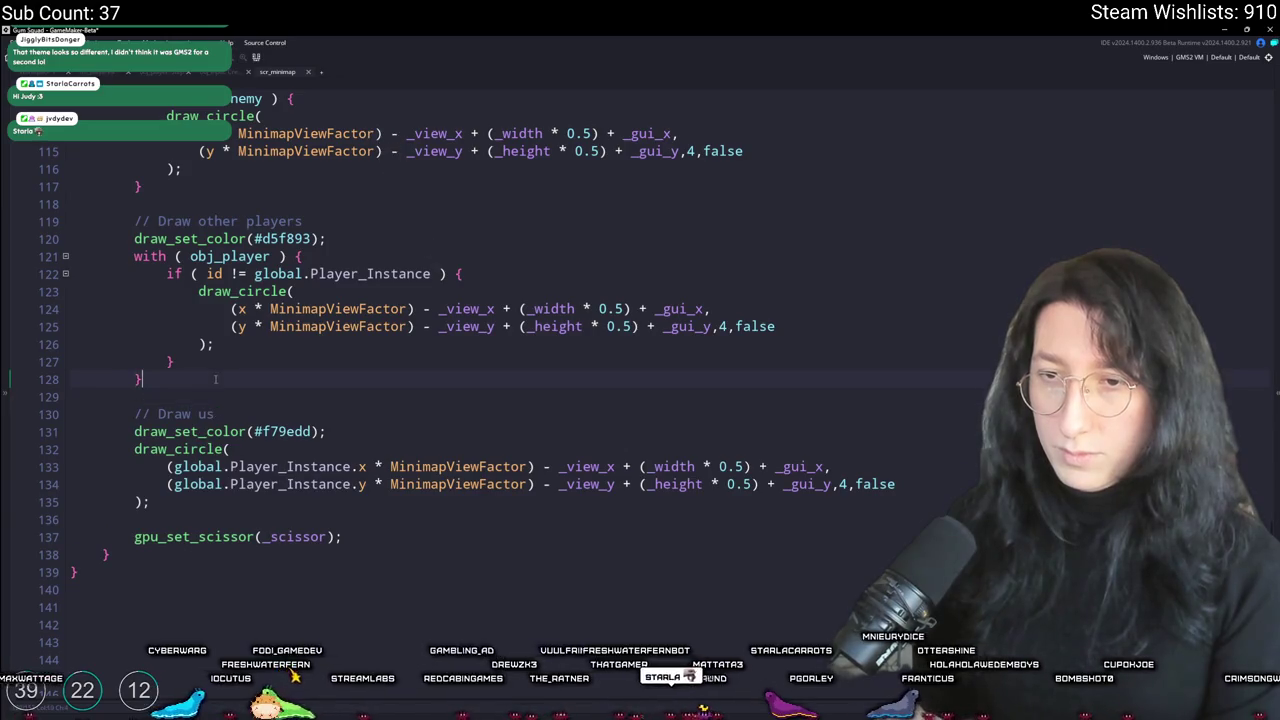
key(Return)
key(Return)
key(ctrl+v)
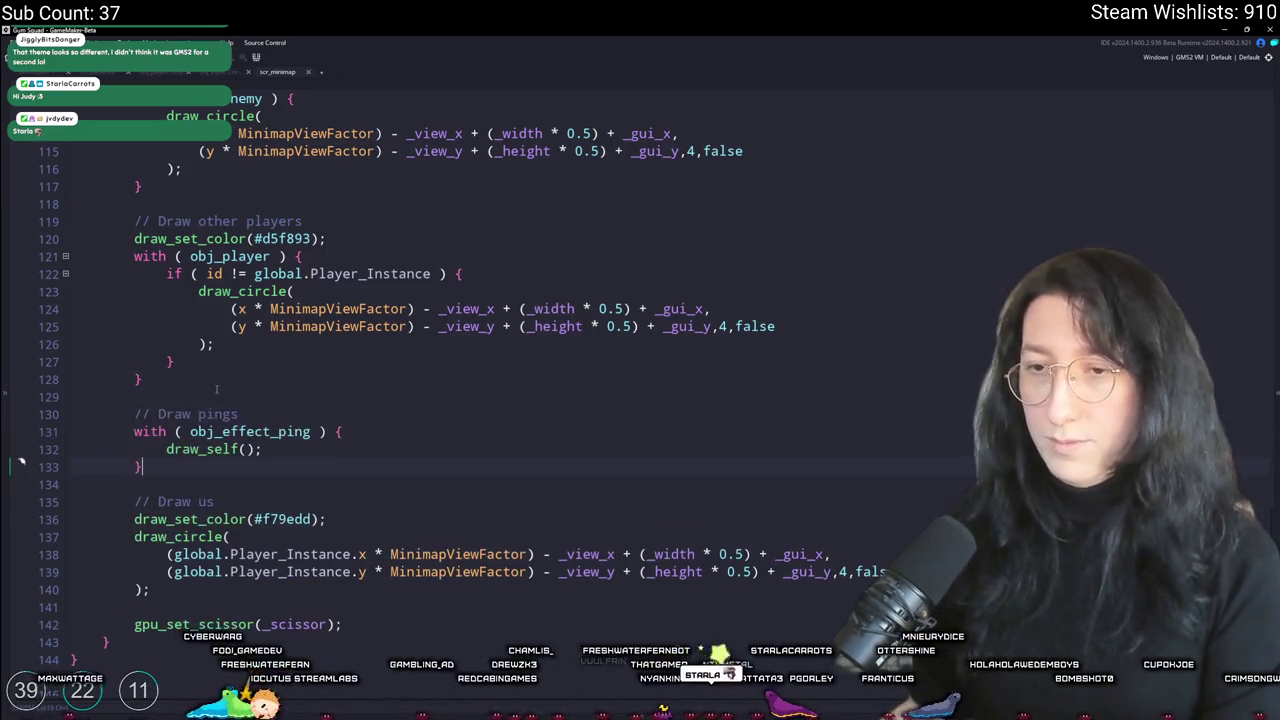
key(ctrl+z)
key(ctrl+z)
key(Return)
key(Return)
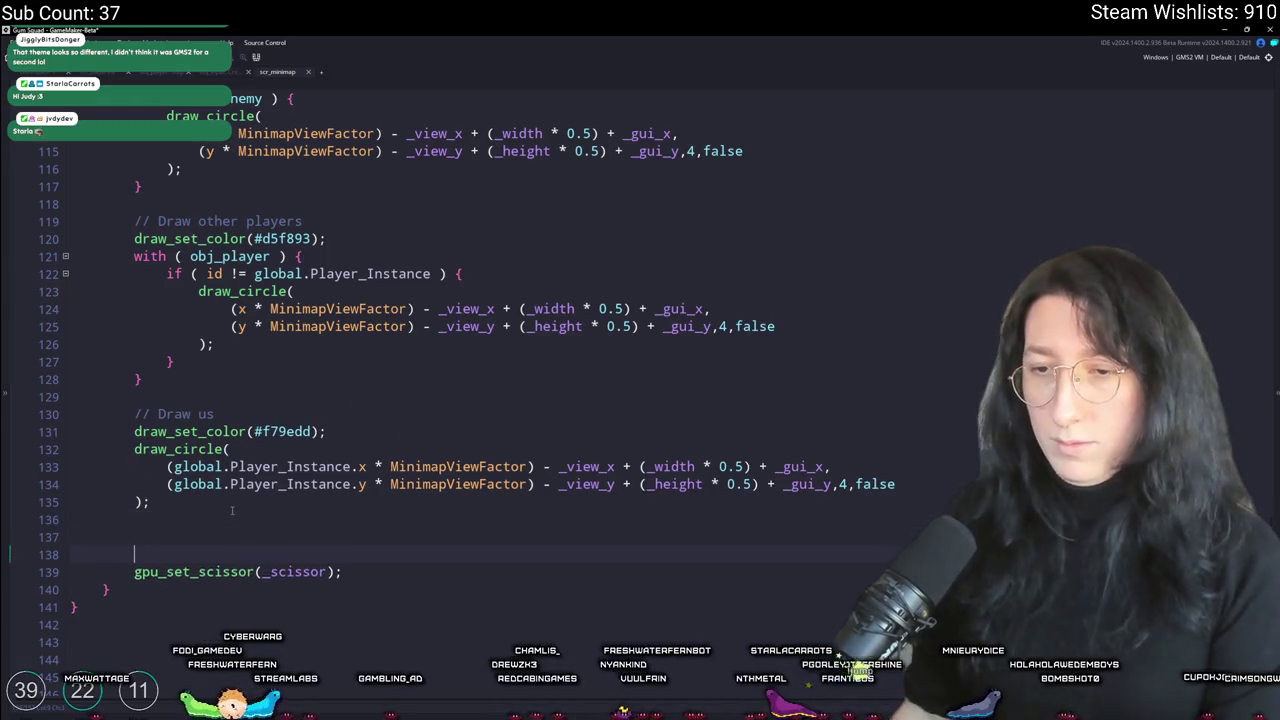
key(ctrl+v)
key(F5)
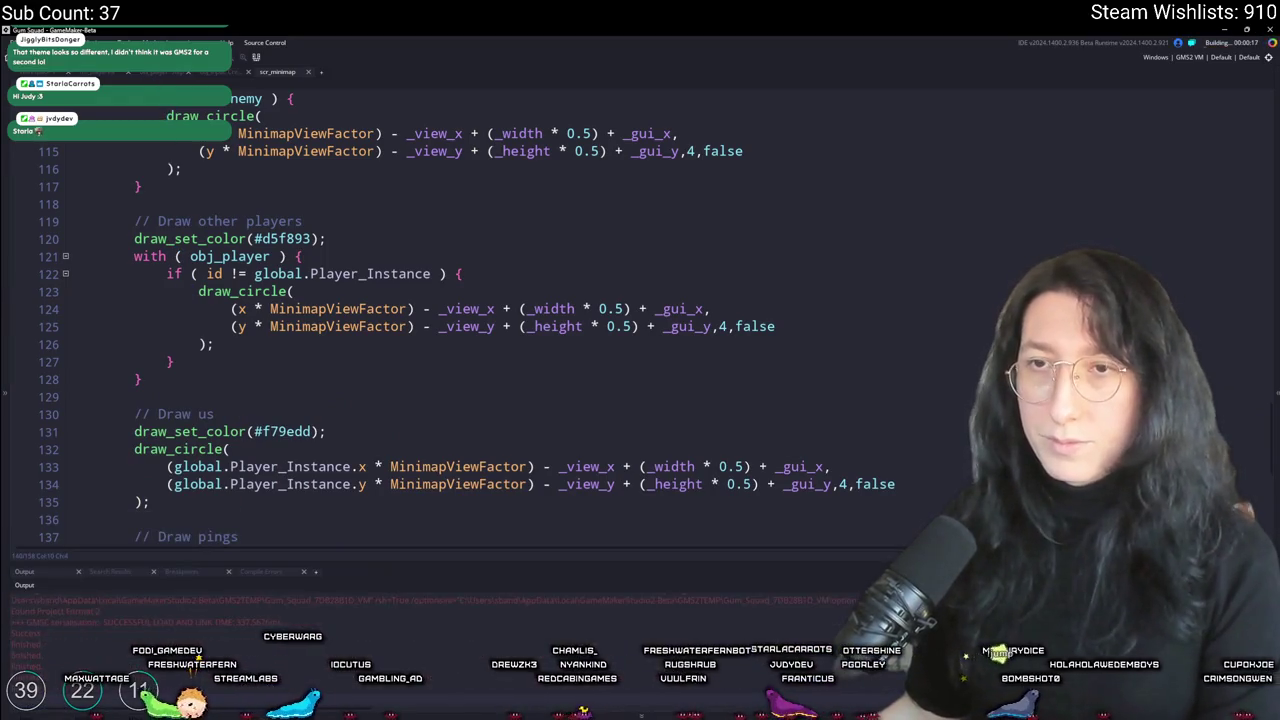
Step: Replace draw_self() with draw_sprite(sprite_index, image_index, ...) using the player's pasted minimap x/y expressions
scroll(303, 408, down, 2)
scroll(303, 408, up, 3)
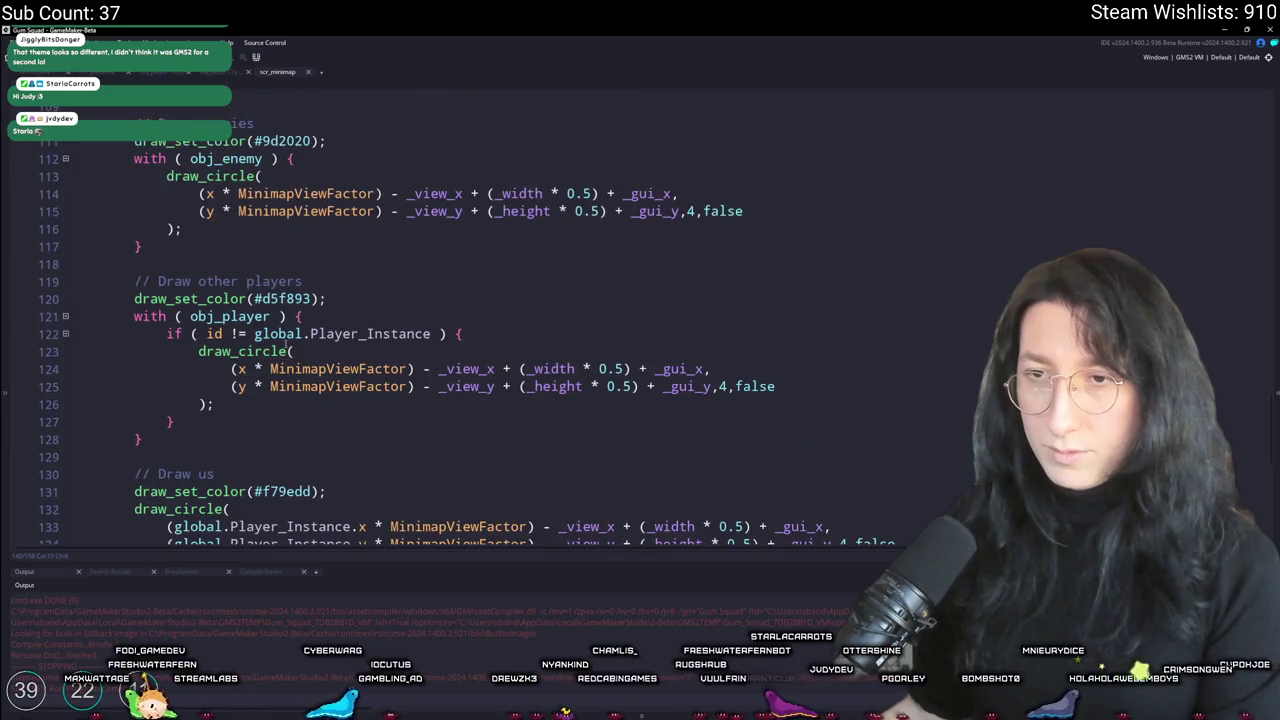
scroll(250, 402, down, 3)
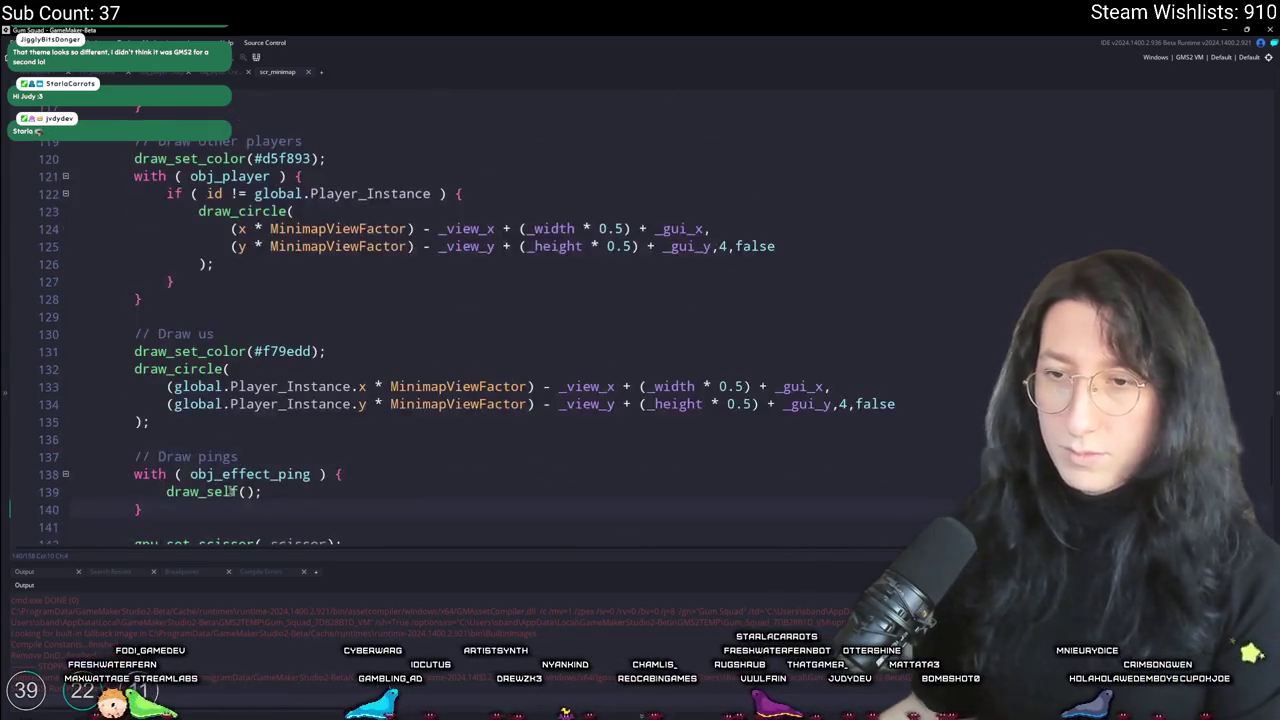
click(168, 388)
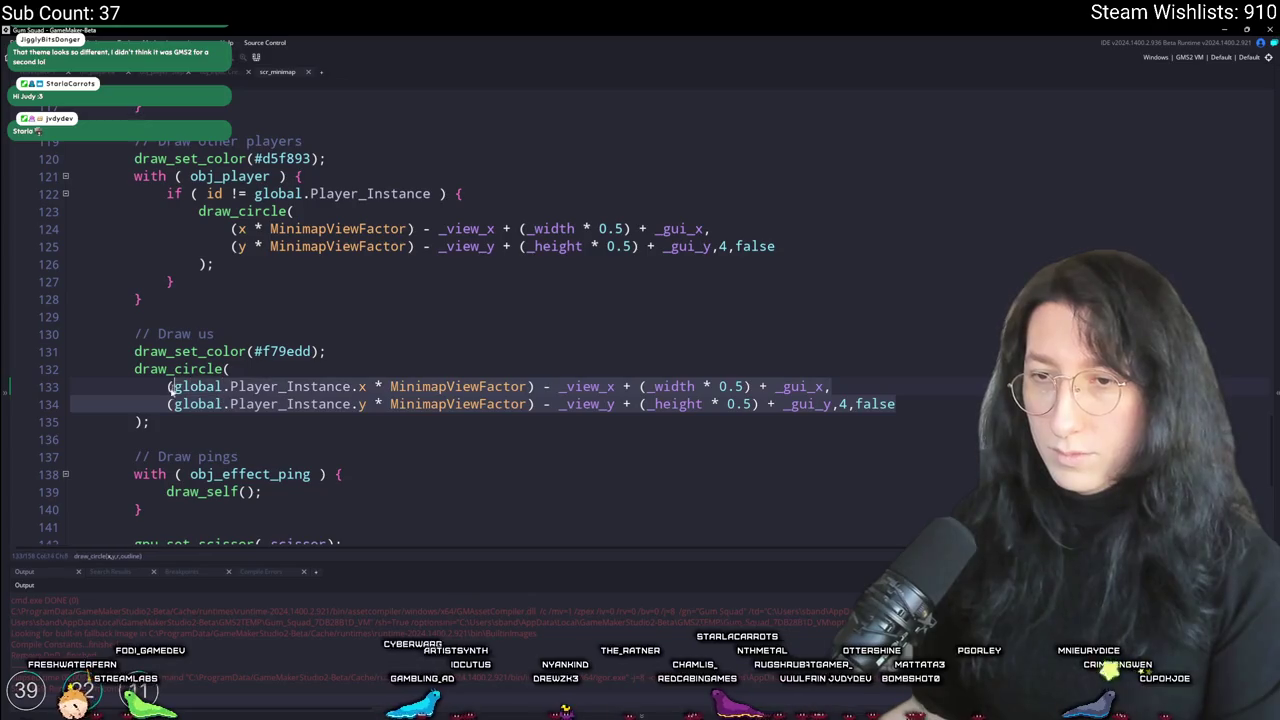
click(308, 490)
key(BackSpace)
key(BackSpace)
key(BackSpace)
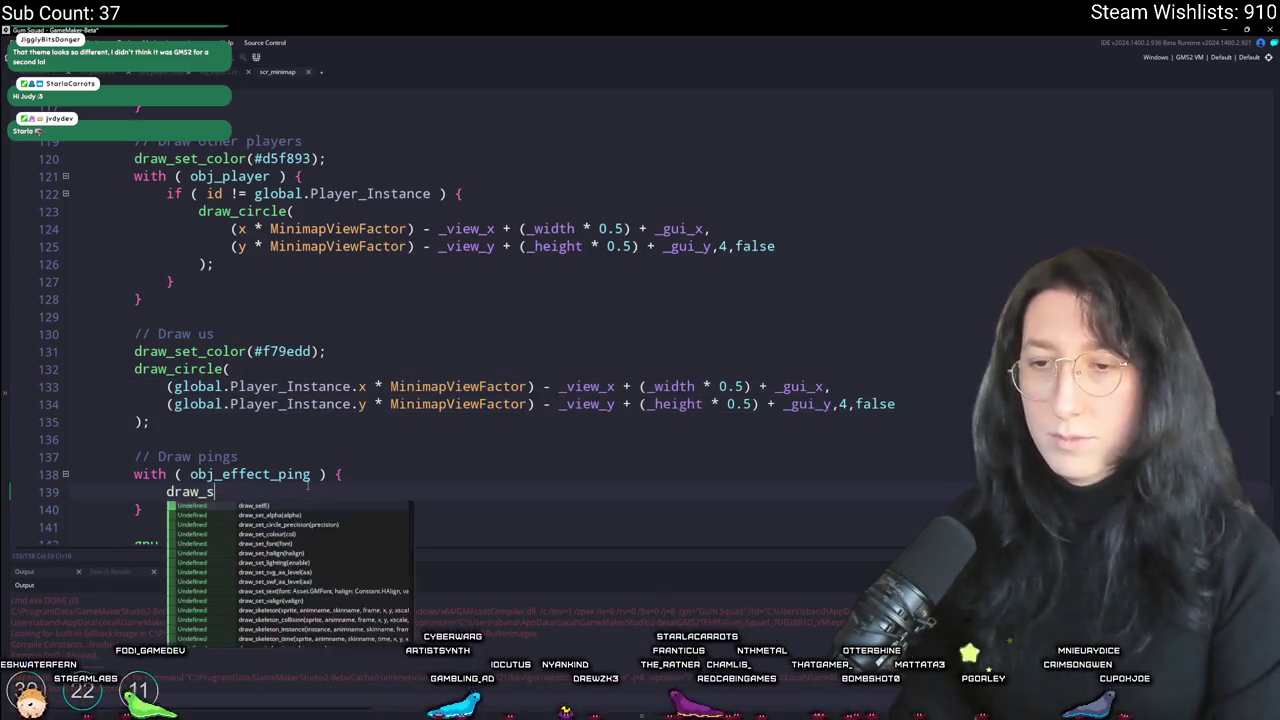
text(sprite_e)
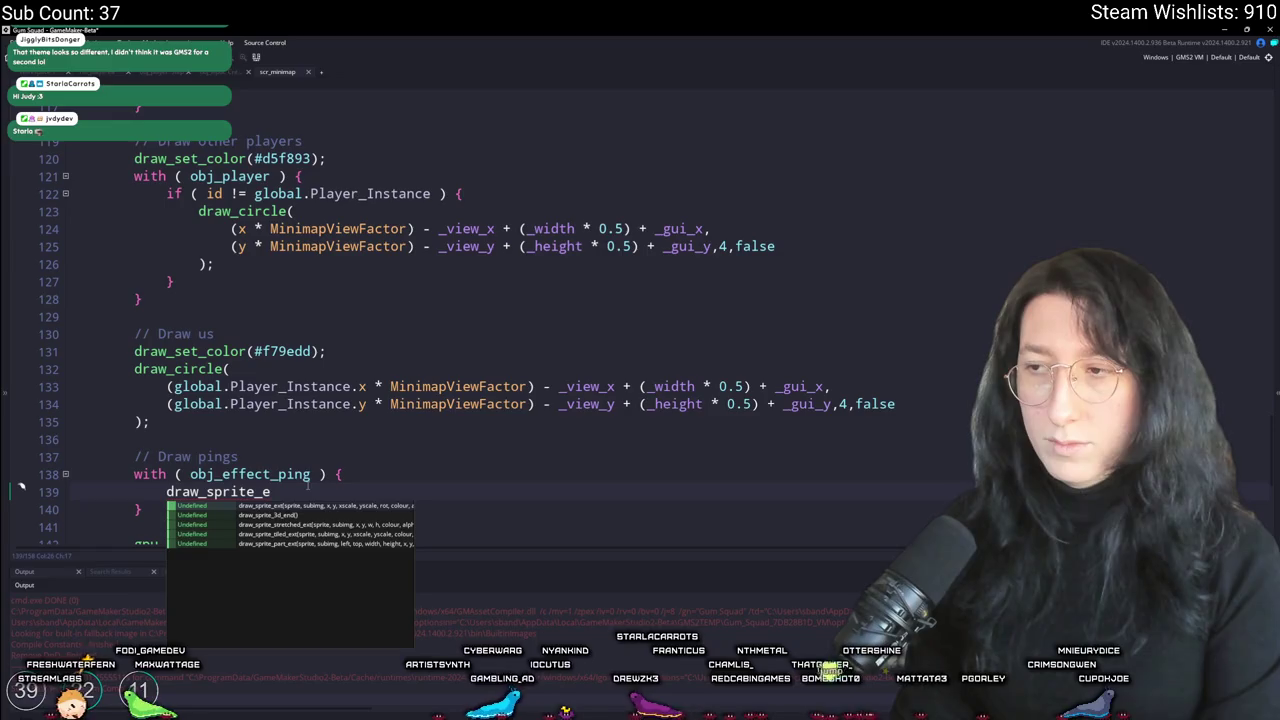
key(BackSpace)
key(BackSpace)
text(()
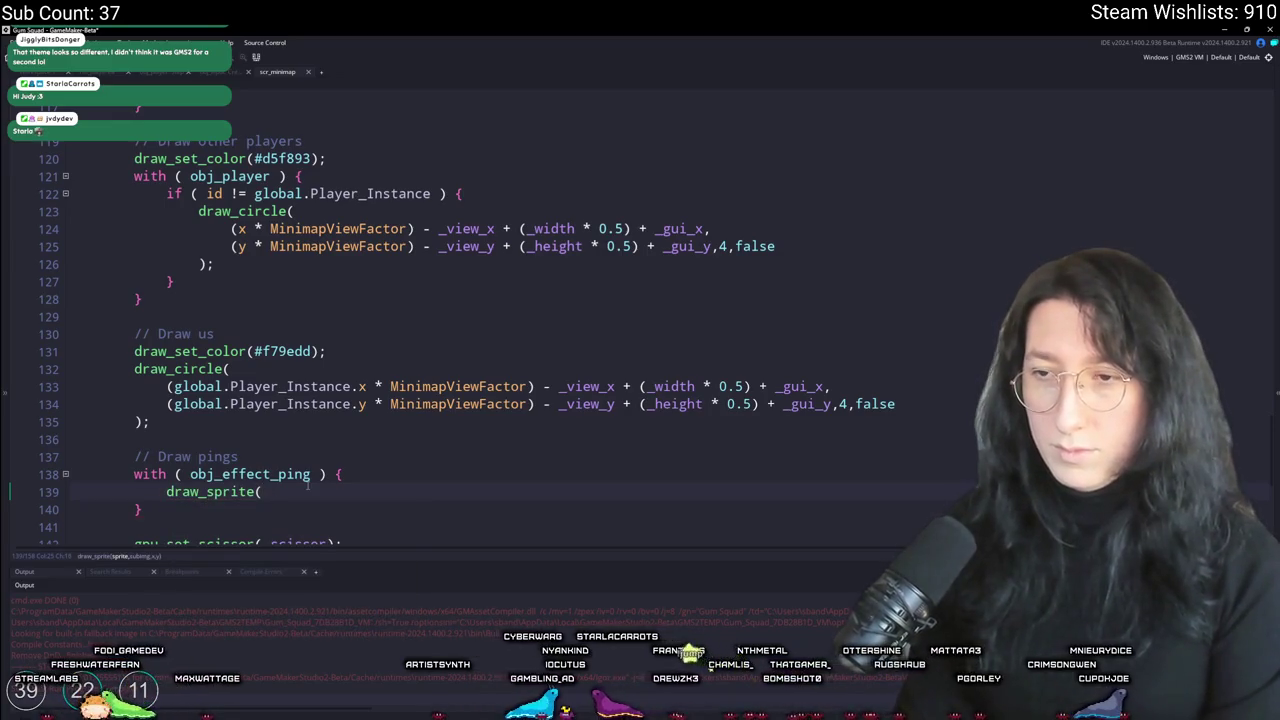
scroll(308, 486, down, 2)
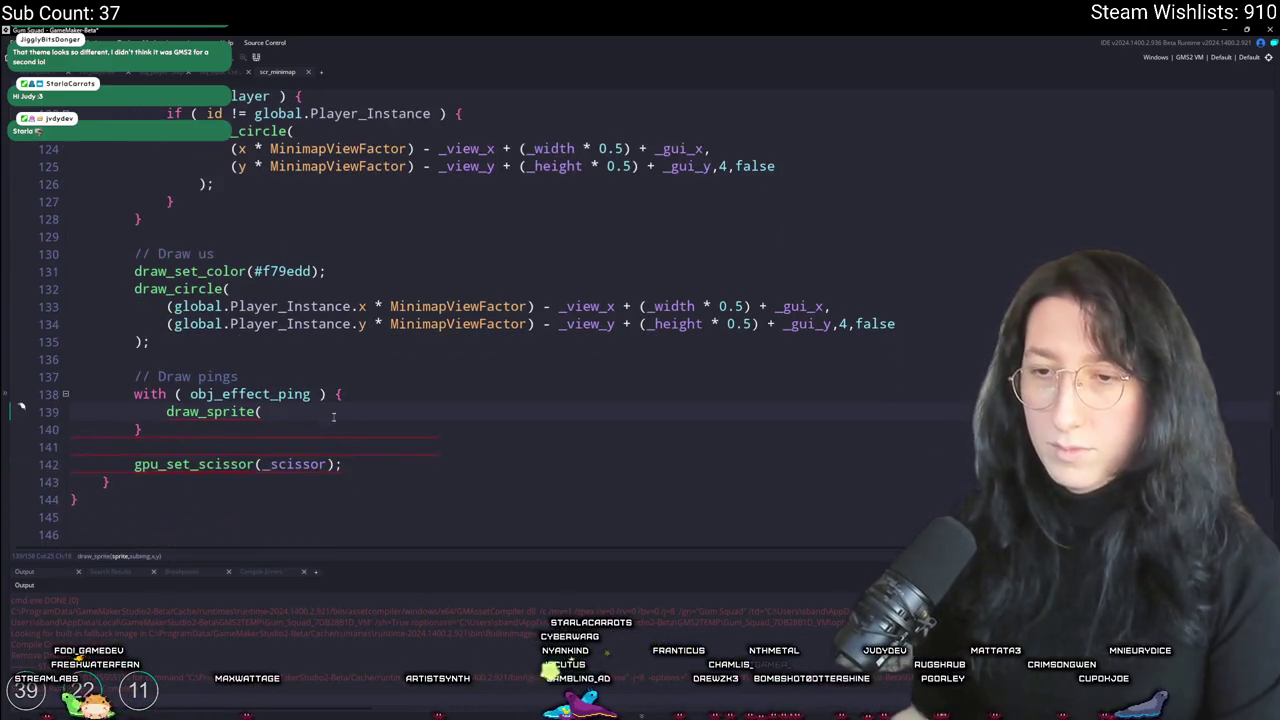
text(spr)
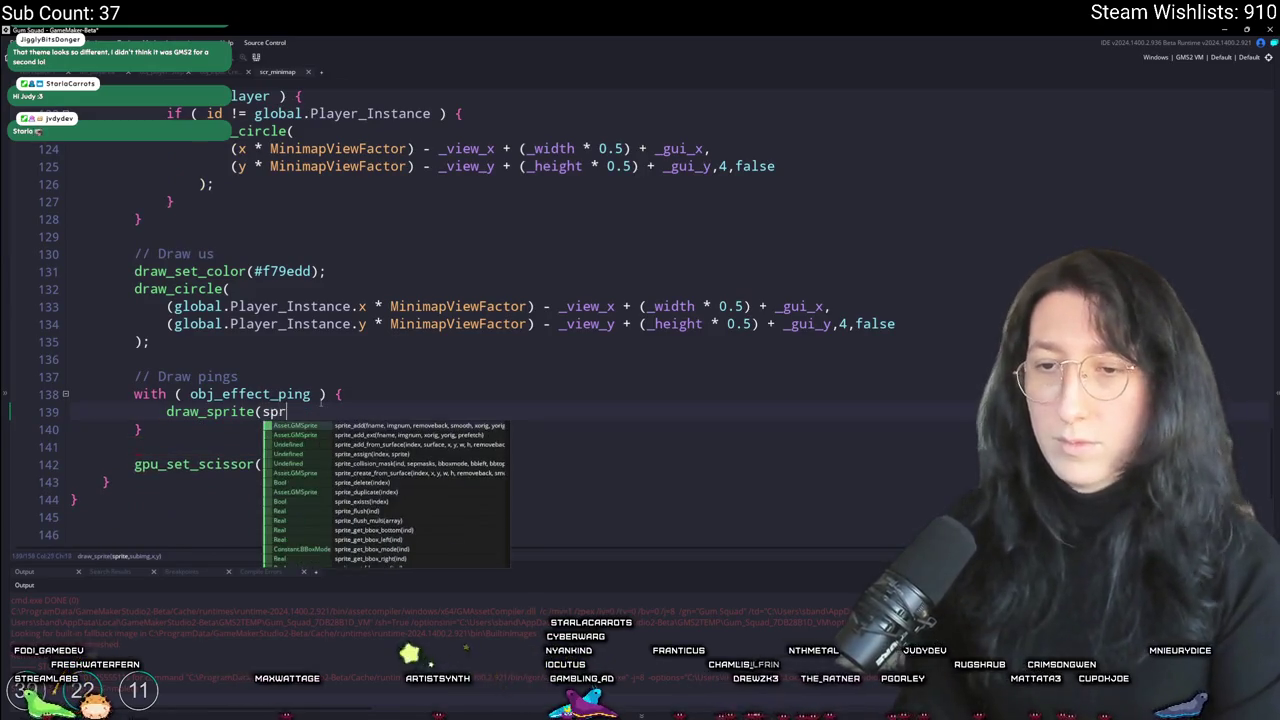
text(ite_index,image_index,)
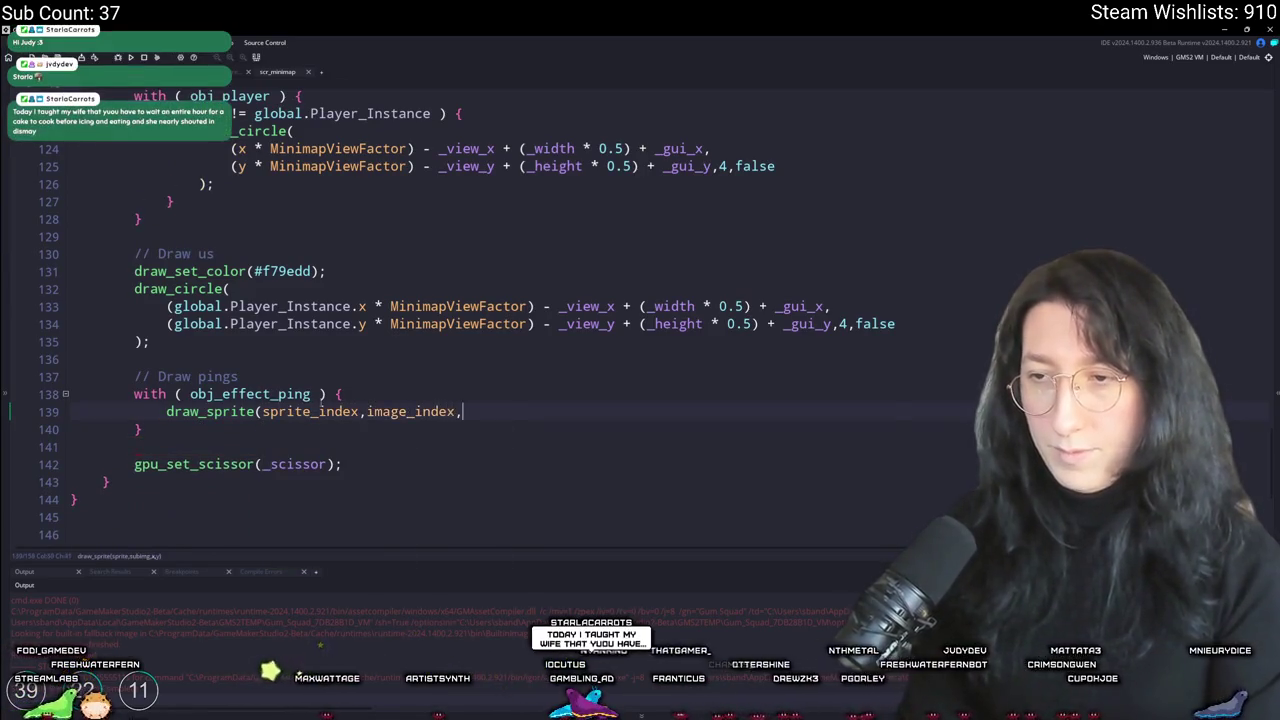
key(ctrl+v)
text();)
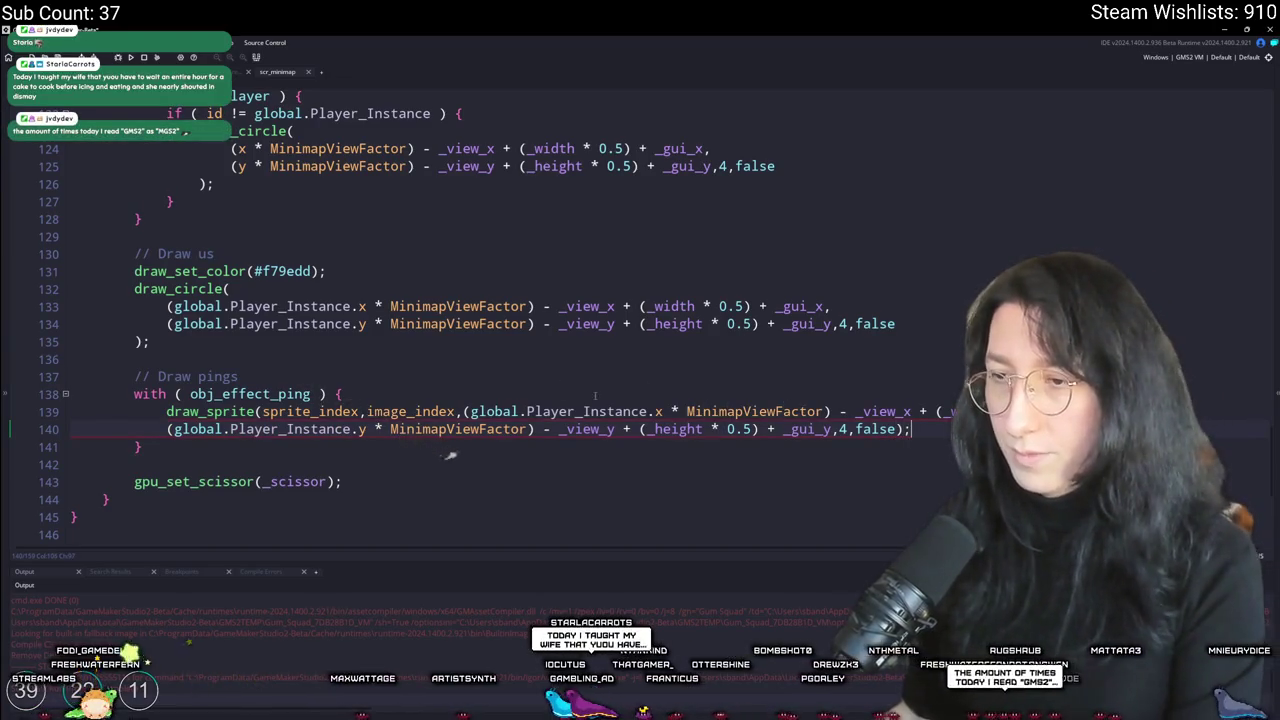
Step: Put each draw_sprite argument on its own indented line, remove the leftover circle arguments, and run the game
click(462, 411)
key(Return)
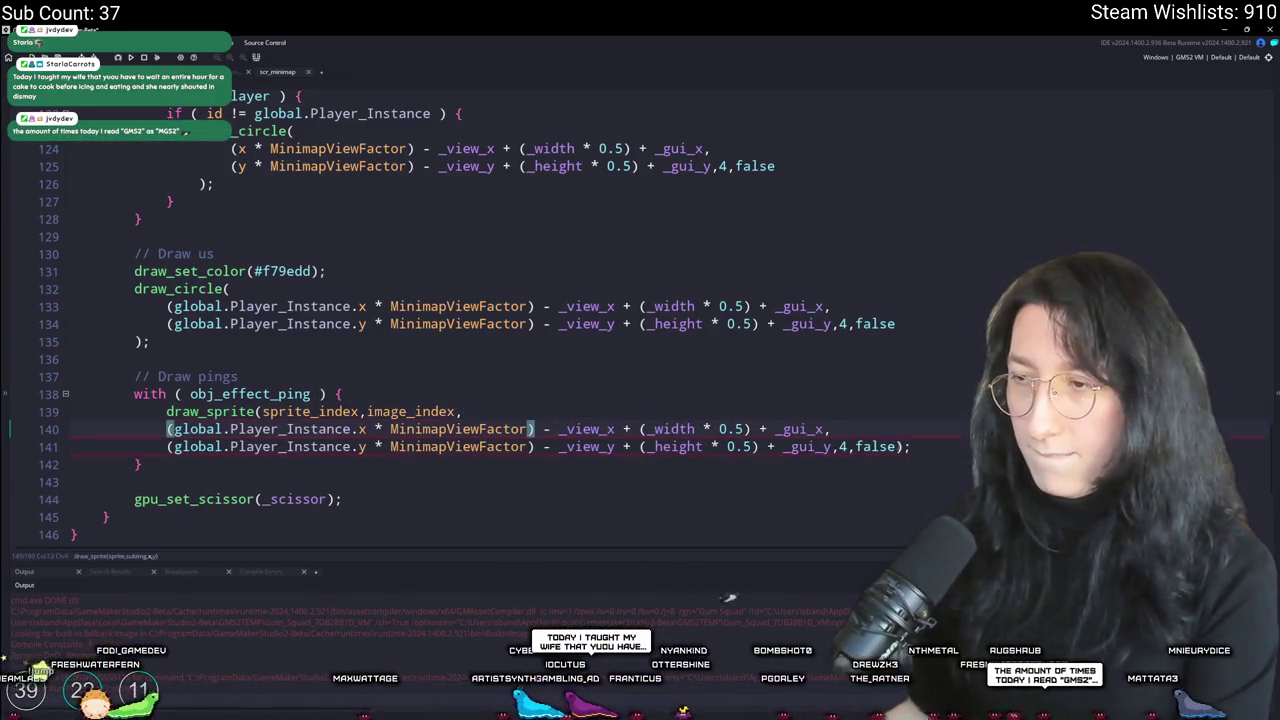
click(857, 448)
key(ctrl+Delete)
key(ctrl+Delete)
key(ctrl+Delete)
key(BackSpace)
key(Return)
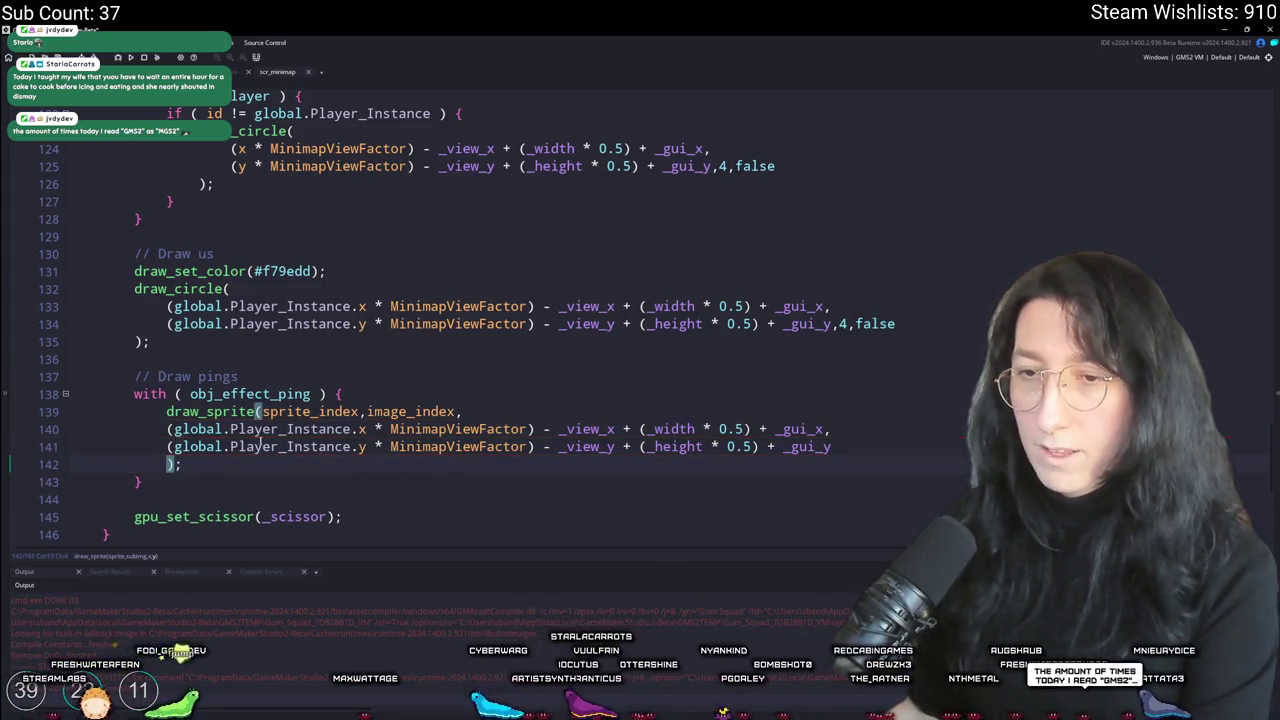
click(366, 411)
key(Return)
click(263, 411)
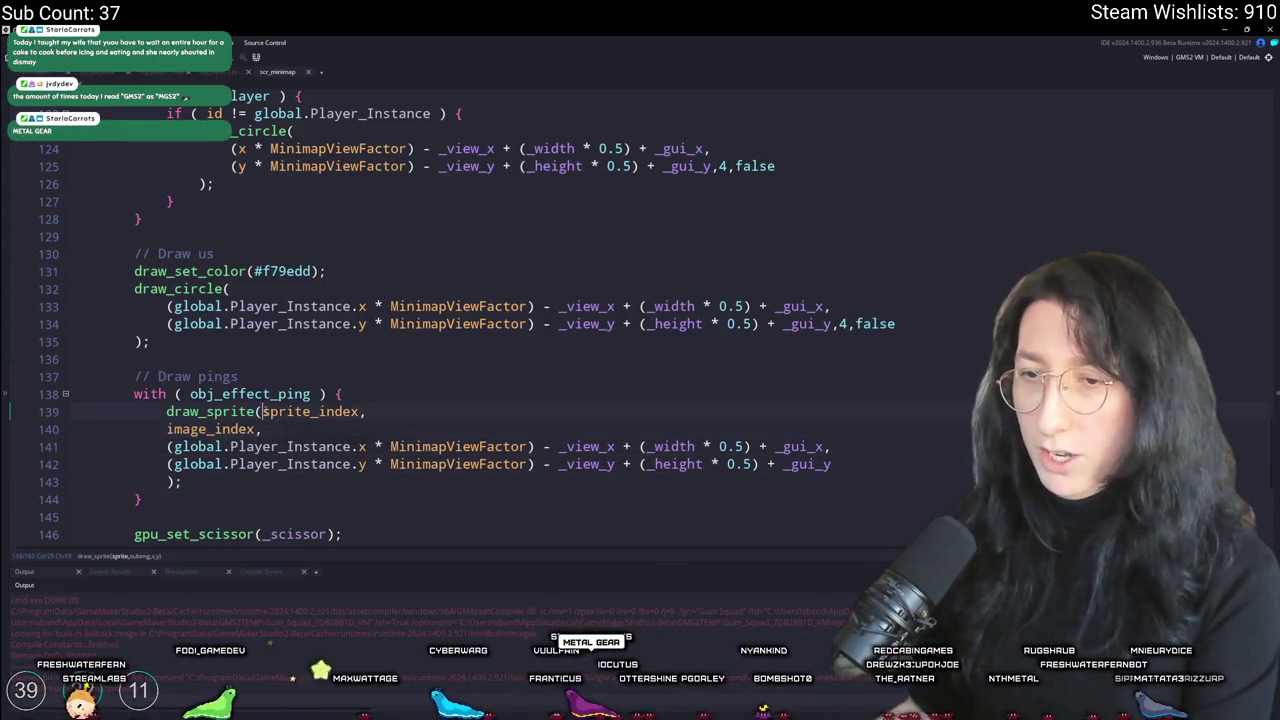
key(Return)
drag(166, 389, 860, 441)
key(Tab)
click(880, 432)
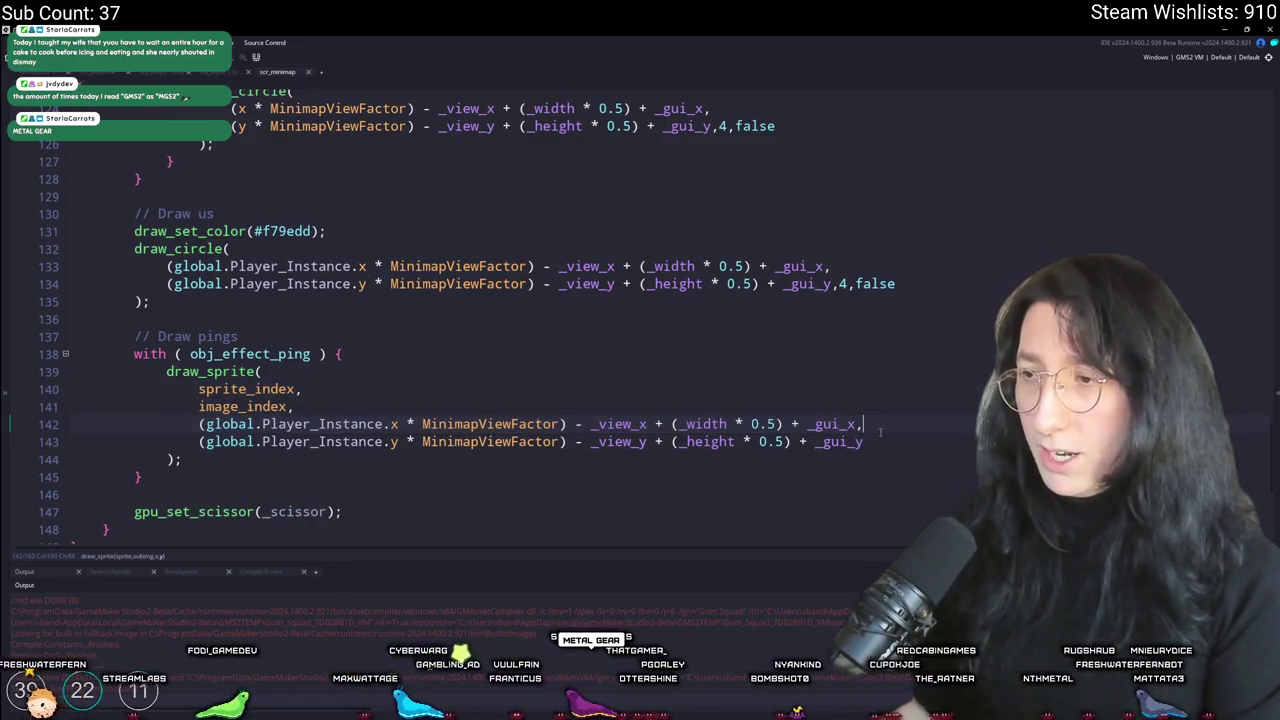
click(813, 382)
key(F5)
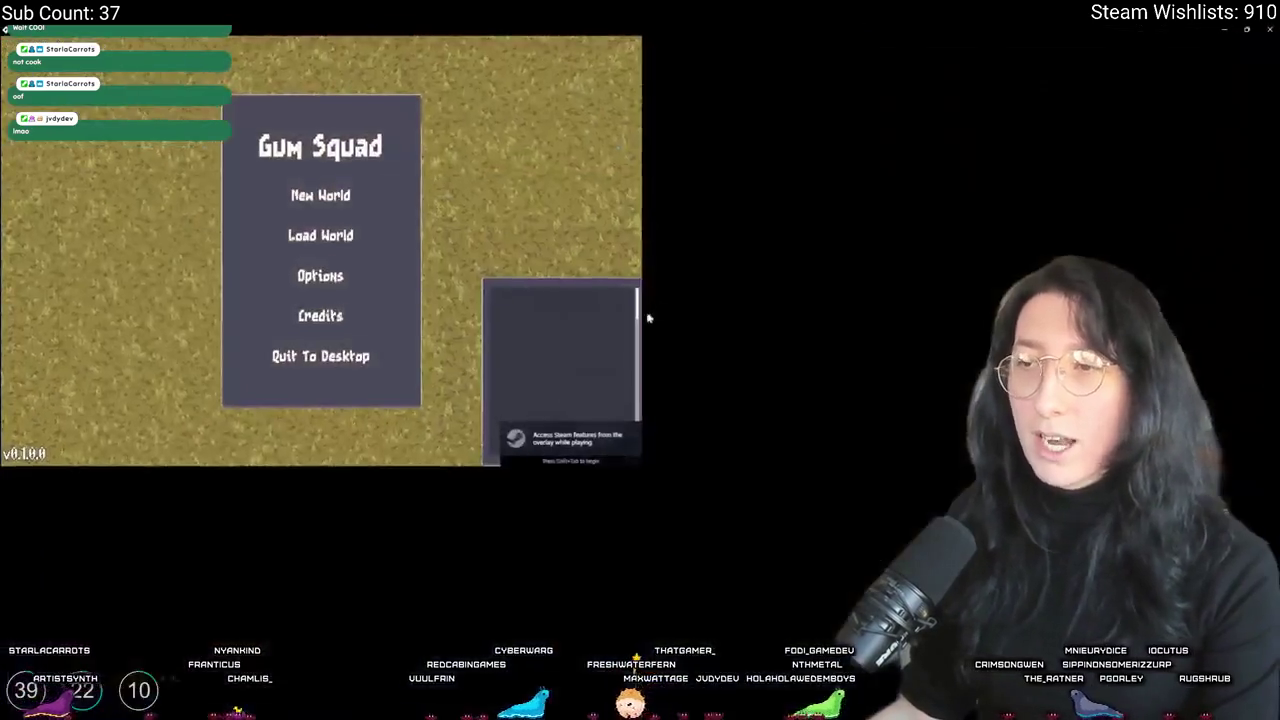
click(630, 287)
click(646, 524)
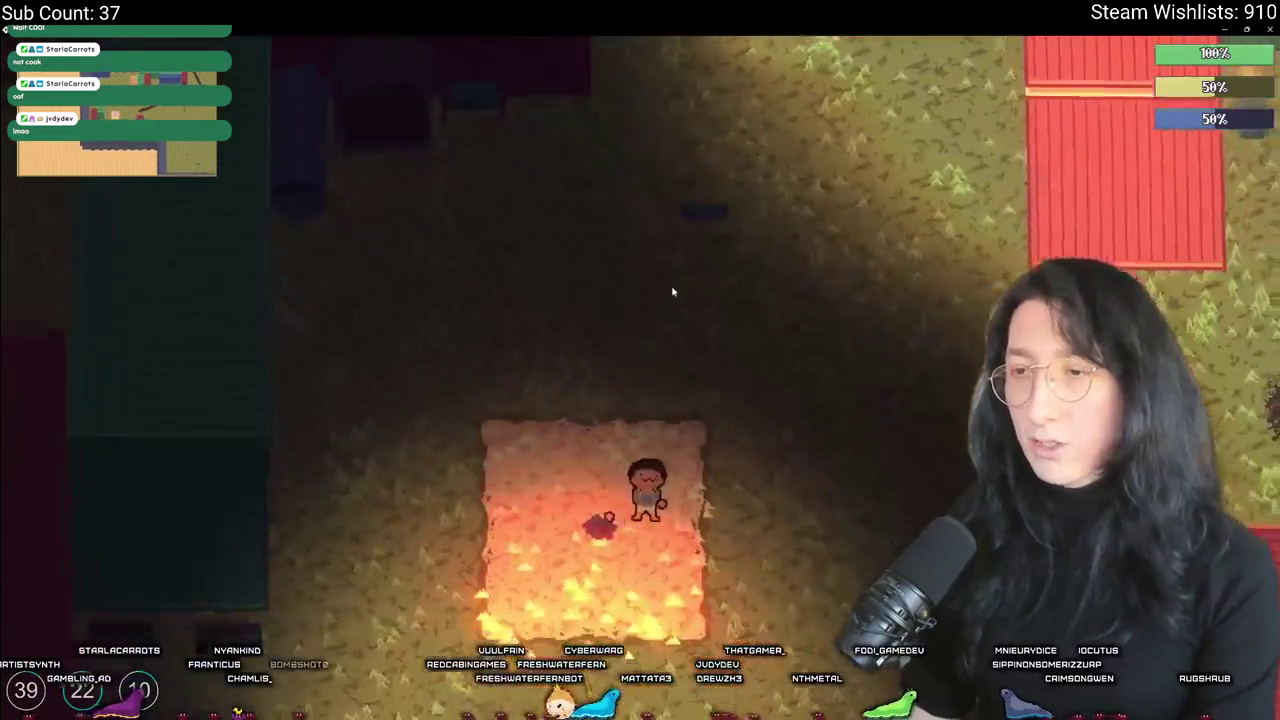
key(Tab)
key(Tab)
key(d)
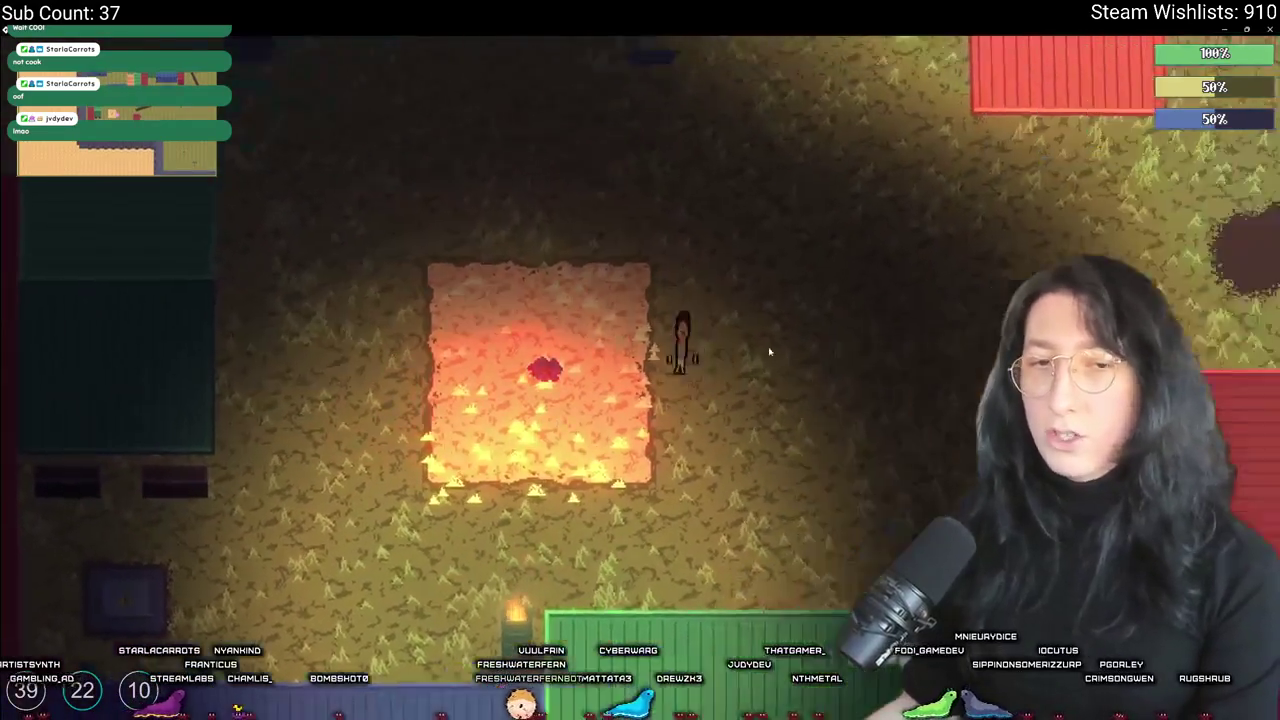
key(w)
key(a)
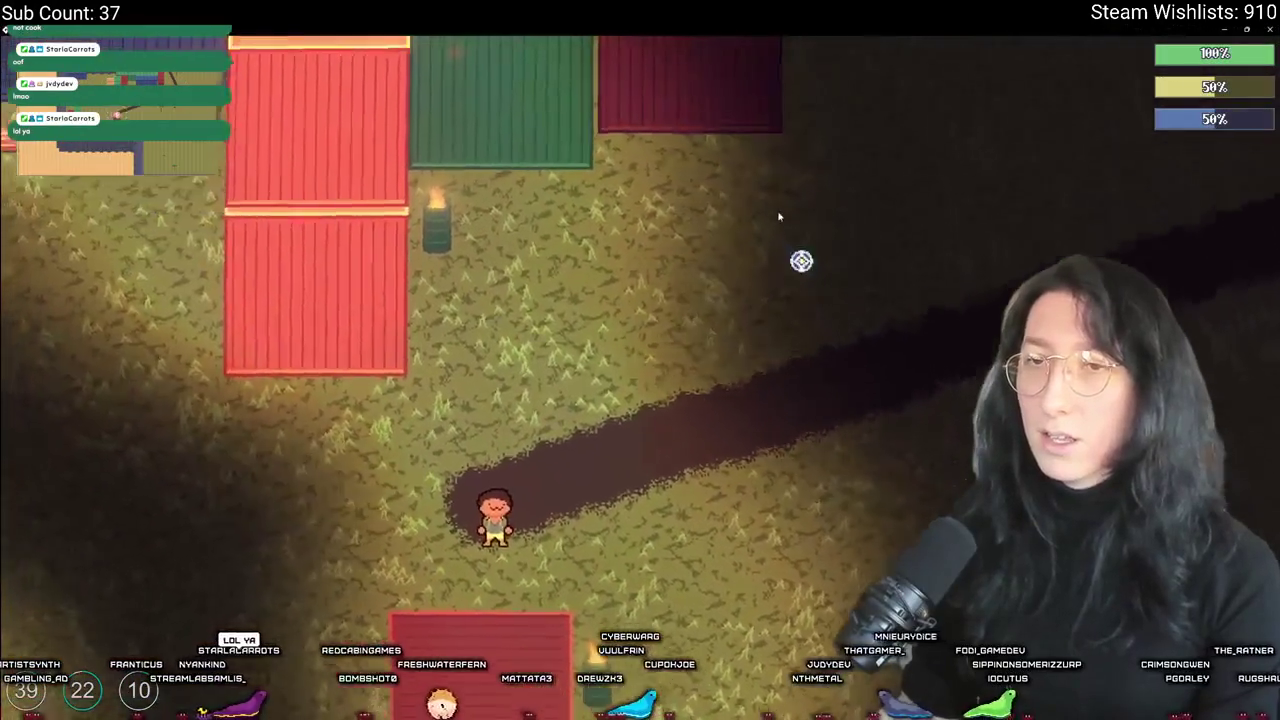
key(d)
key(w)
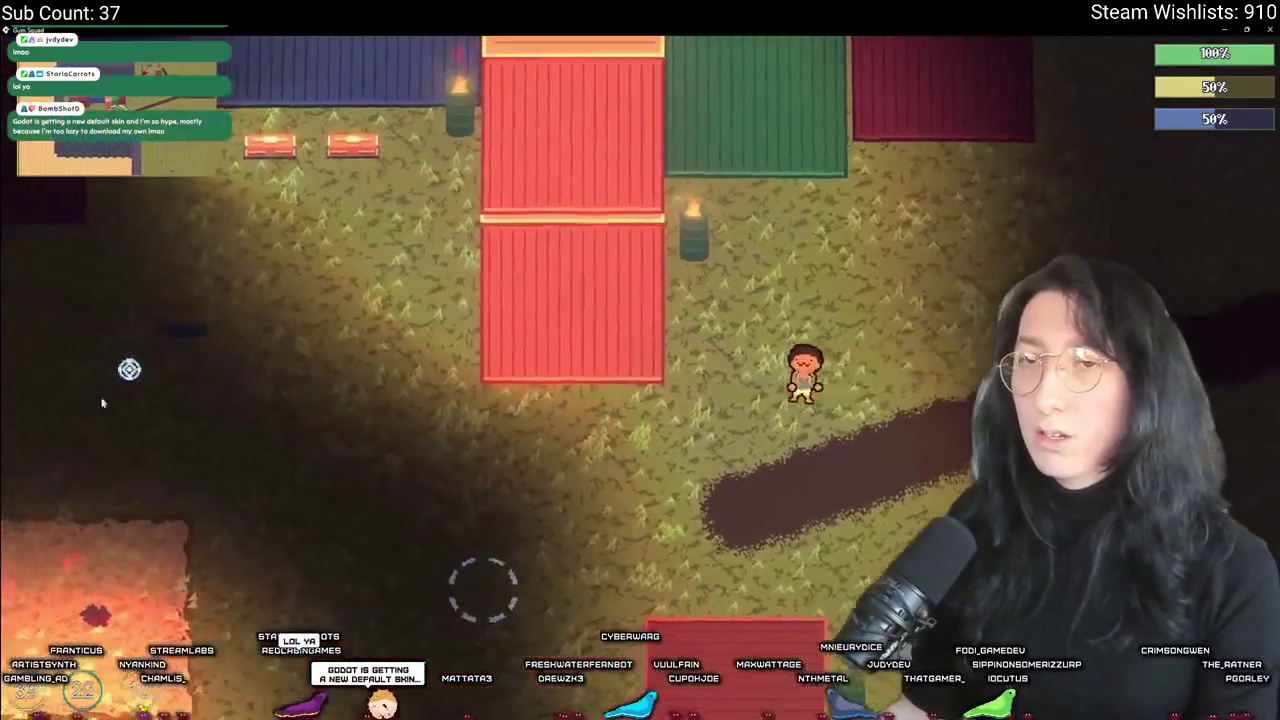
key(a)
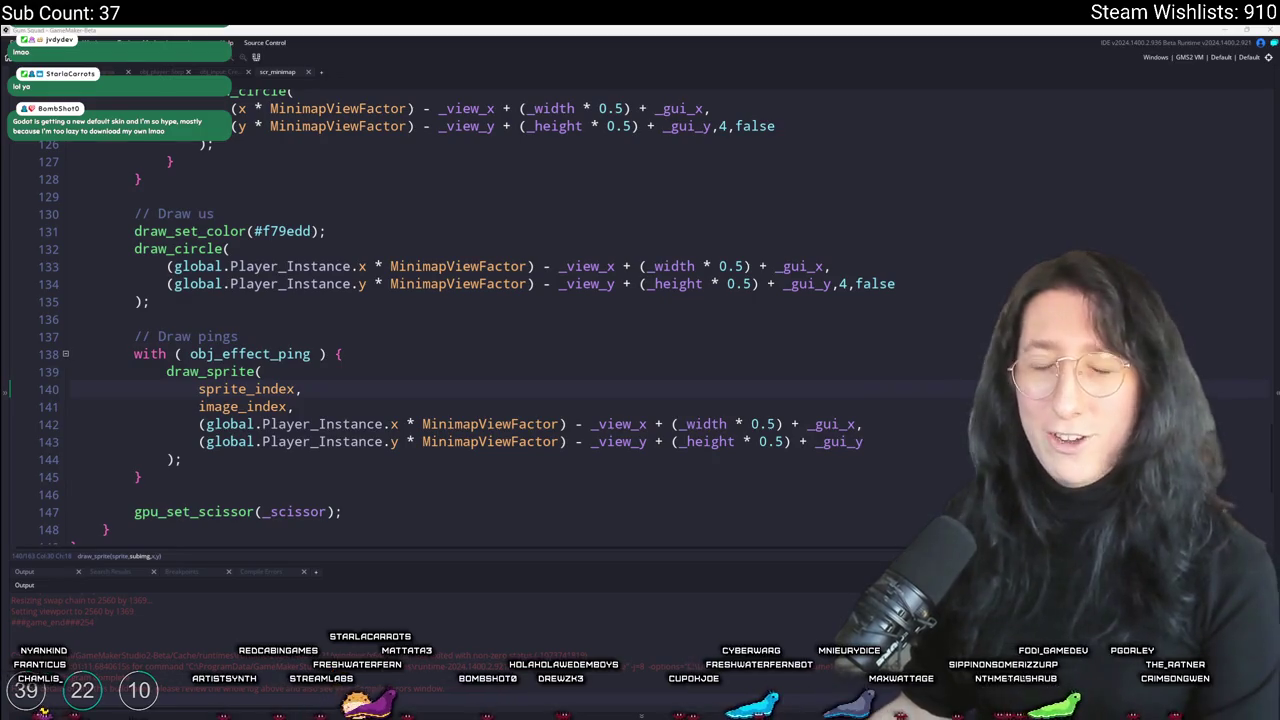
Step: Turn the call into draw_sprite_ext with scale 0.5, 0.5, rotation 0, c_white and alpha 1
click(377, 373)
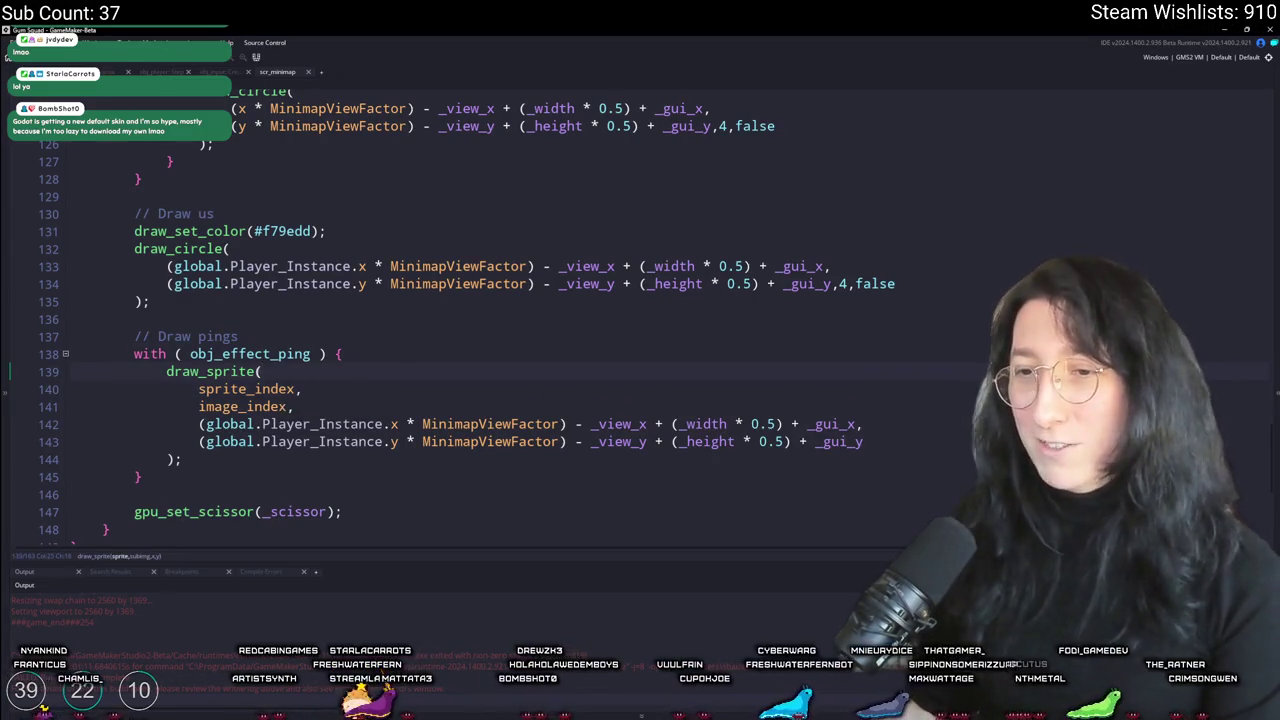
key(Left)
text(_ext)
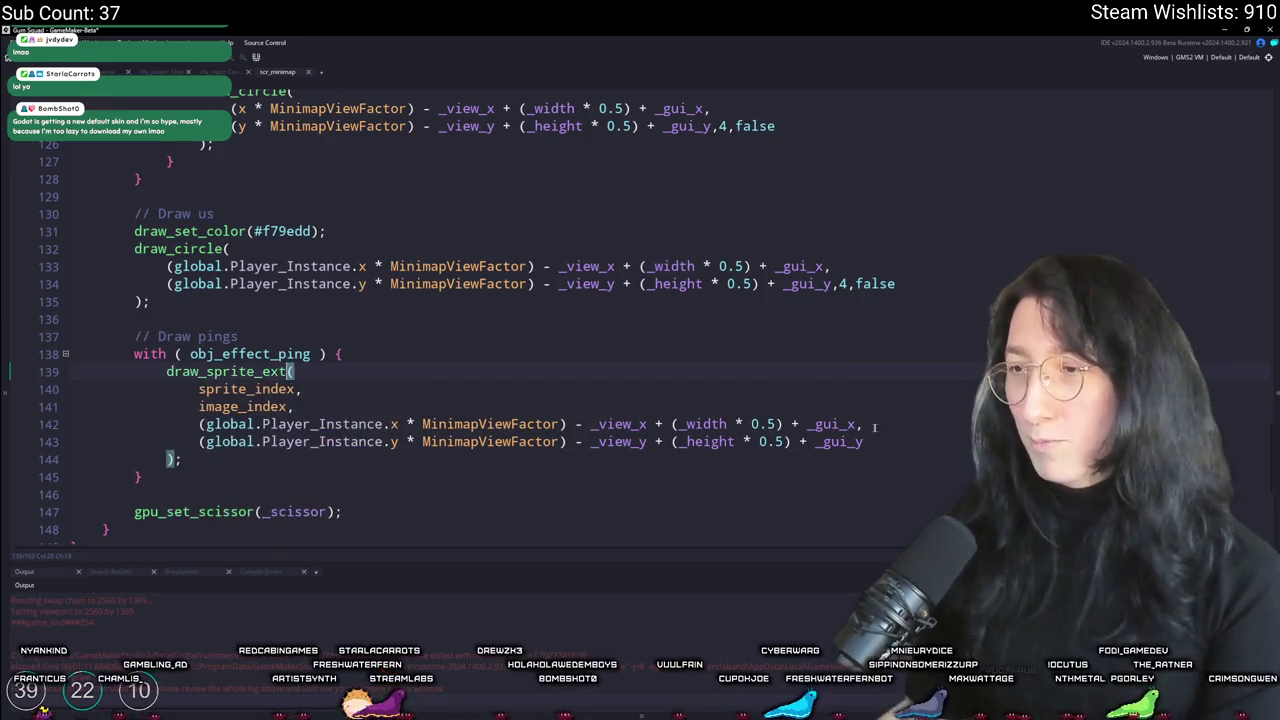
click(880, 442)
text(,)
key(Return)
text(0)
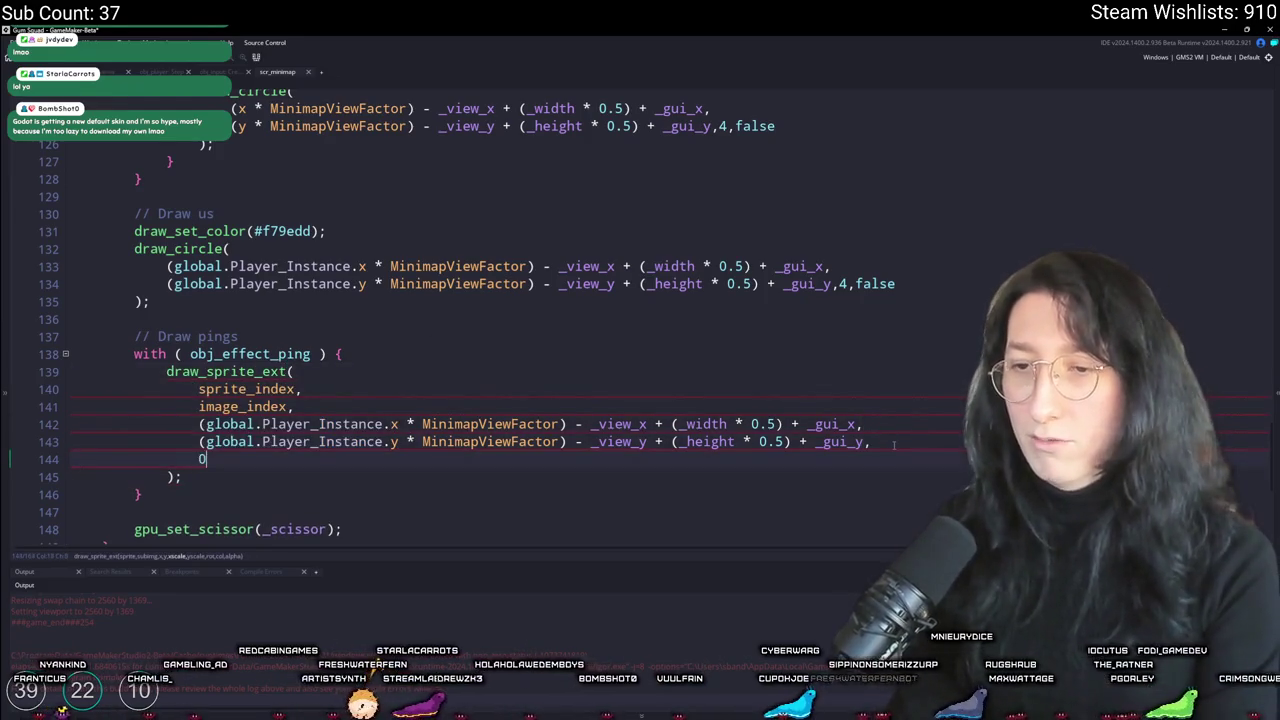
text(.5,)
key(Return)
text(0.5,)
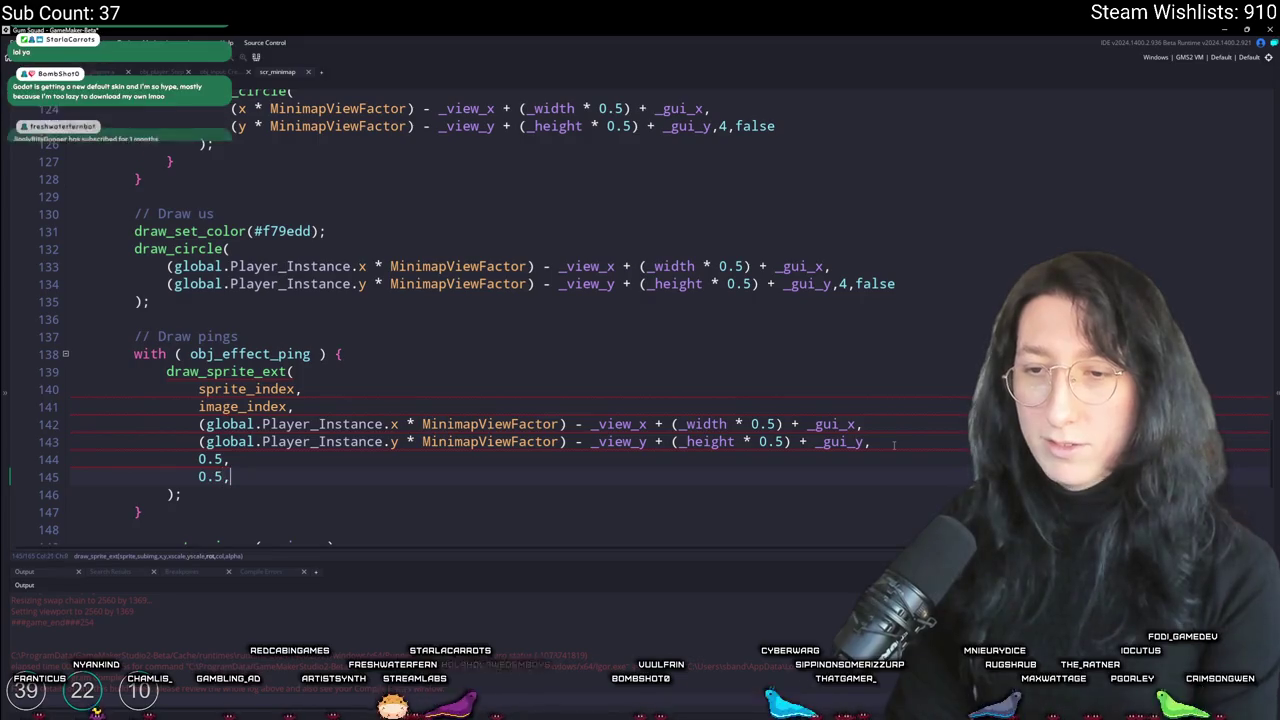
key(Return)
text(0,_white,)
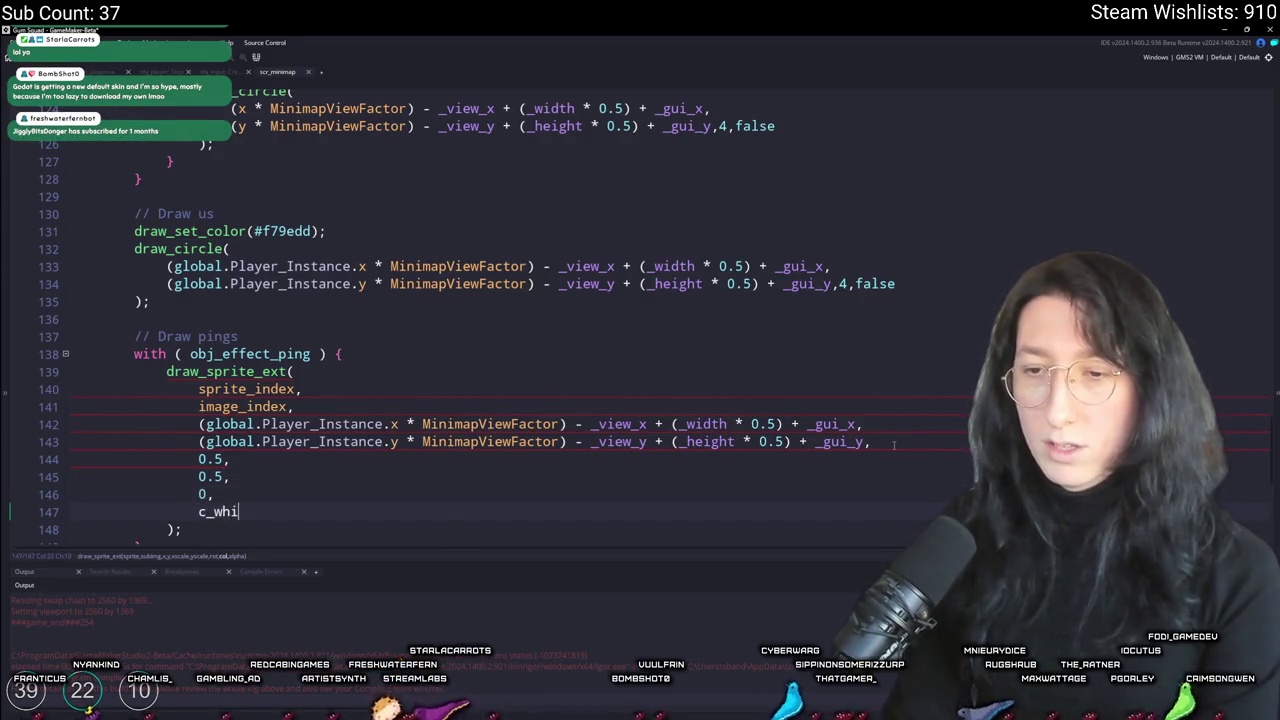
key(Return)
text(1)
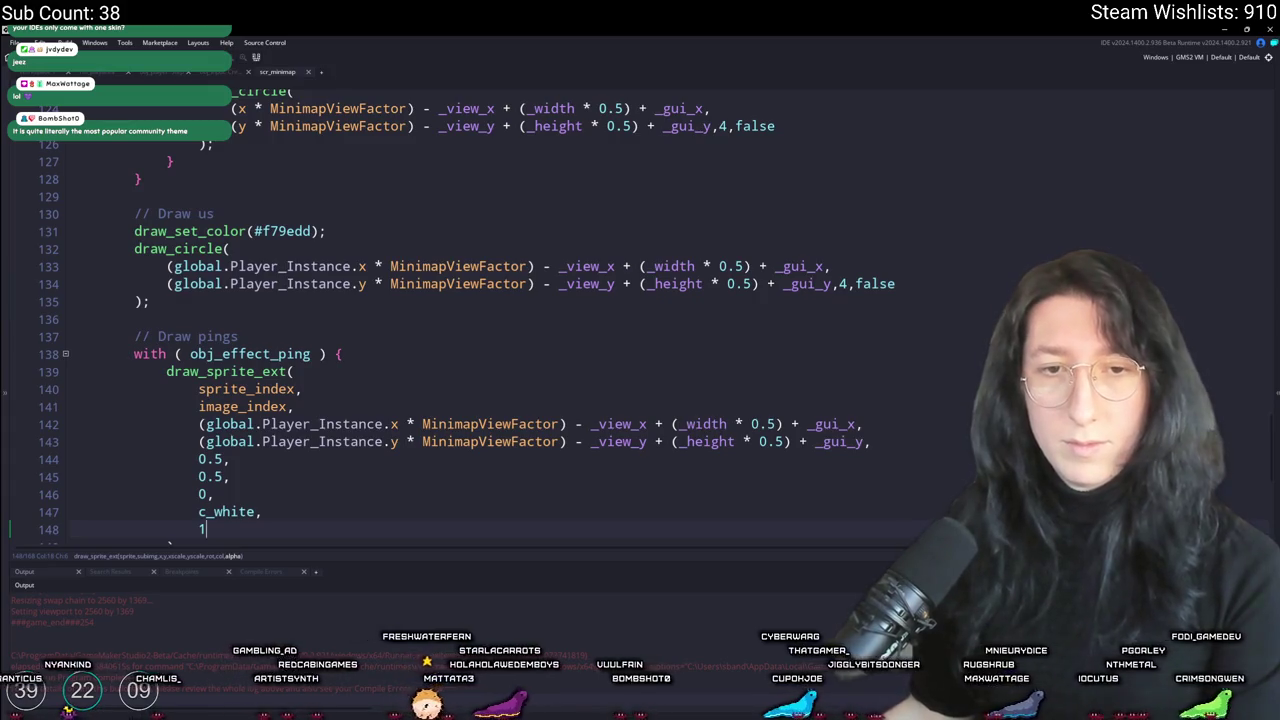
Step: Delete the global.Player_Instance. prefix from both position lines so pings use their own x and y
scroll(423, 268, down, 2)
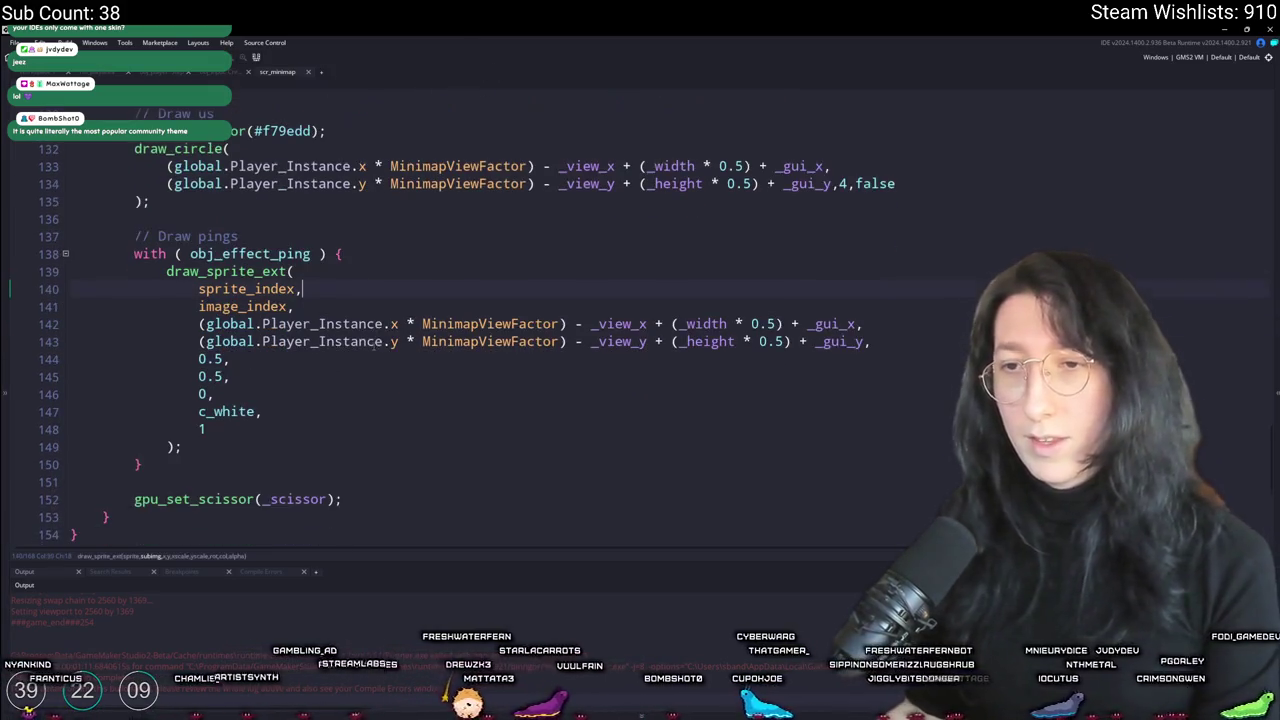
click(423, 268)
scroll(500, 304, up, 6)
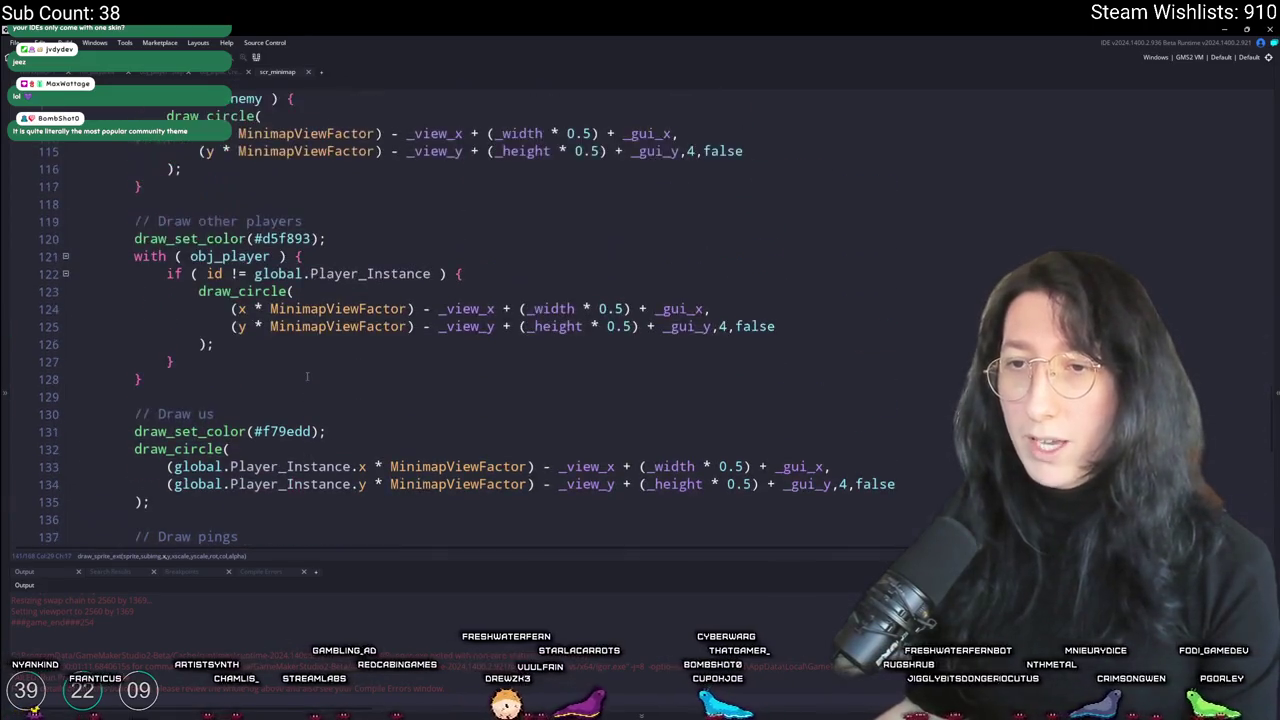
scroll(450, 360, down, 5)
scroll(391, 424, up, 2)
mouse_move(394, 424)
mouse_down()
mouse_move(328, 441)
mouse_move(204, 441)
mouse_up()
key(BackSpace)
Step: Build and run the game to its main menu
click(365, 369)
key(F5)
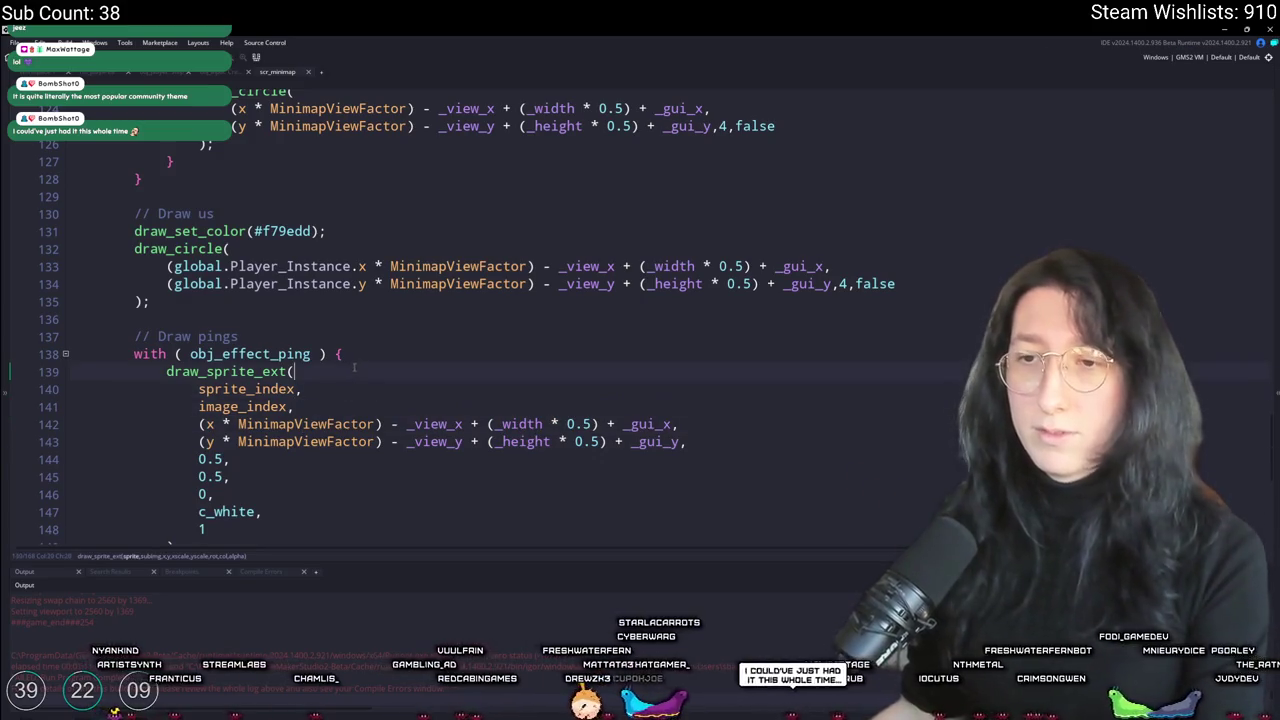
scroll(365, 366, down, 1)
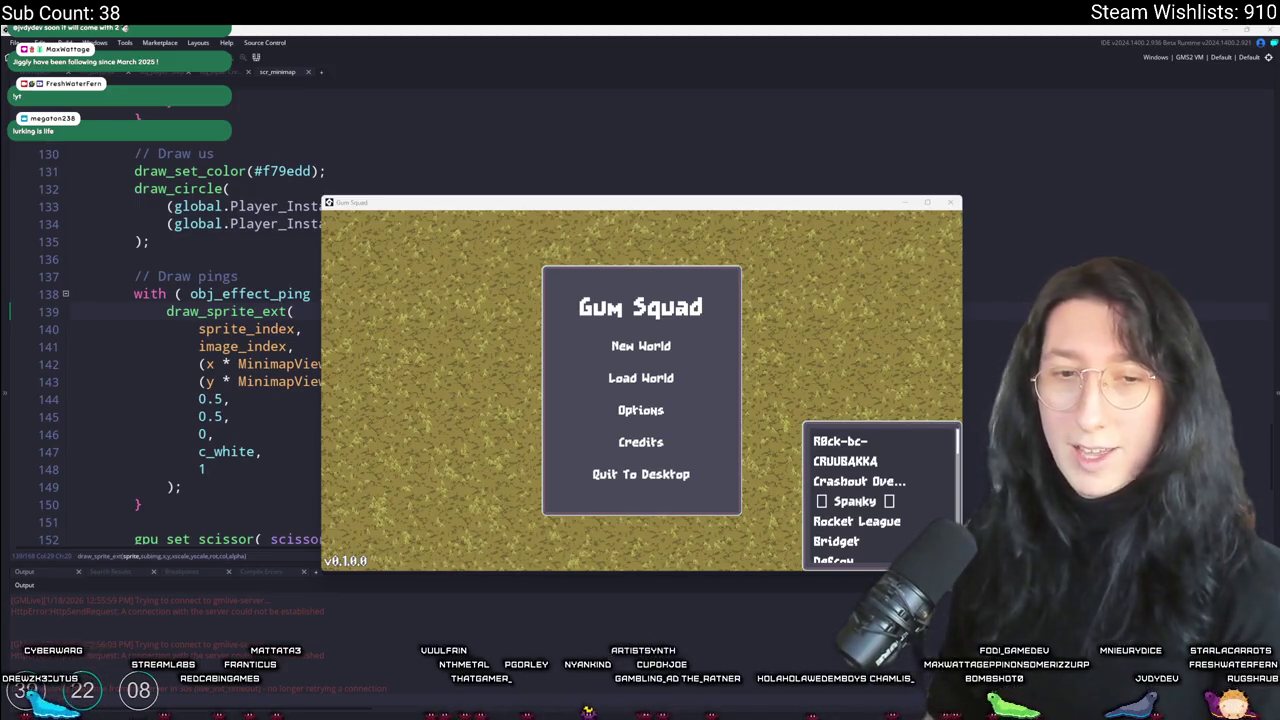
Step: Maximise the game window and create a lobby to start a test session
key(super+Up)
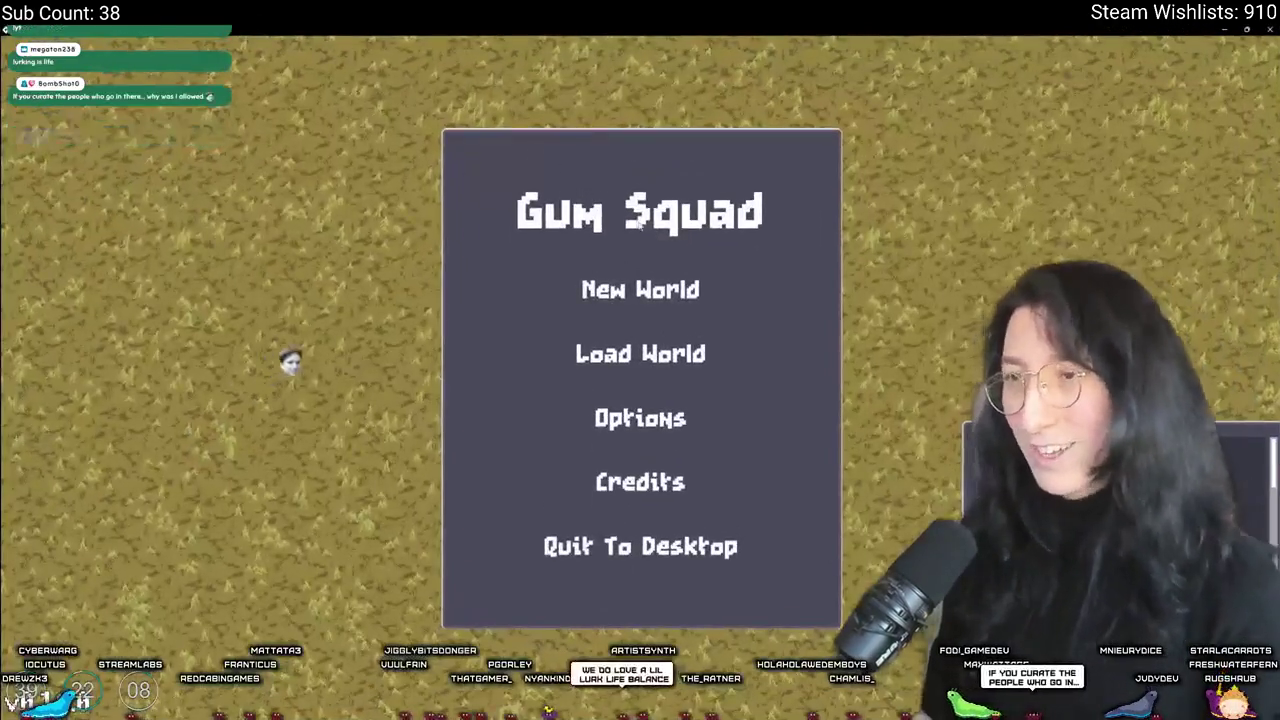
click(640, 289)
click(640, 538)
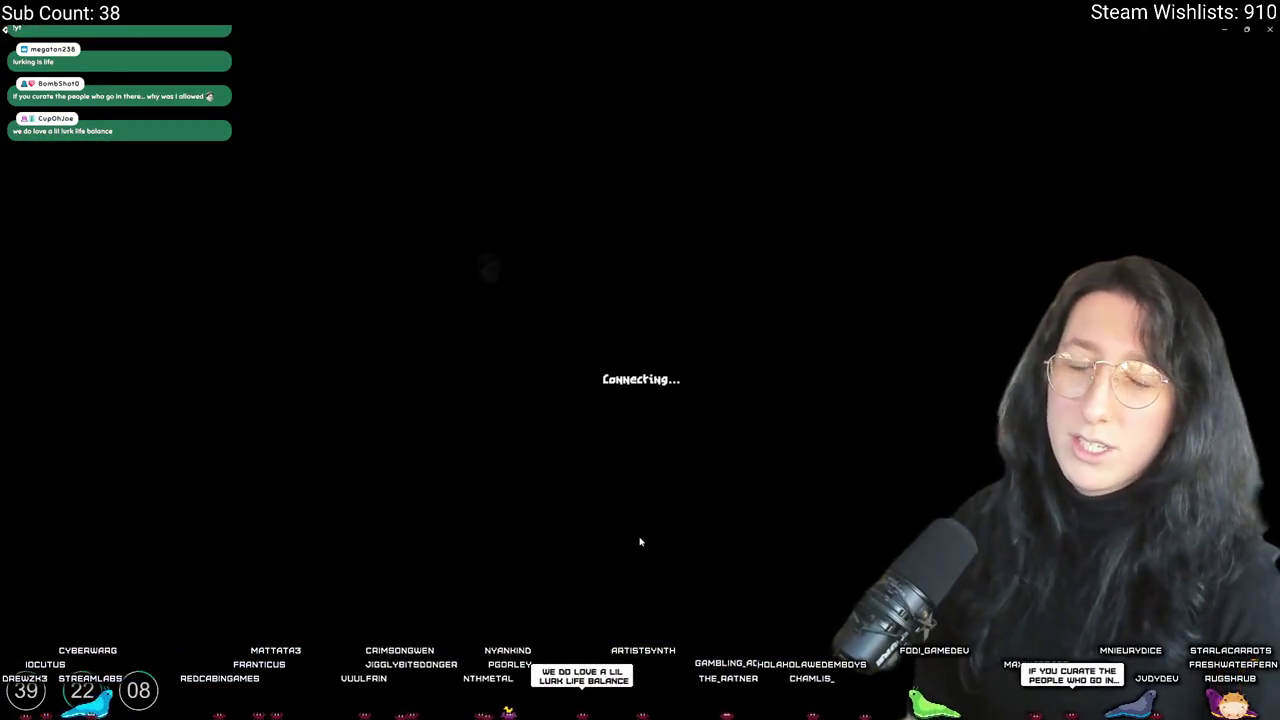
Step: Walk the character around the container yard with WASD, briefly checking the inventory
key(d)
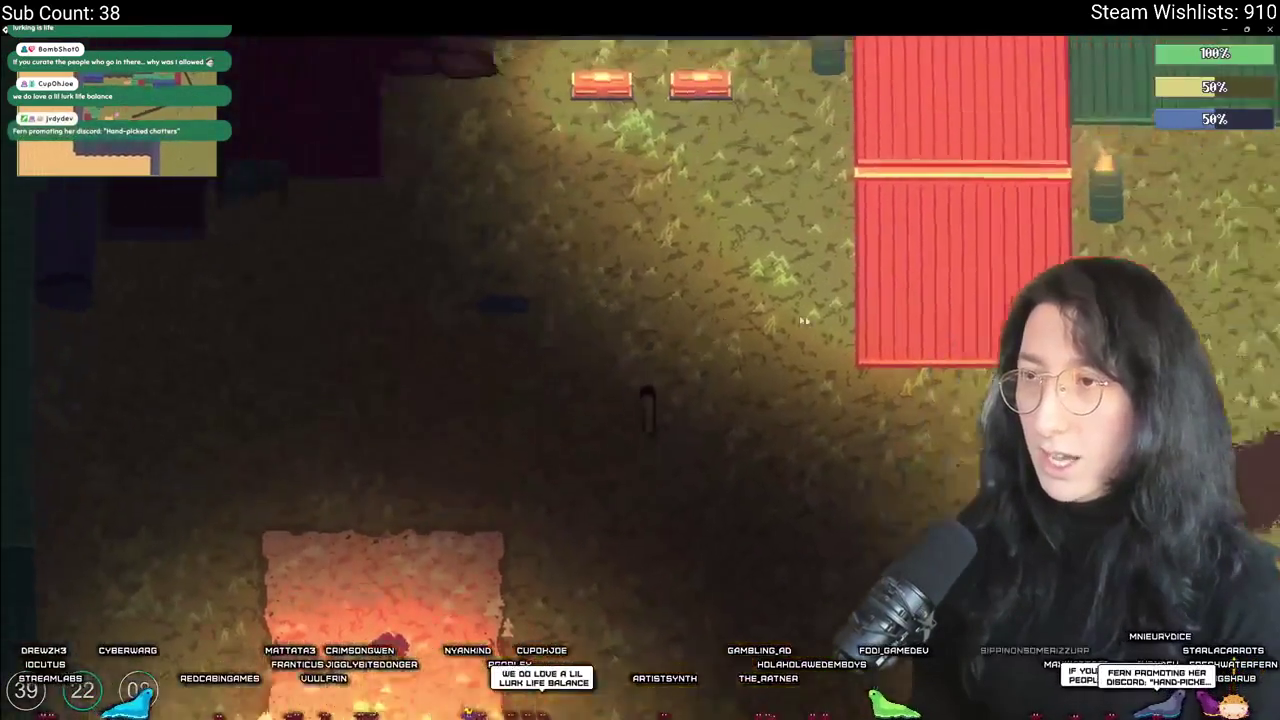
key(Tab)
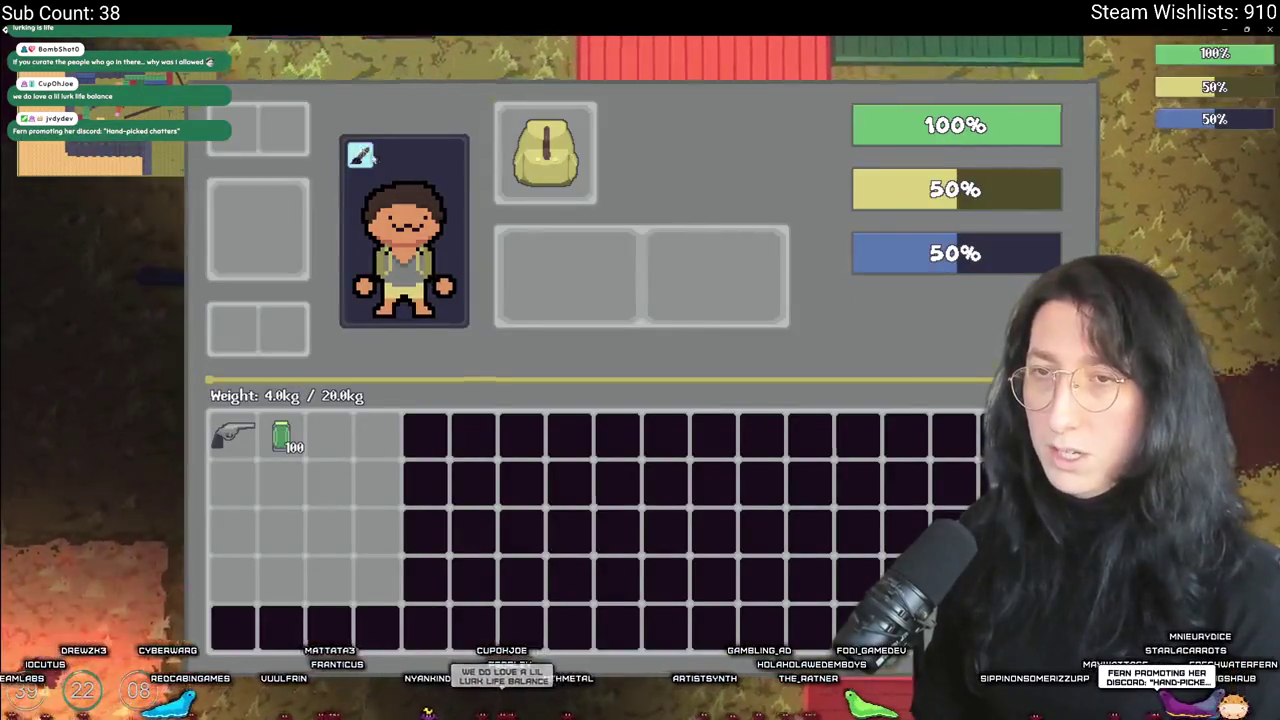
key(Tab)
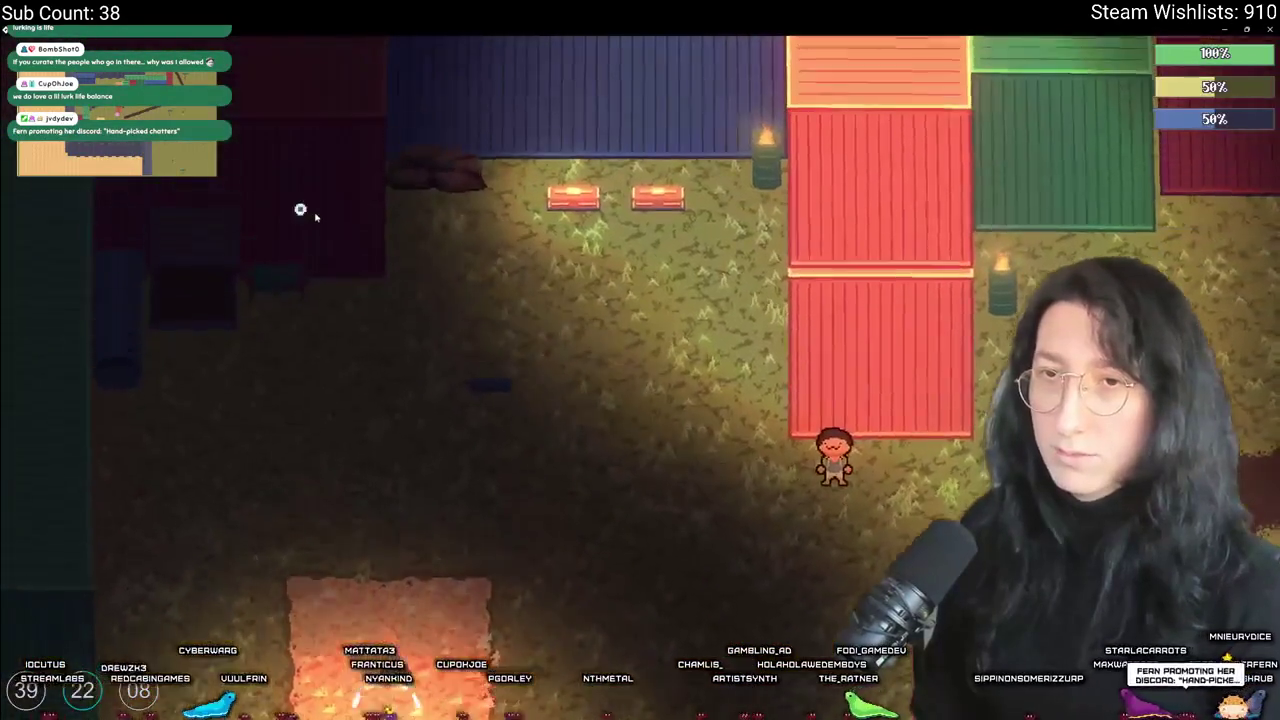
key(d)
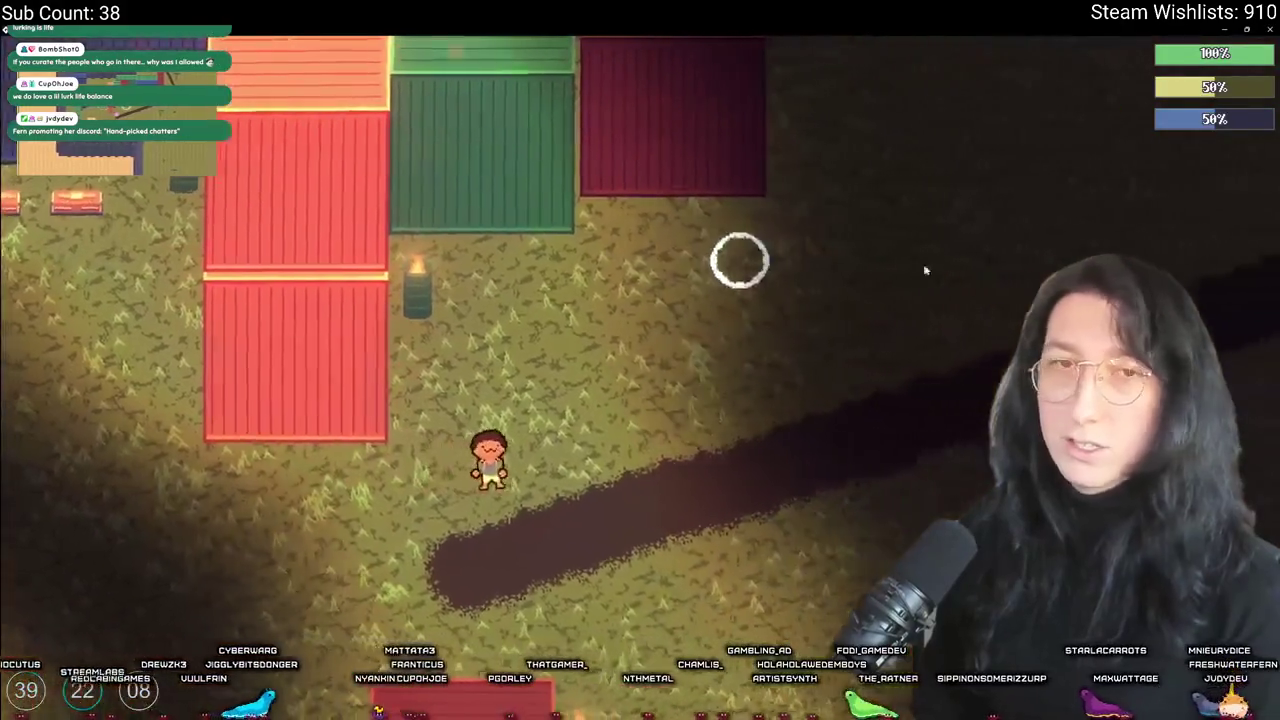
key(a)
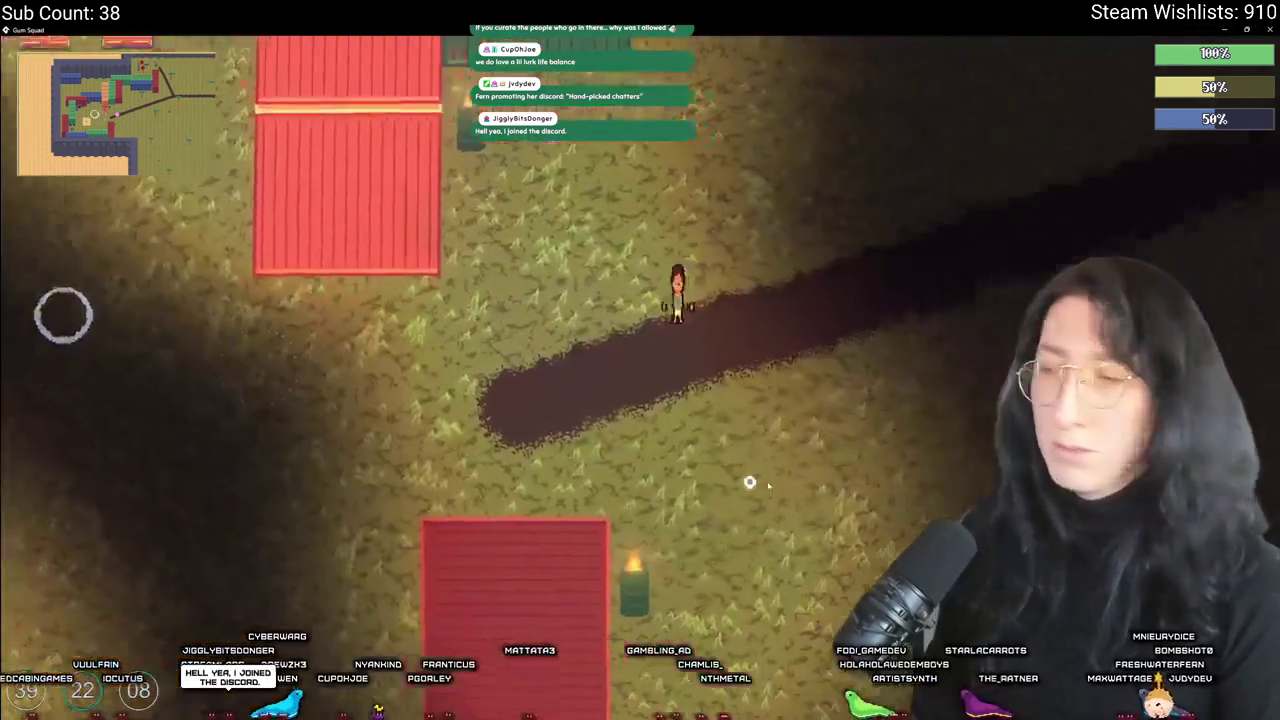
key(a)
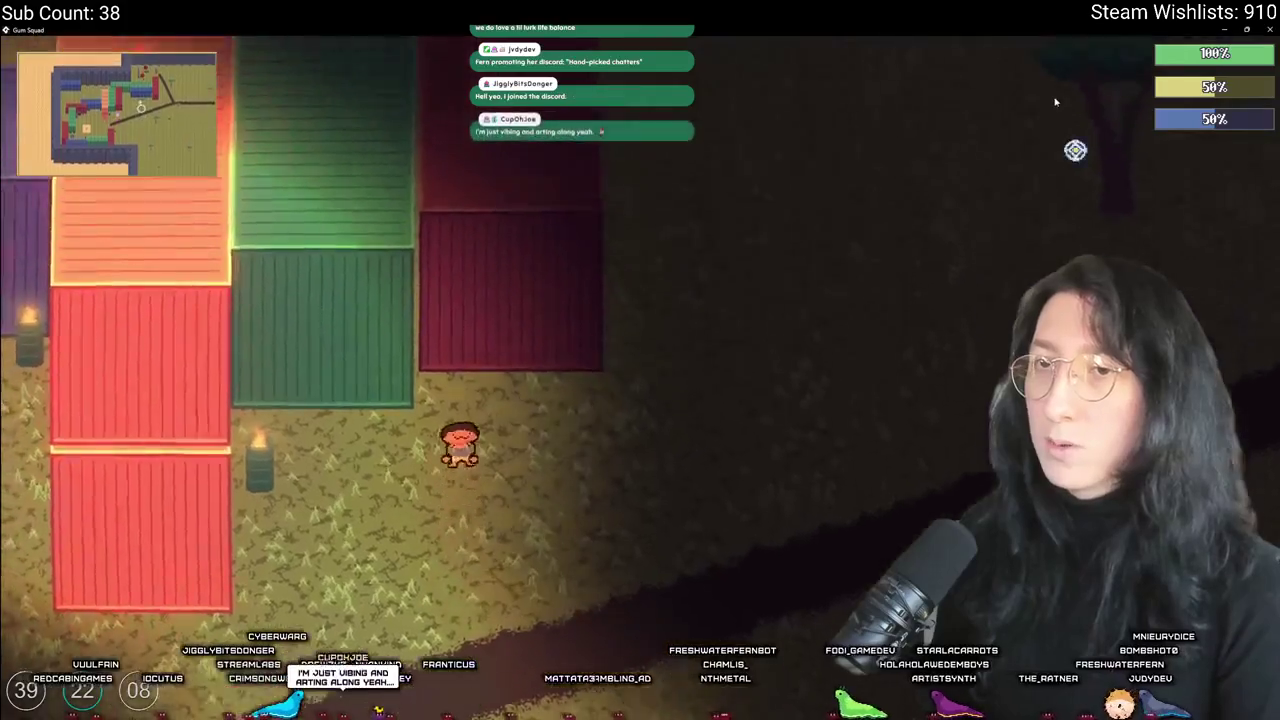
key(d)
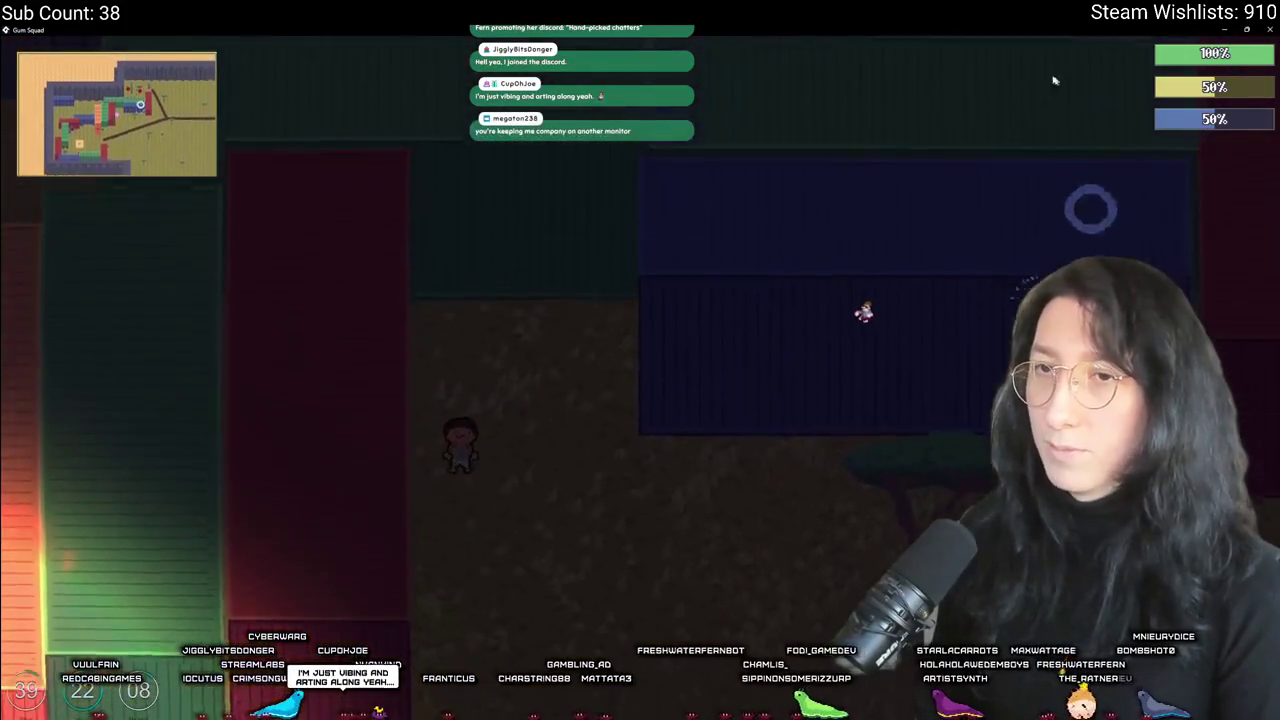
key(w)
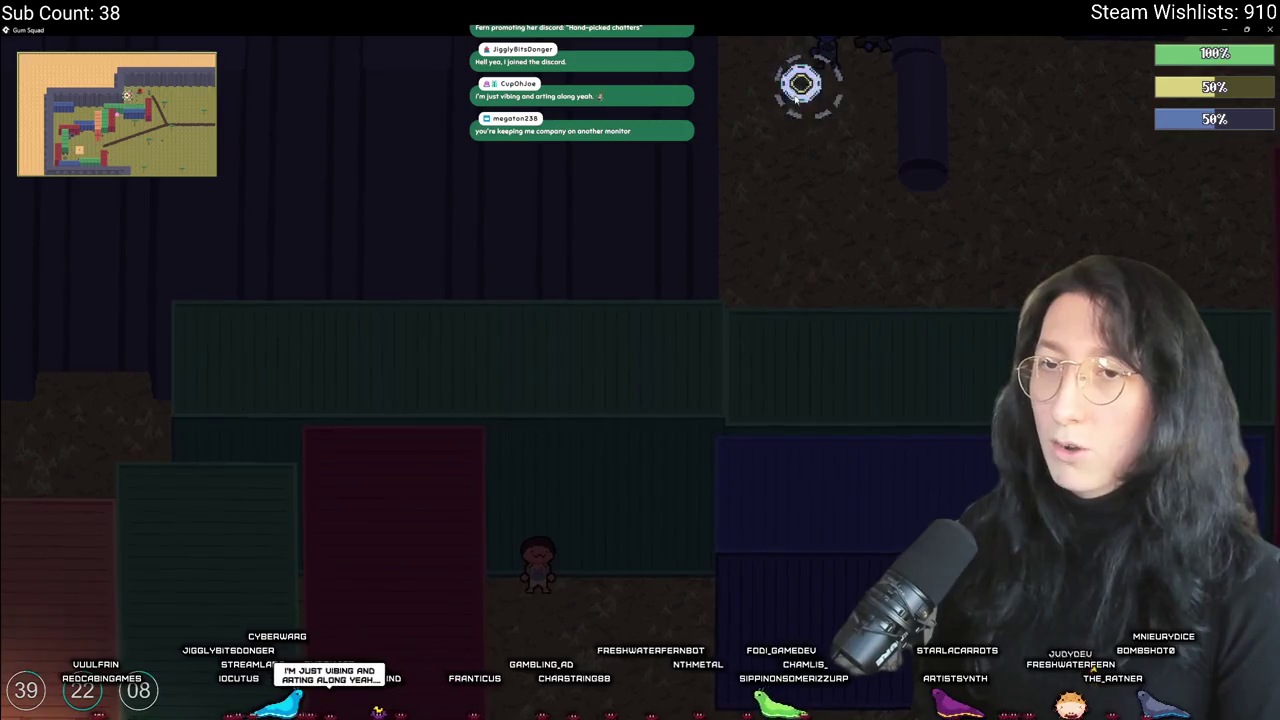
key(a)
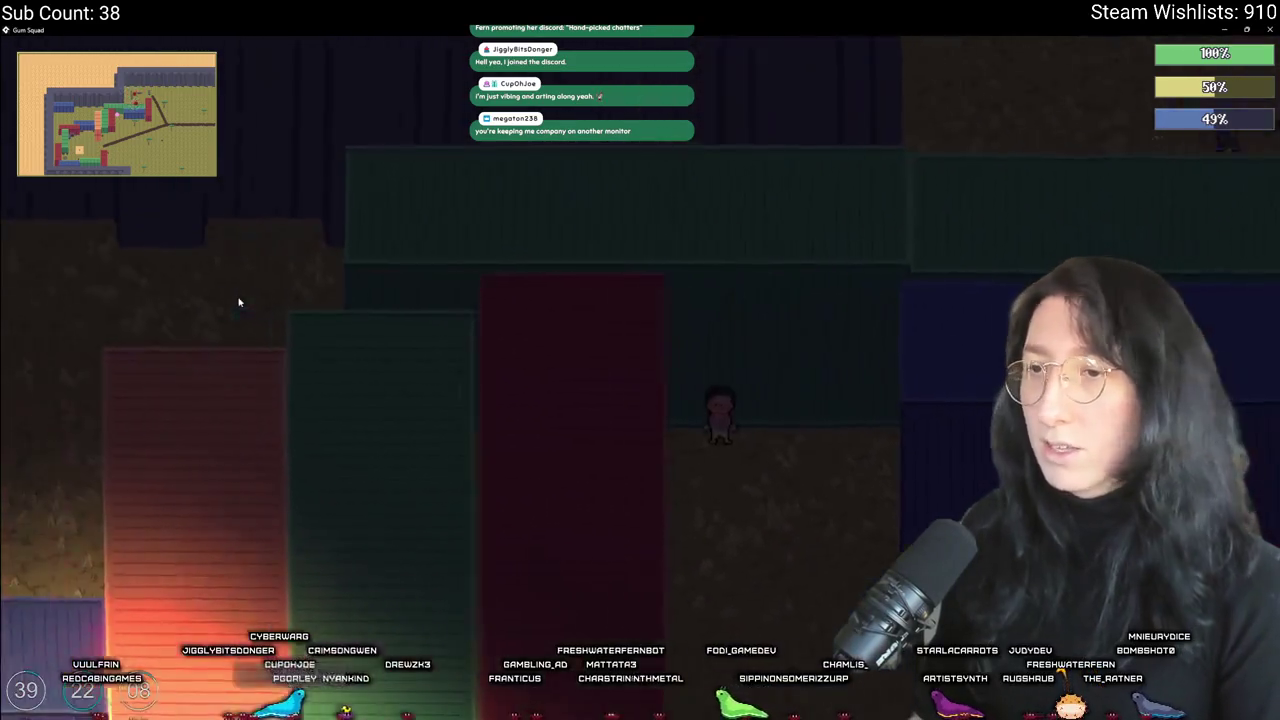
key(a)
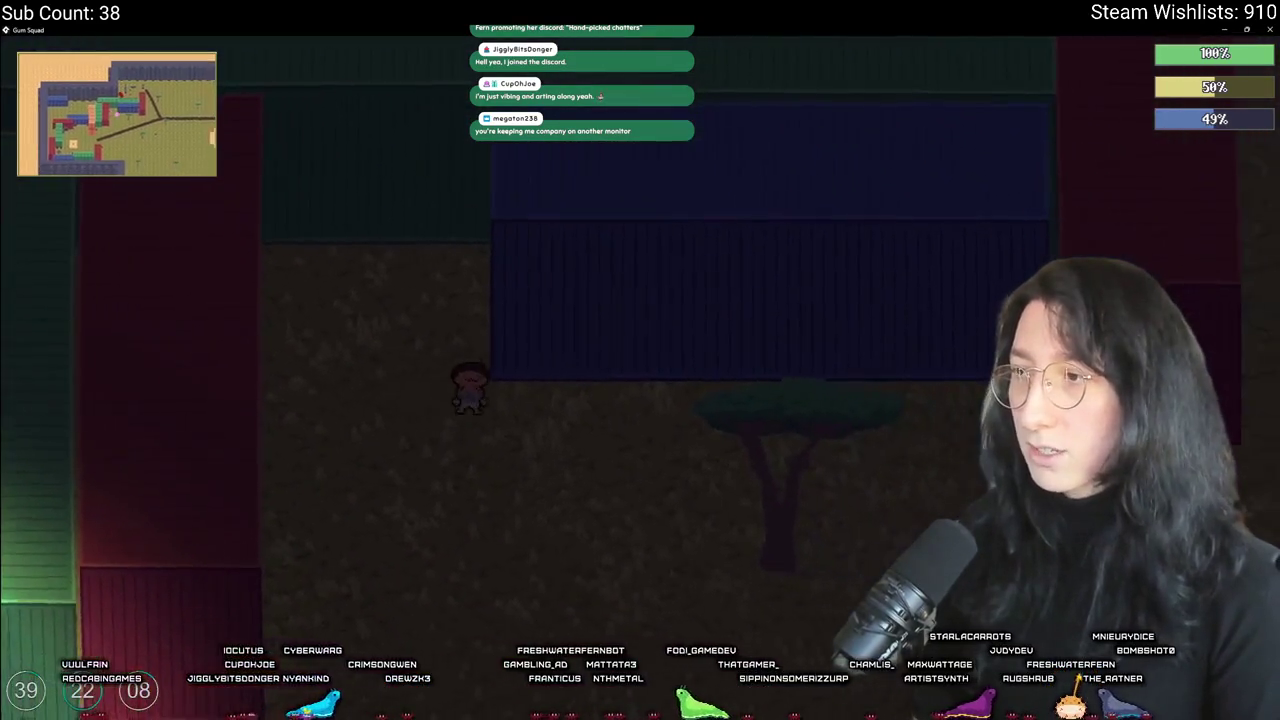
key(d)
key(s)
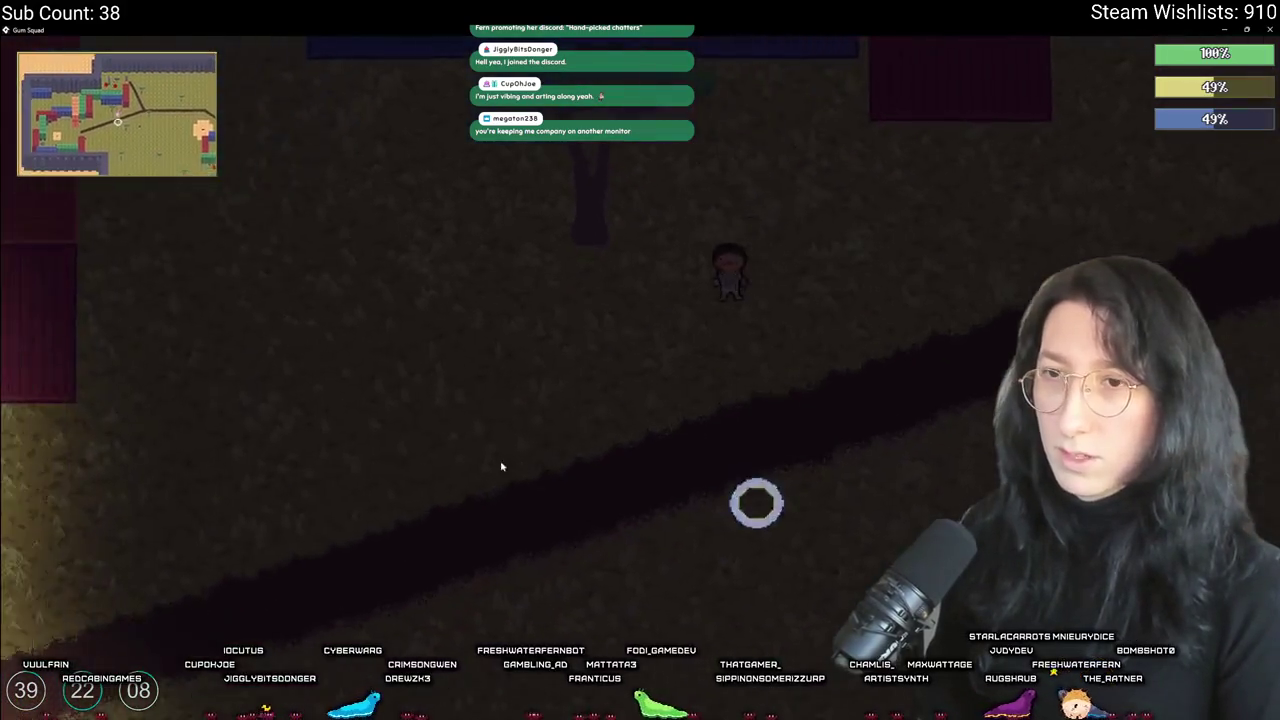
key(s)
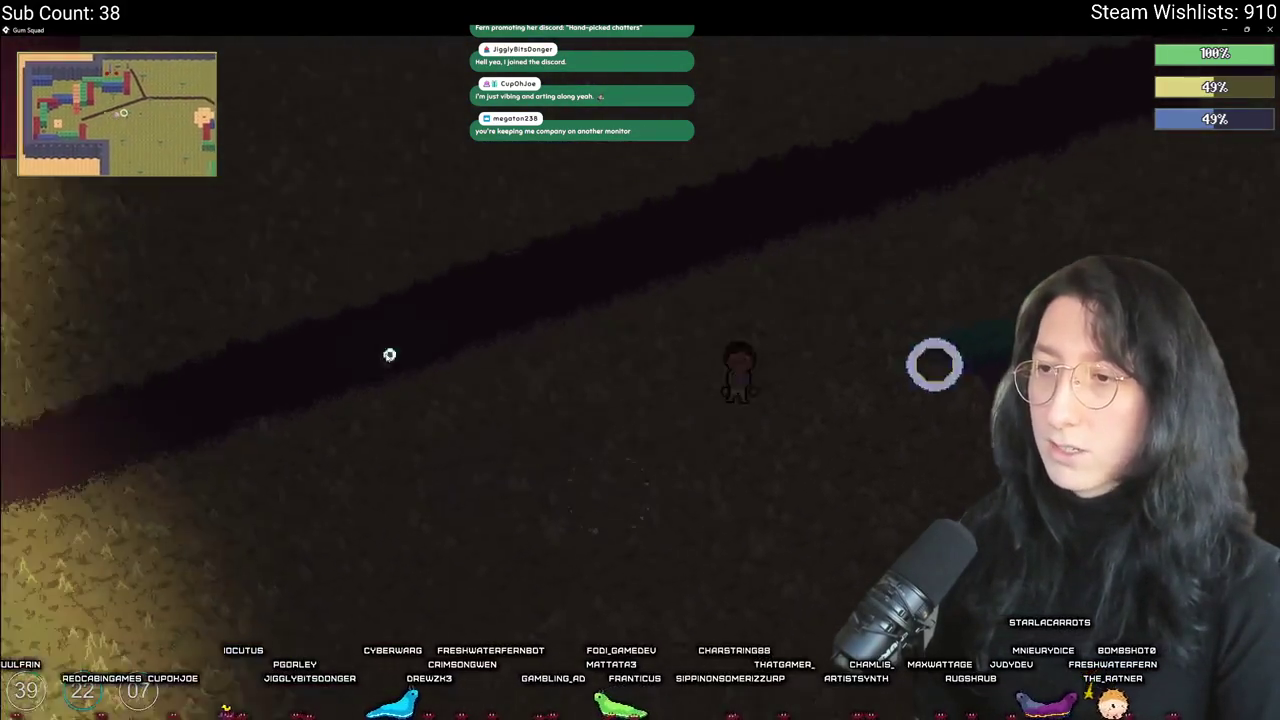
key(w)
key(a)
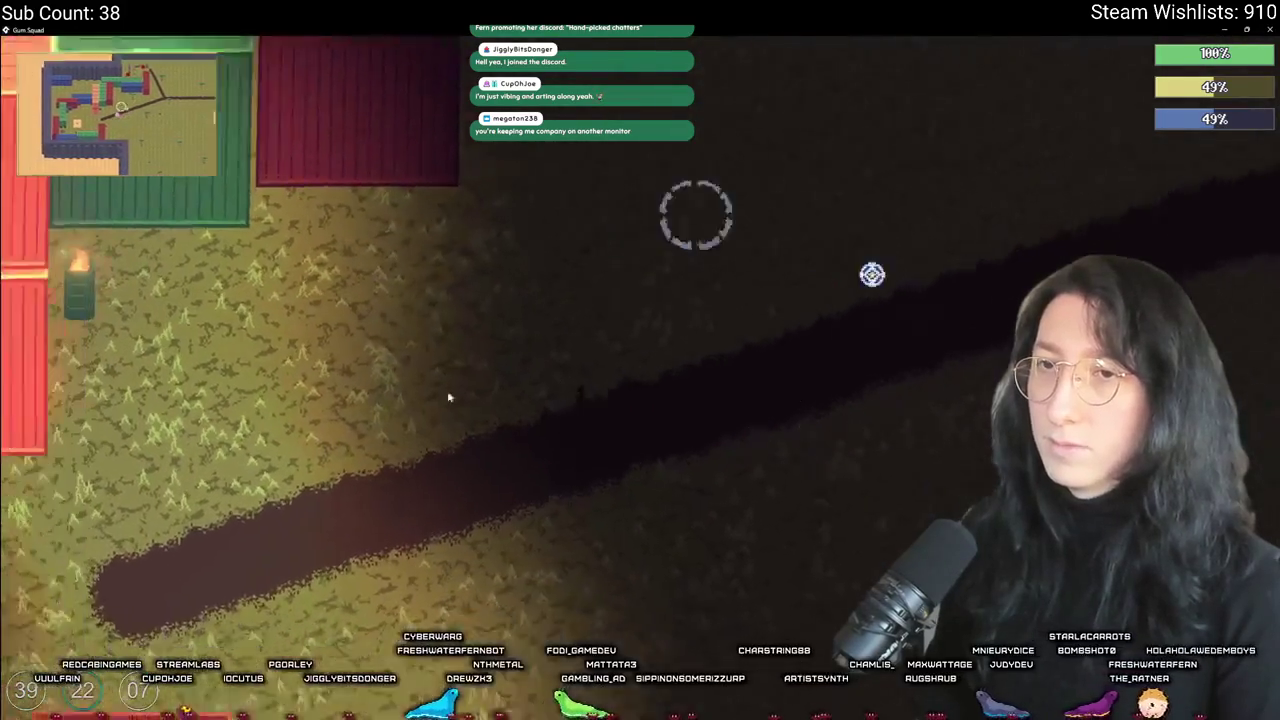
key(w)
key(a)
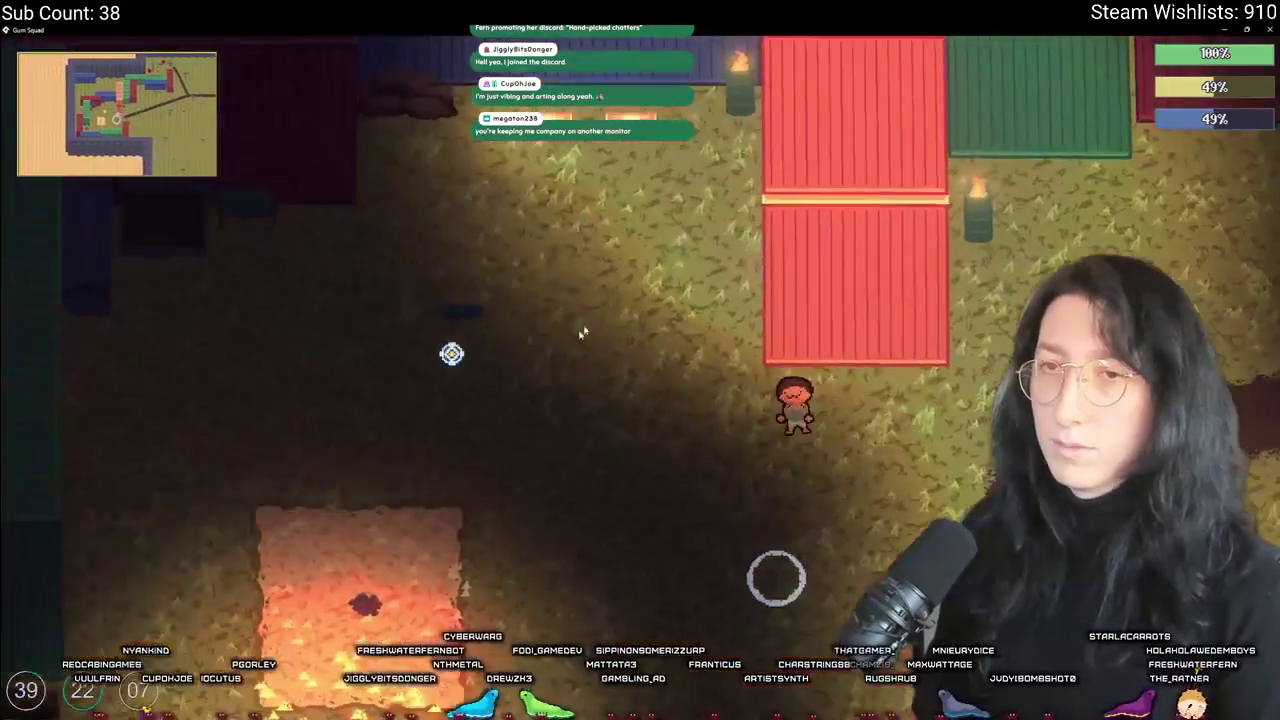
key(w)
key(a)
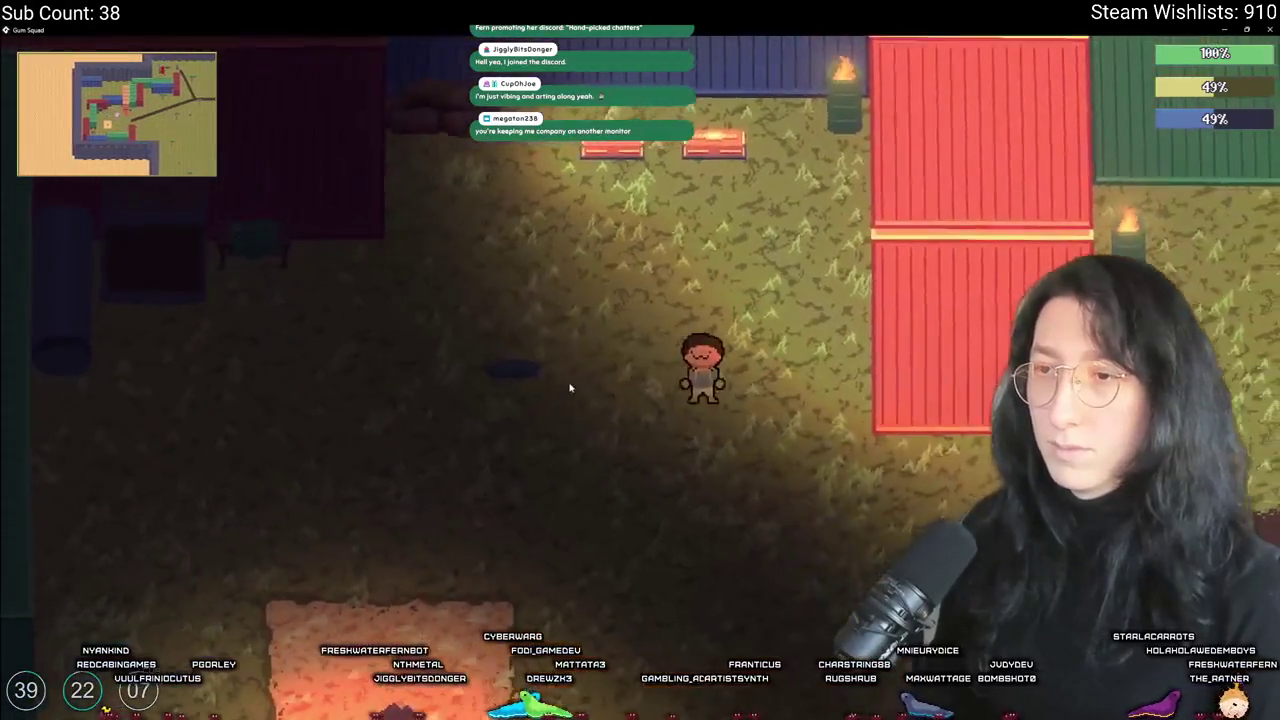
key(a)
Step: Place a ping, equip and fire the revolver, then return to GameMaker
click(557, 386)
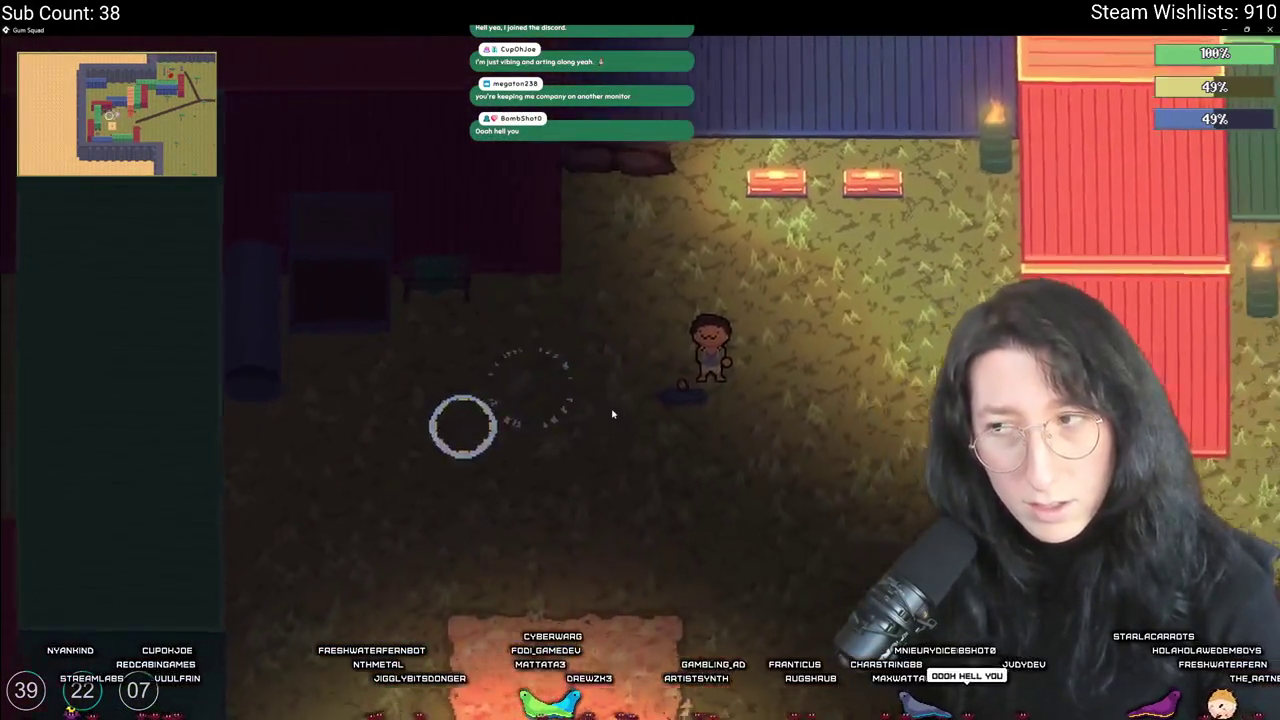
key(Tab)
click(230, 437)
key(Tab)
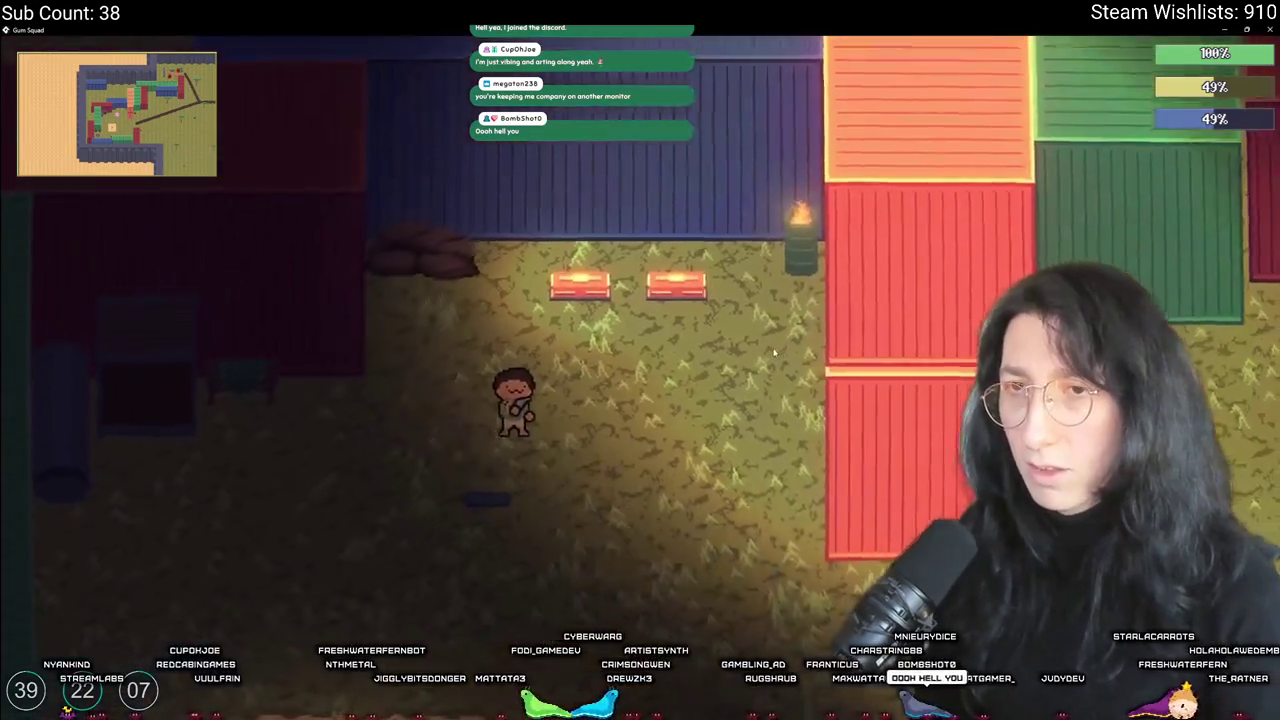
click(773, 352)
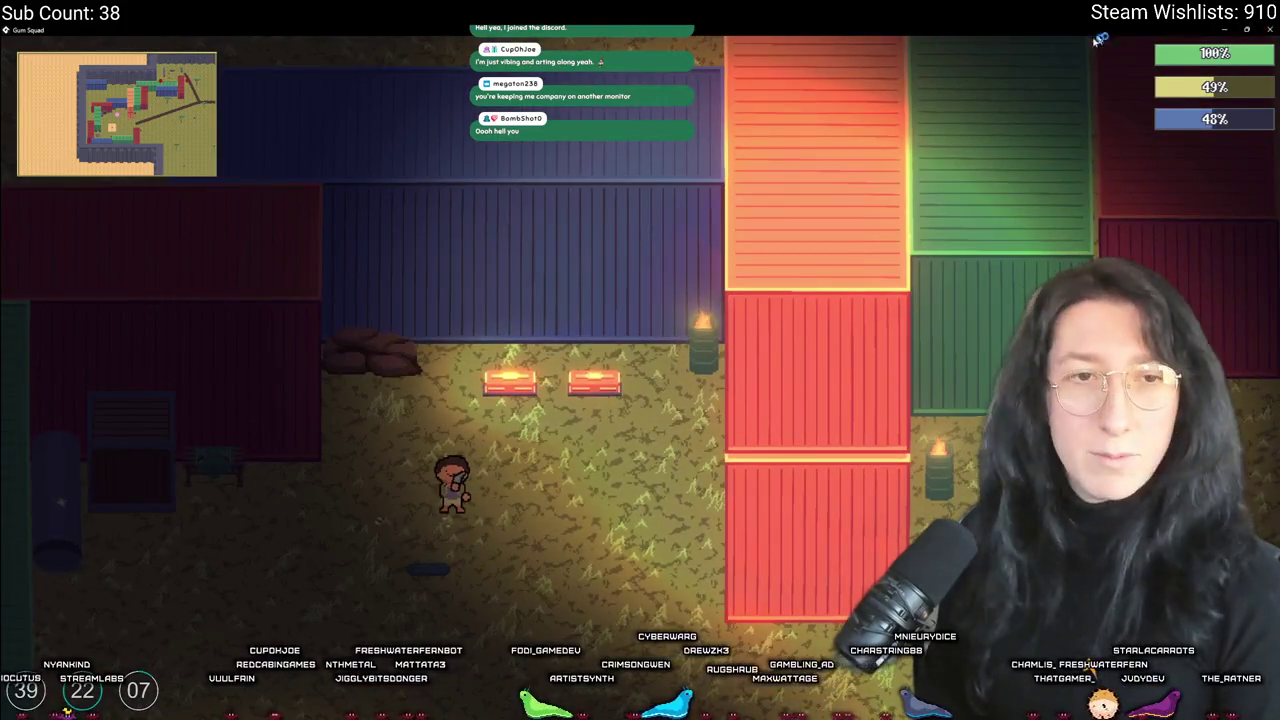
key(alt+Tab)
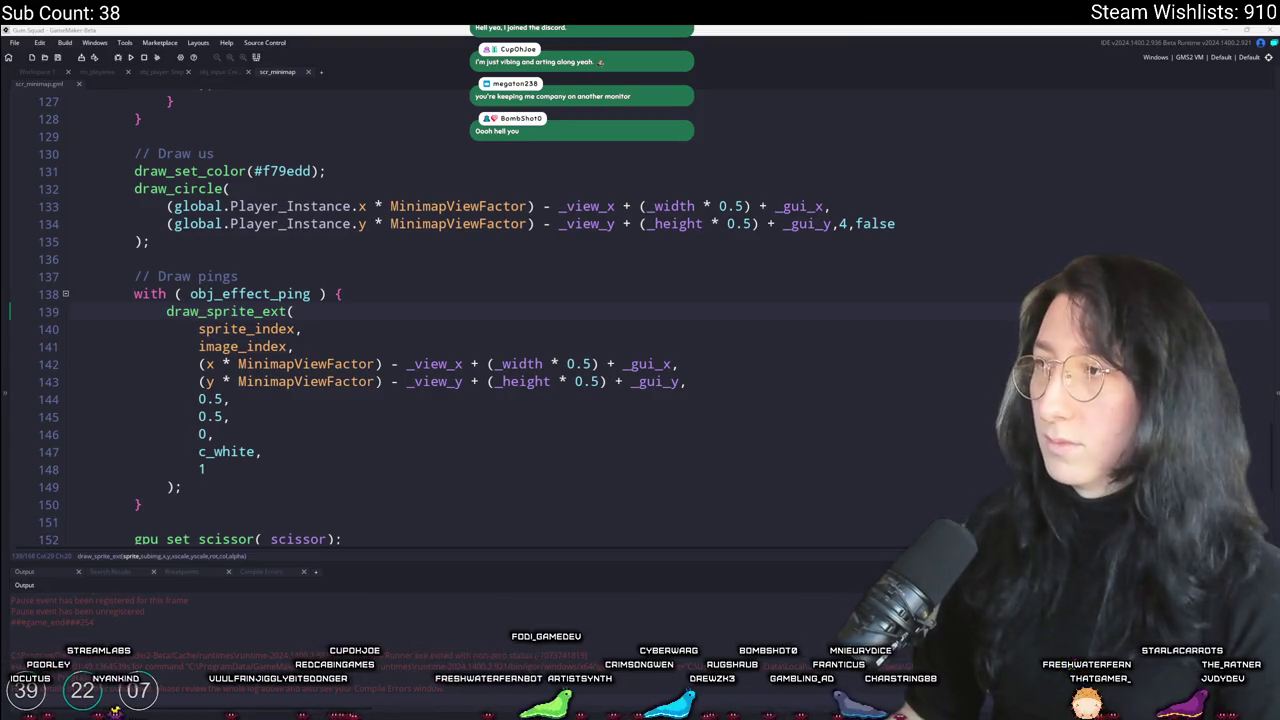
Step: Preview snd_ui_ping, lower its volume from 0.5 to 0.325, and close the Sound editor
click(1276, 209)
mouse_move(1276, 209)
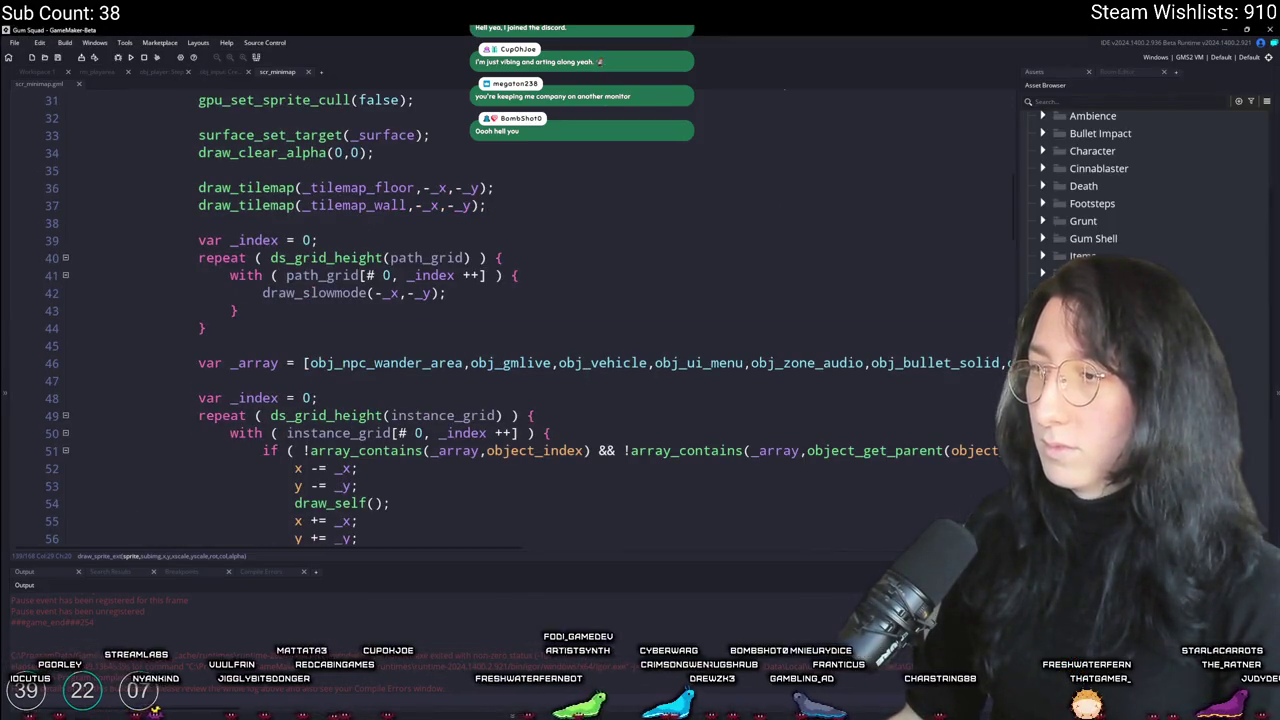
double_click(1100, 400)
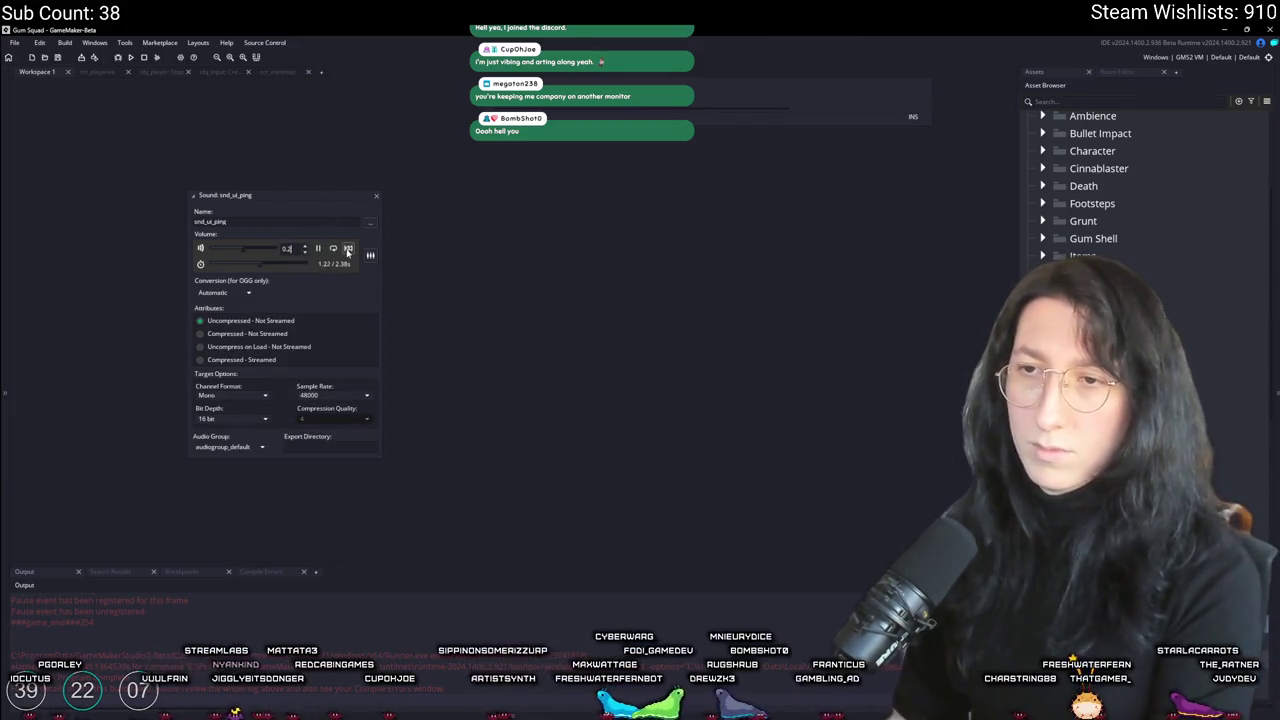
click(318, 248)
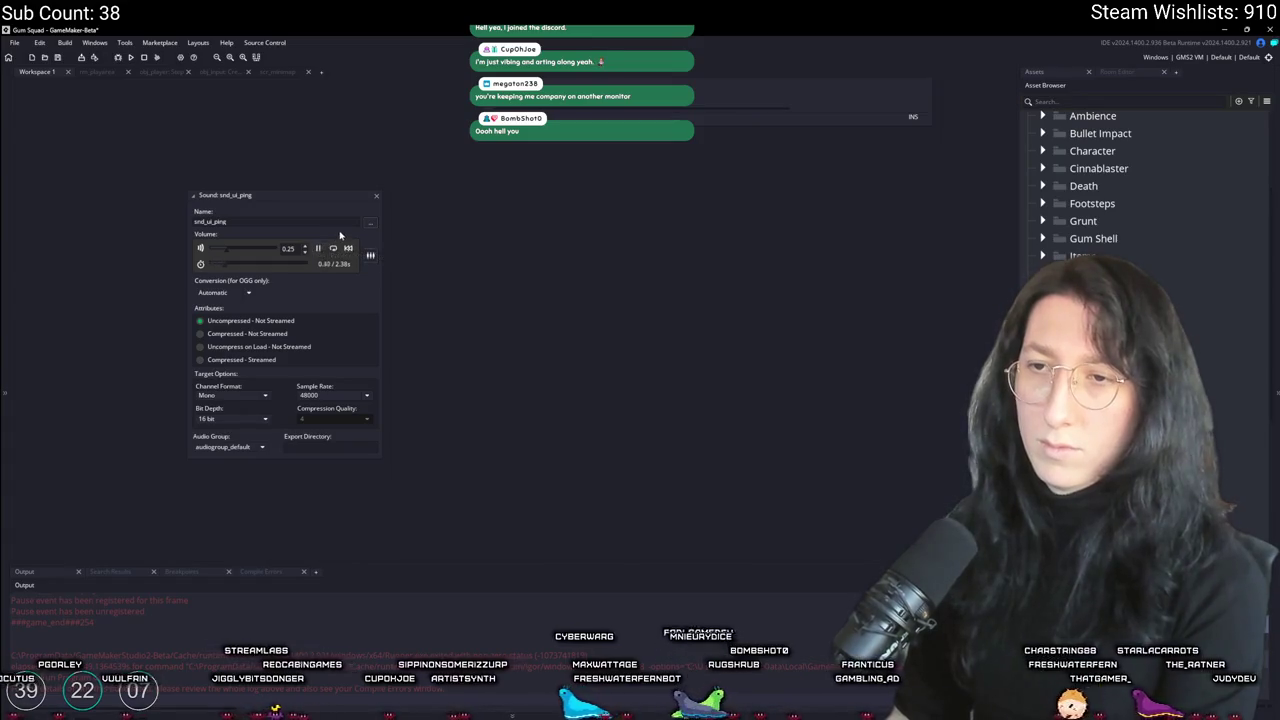
double_click(294, 248)
text(0)
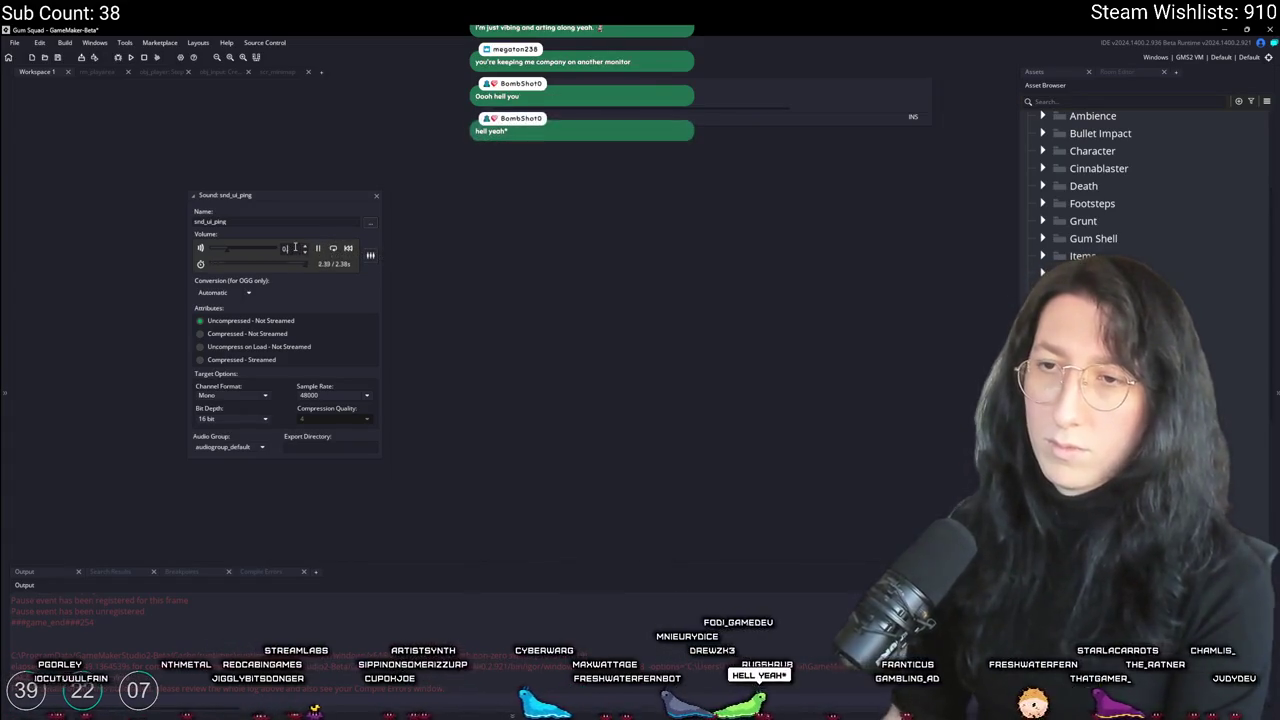
click(318, 248)
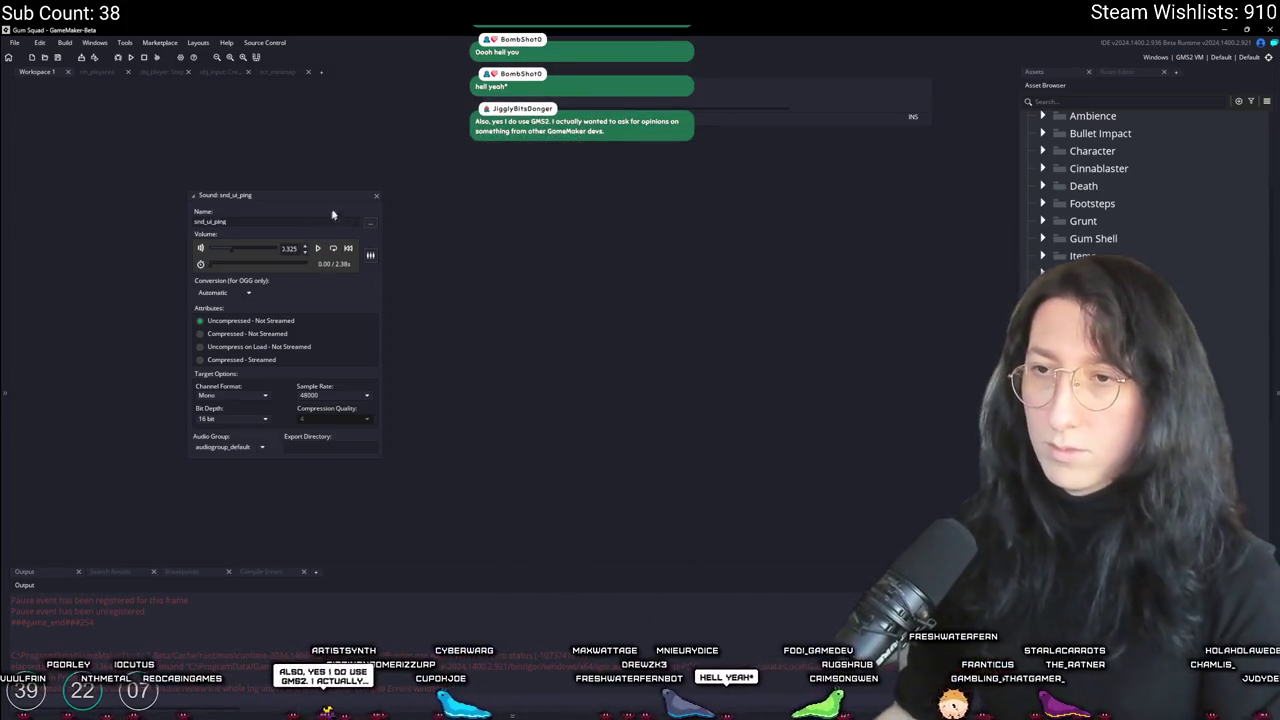
click(378, 197)
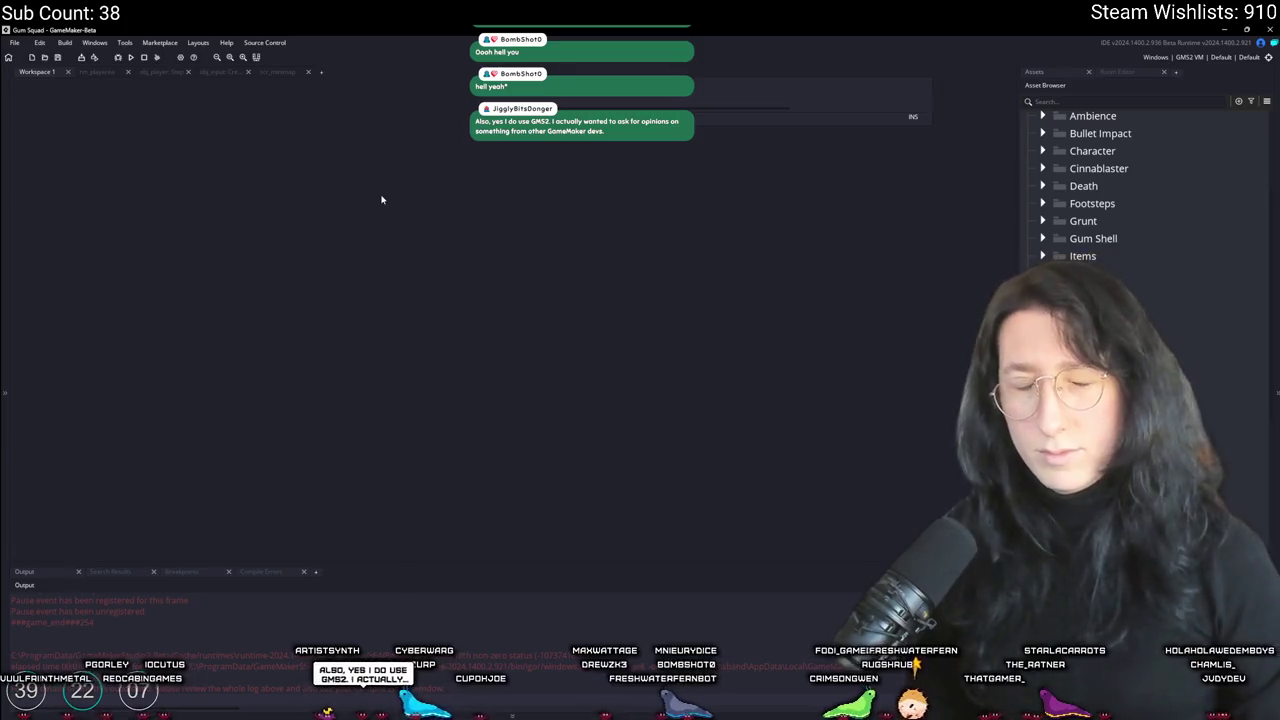
scroll(381, 200, up, 5)
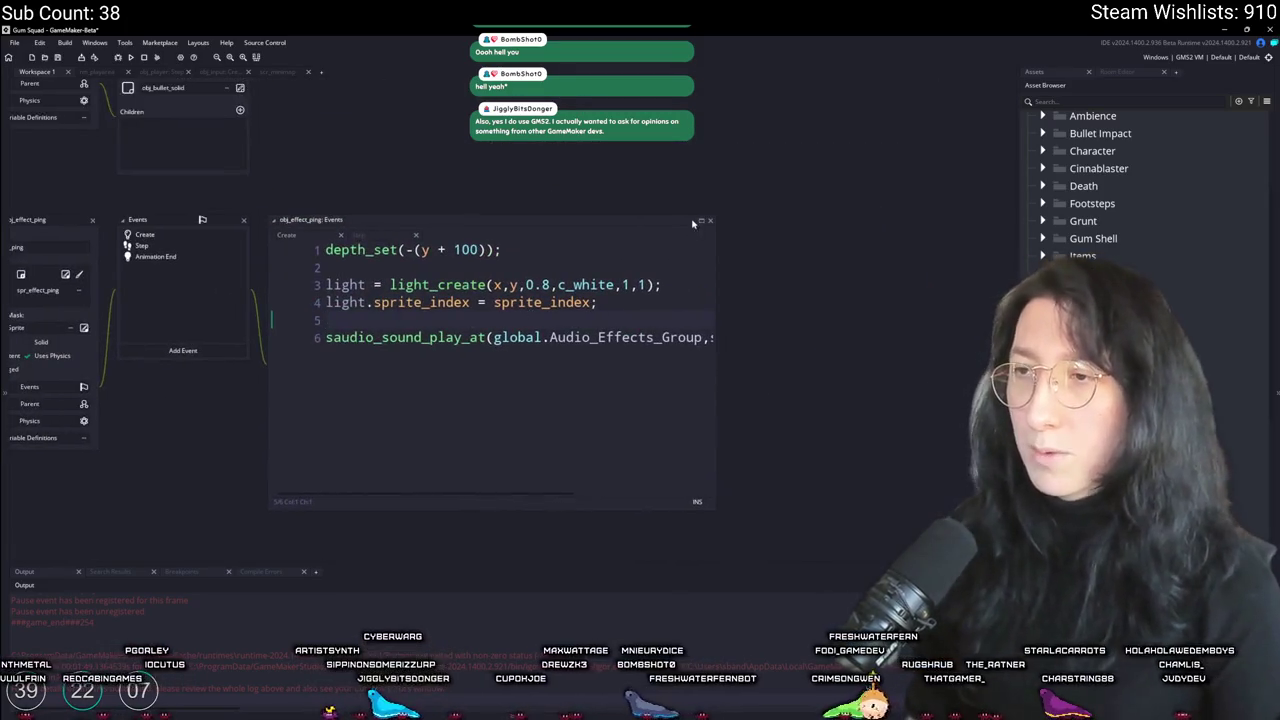
Step: Rewrite line 6 of obj_effect_ping Create as var _snd = saudio_sound_play_at(..., x, y, 0)
click(700, 221)
click(66, 189)
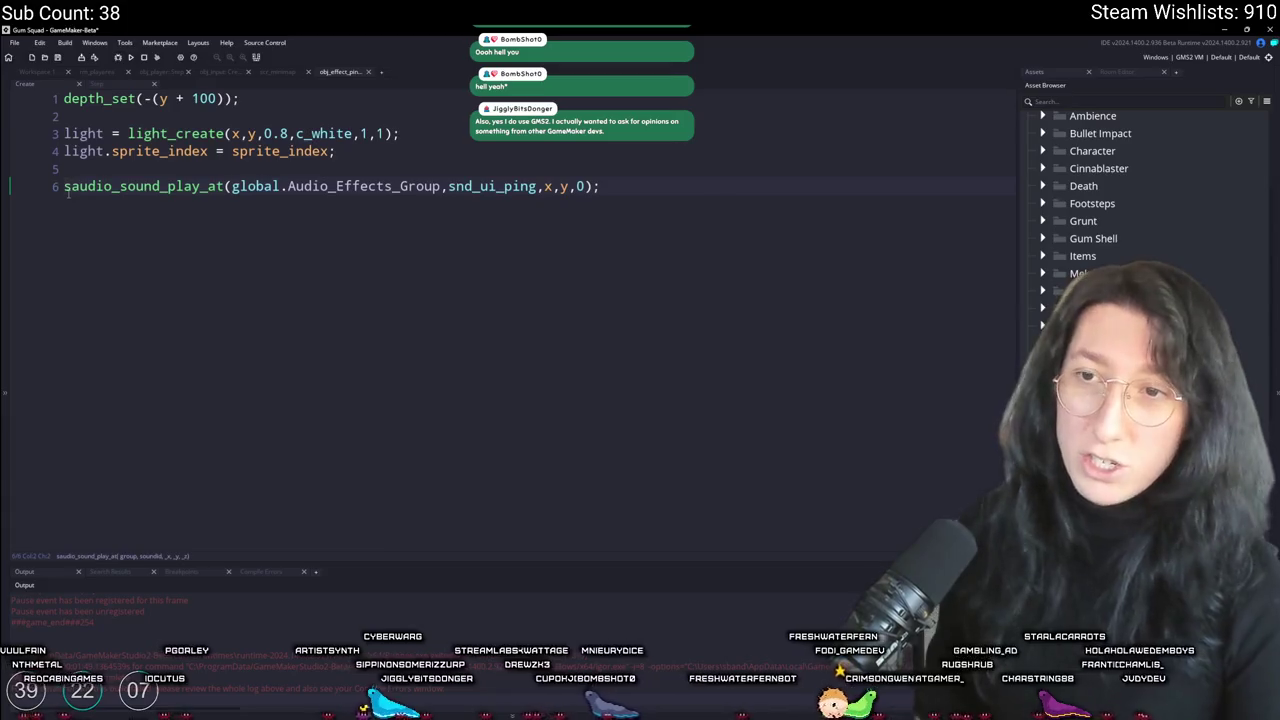
click(221, 187)
text(_ext)
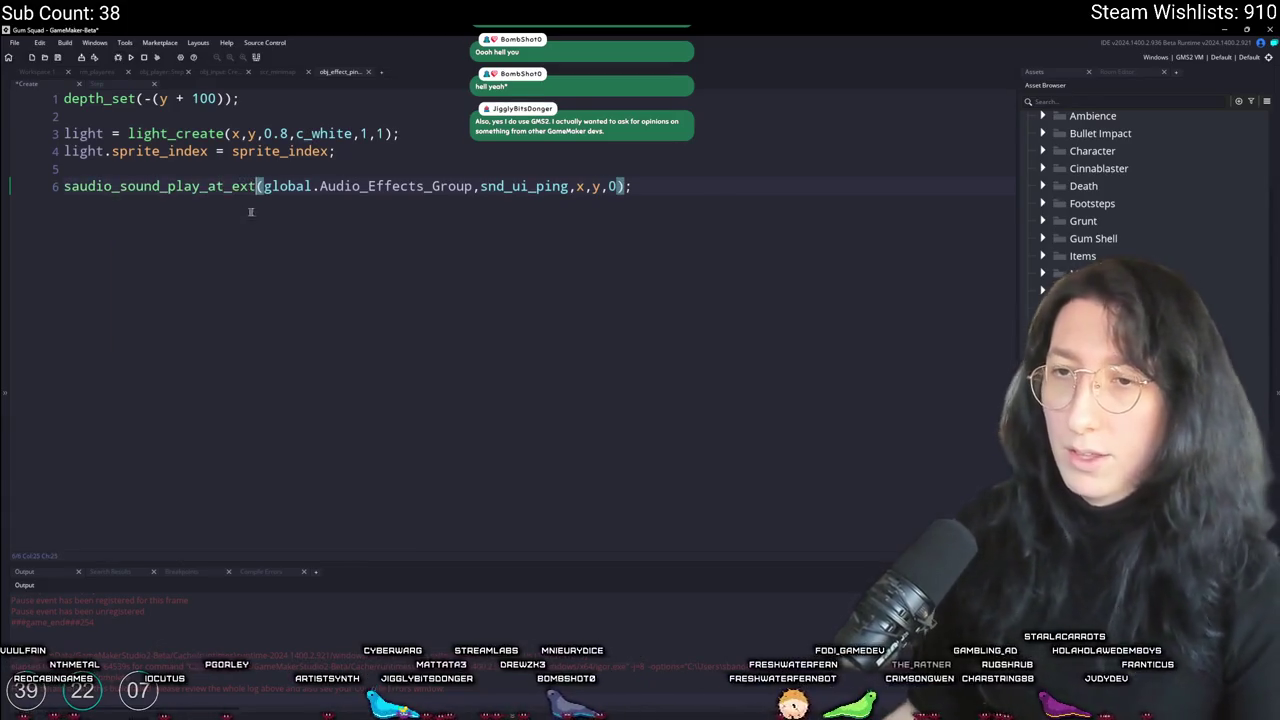
text(,0,)
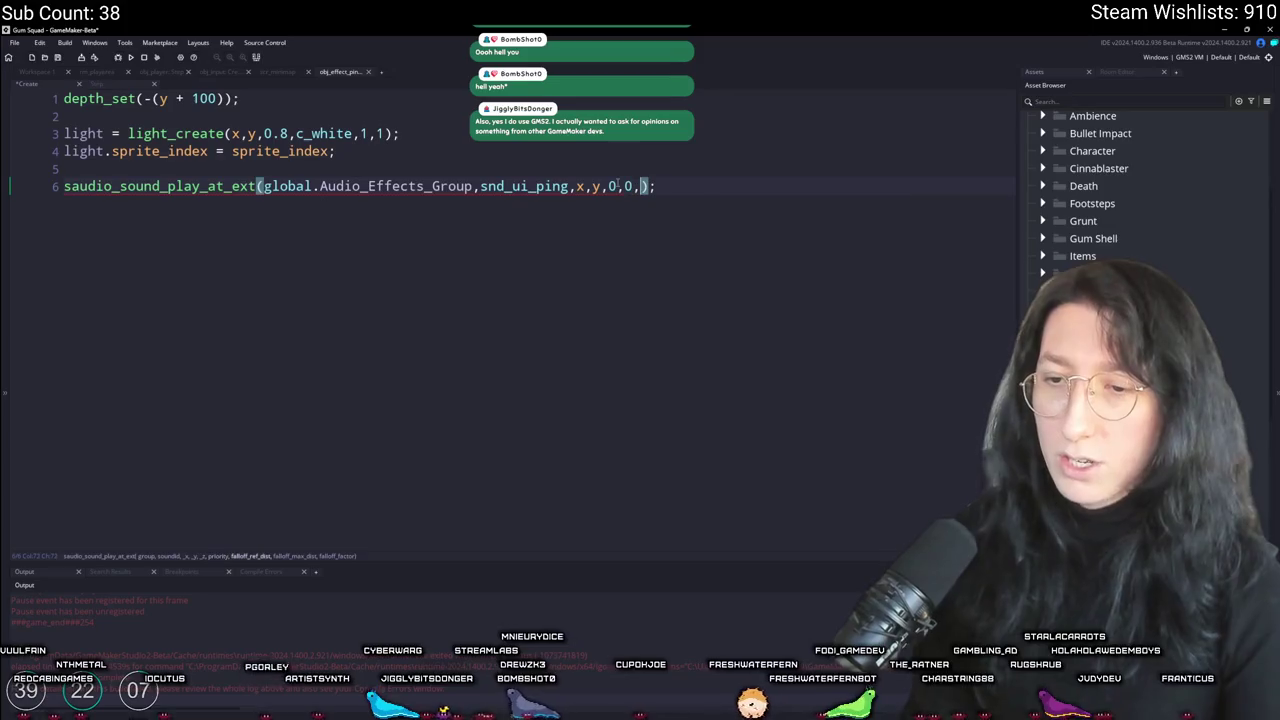
key(BackSpace)
key(BackSpace)
key(BackSpace)
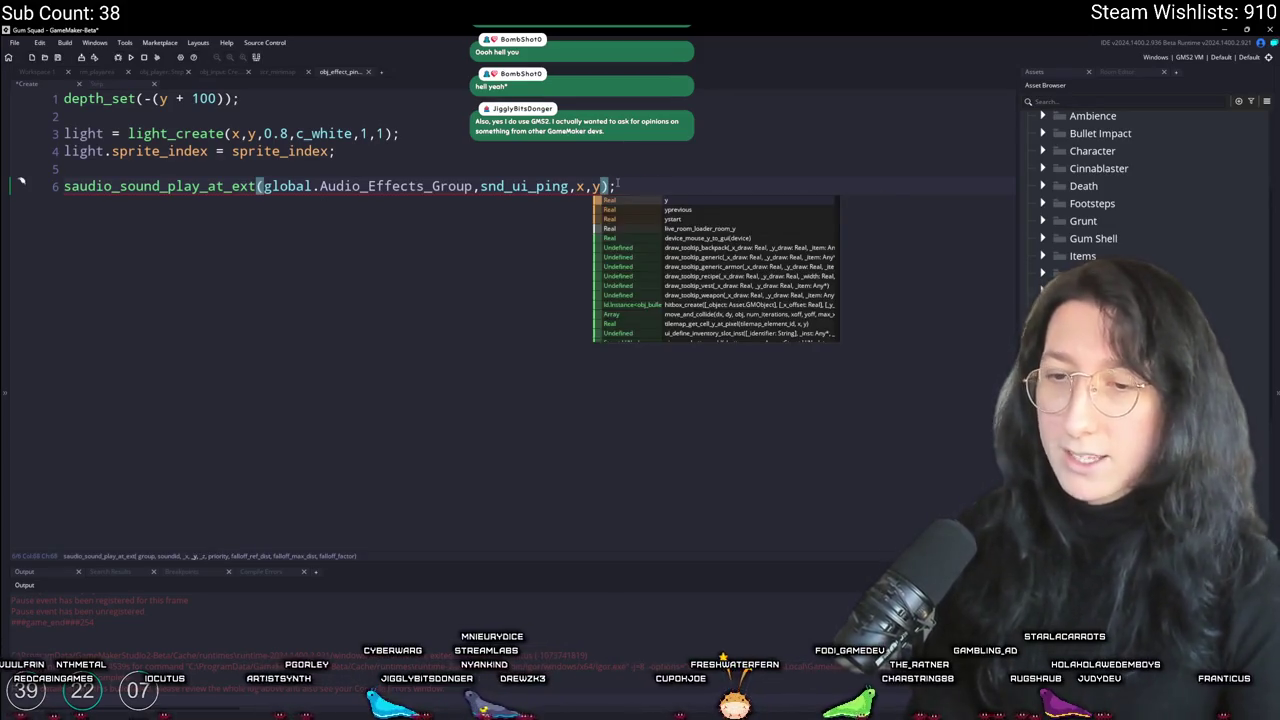
key(BackSpace)
key(BackSpace)
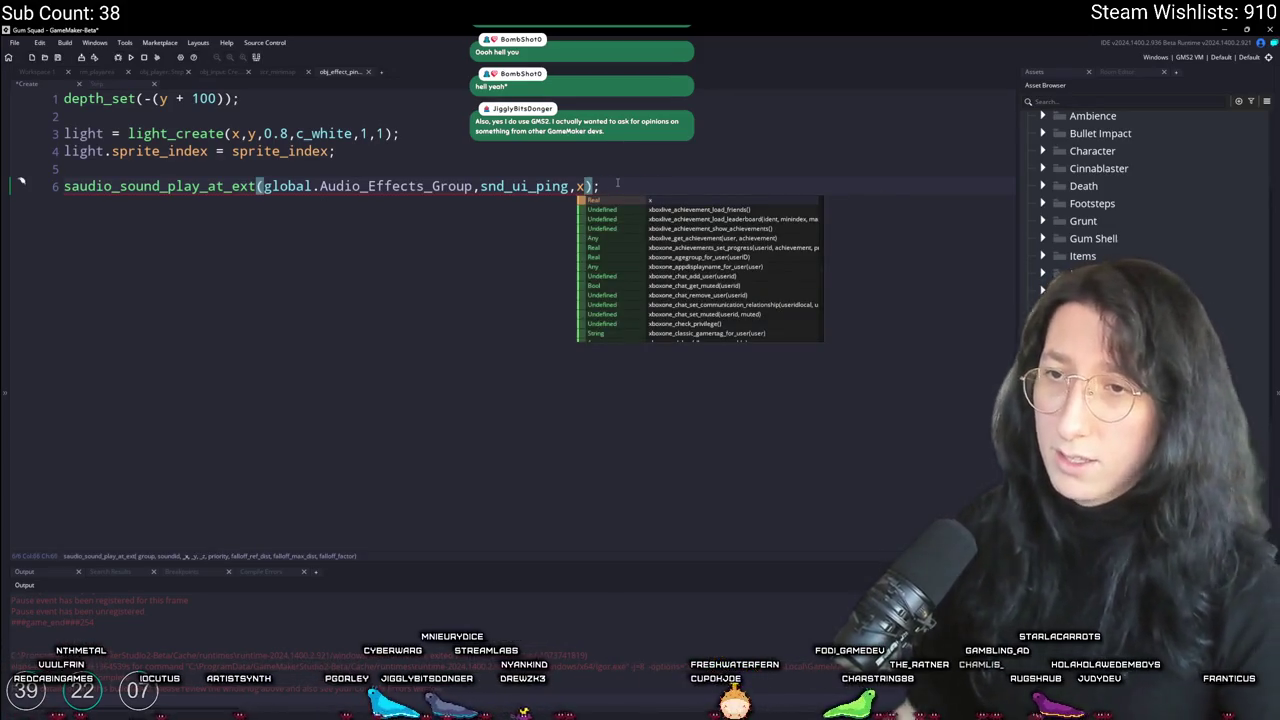
text(,y,)
text(0,0,1)
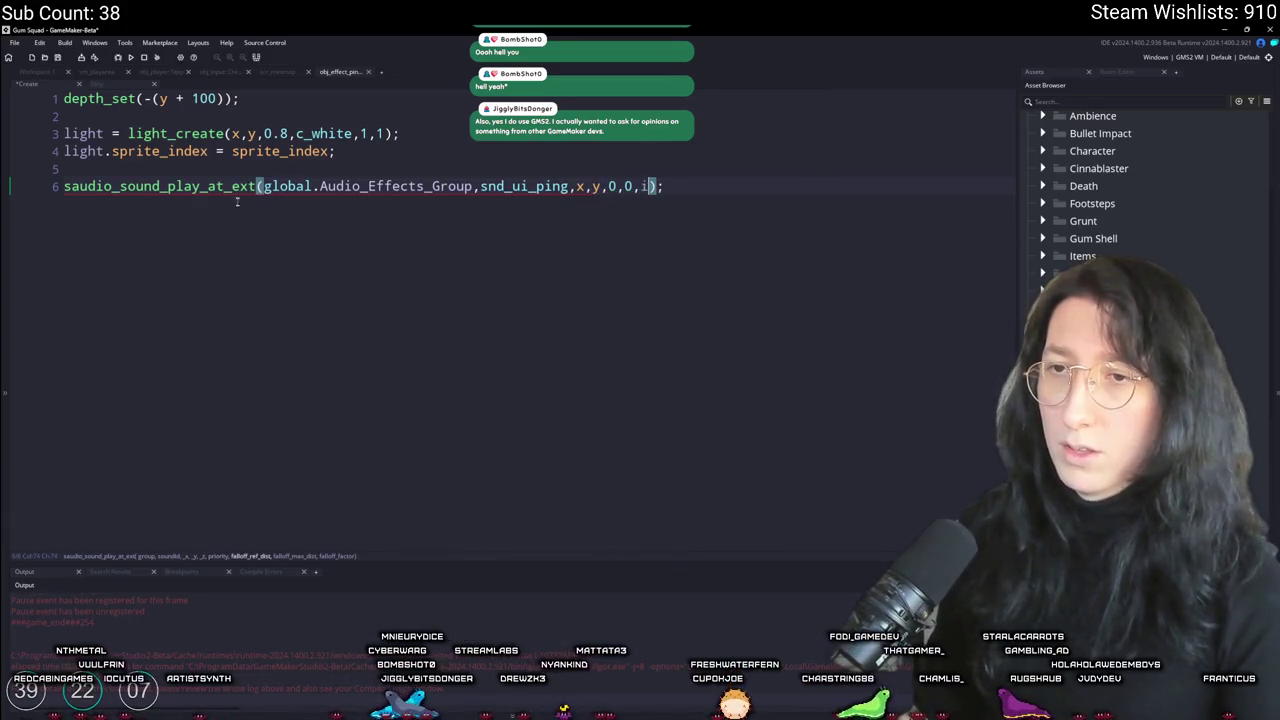
key(BackSpace)
key(BackSpace)
key(BackSpace)
key(ctrl+Left)
key(ctrl+Left)
key(ctrl+Left)
key(BackSpace)
key(BackSpace)
key(BackSpace)
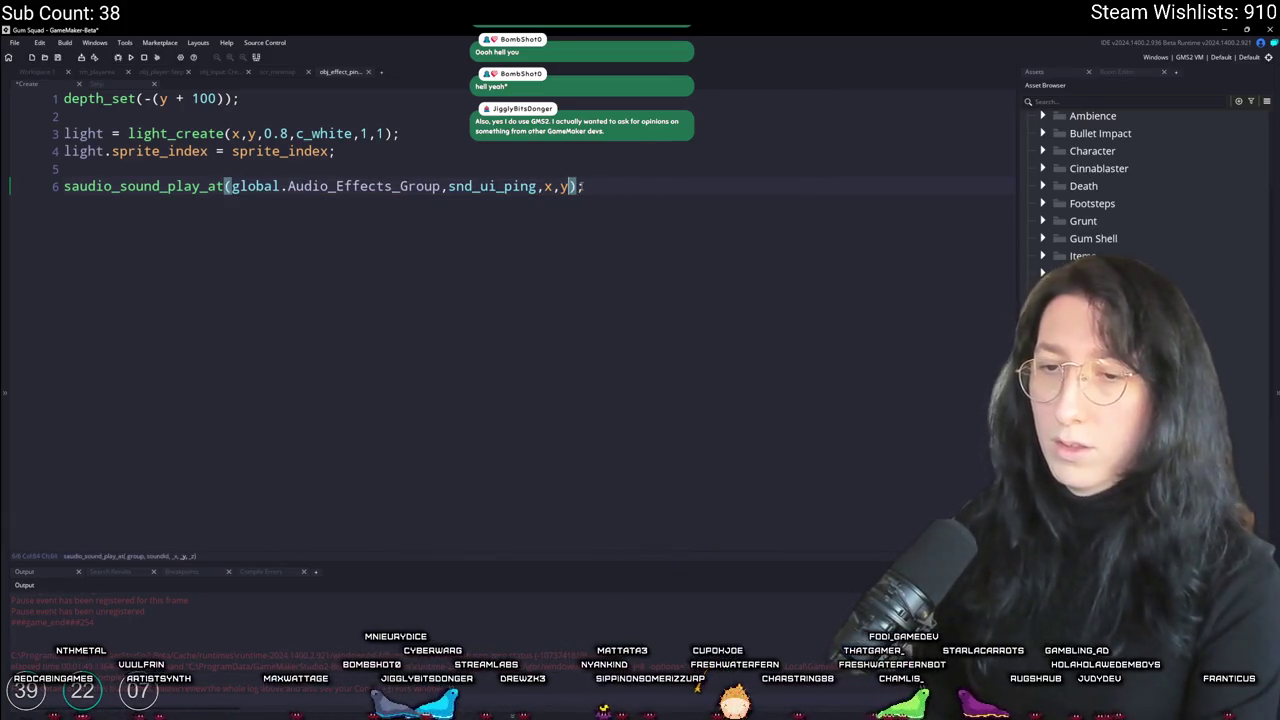
key(ctrl+space)
text(,0)
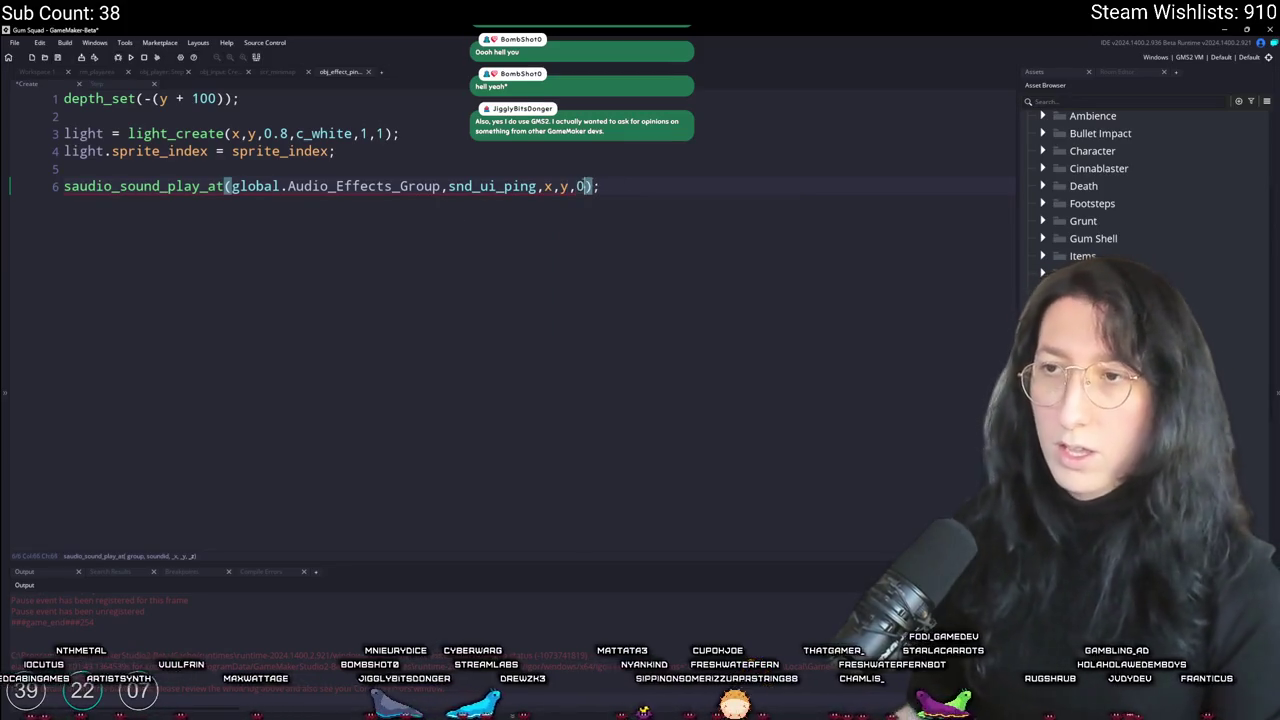
click(58, 187)
text(var _snd =)
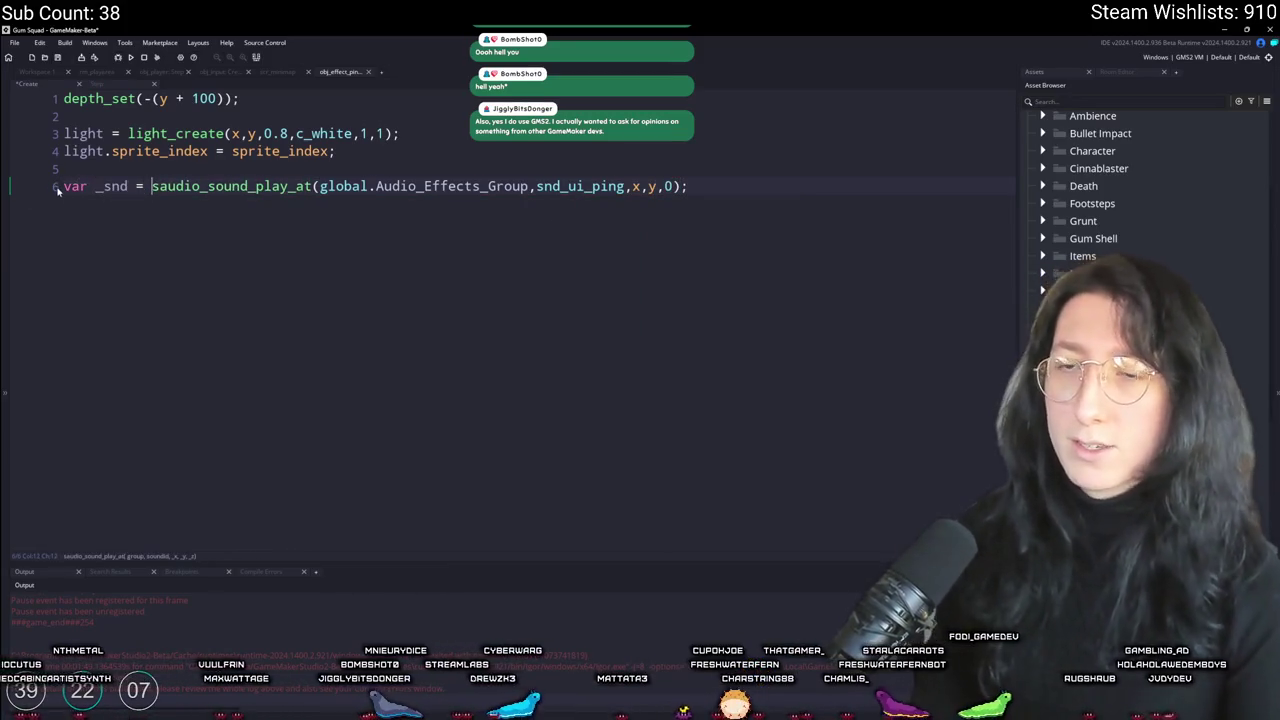
Step: Add audio_sound_pitch(_snd[SaudioData.SoundIndex], random_range(0.95,1.05)); on a new line
key(End)
key(ctrl+space)
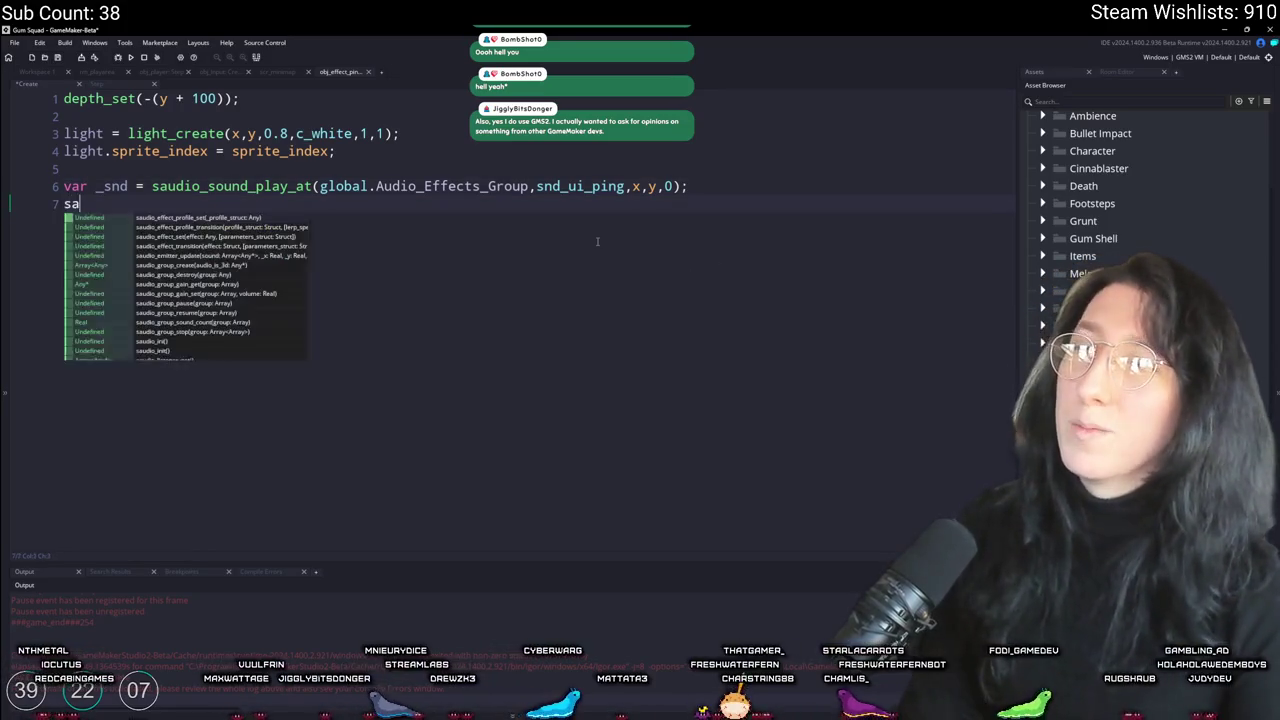
key(Escape)
text(dio_sound_pit)
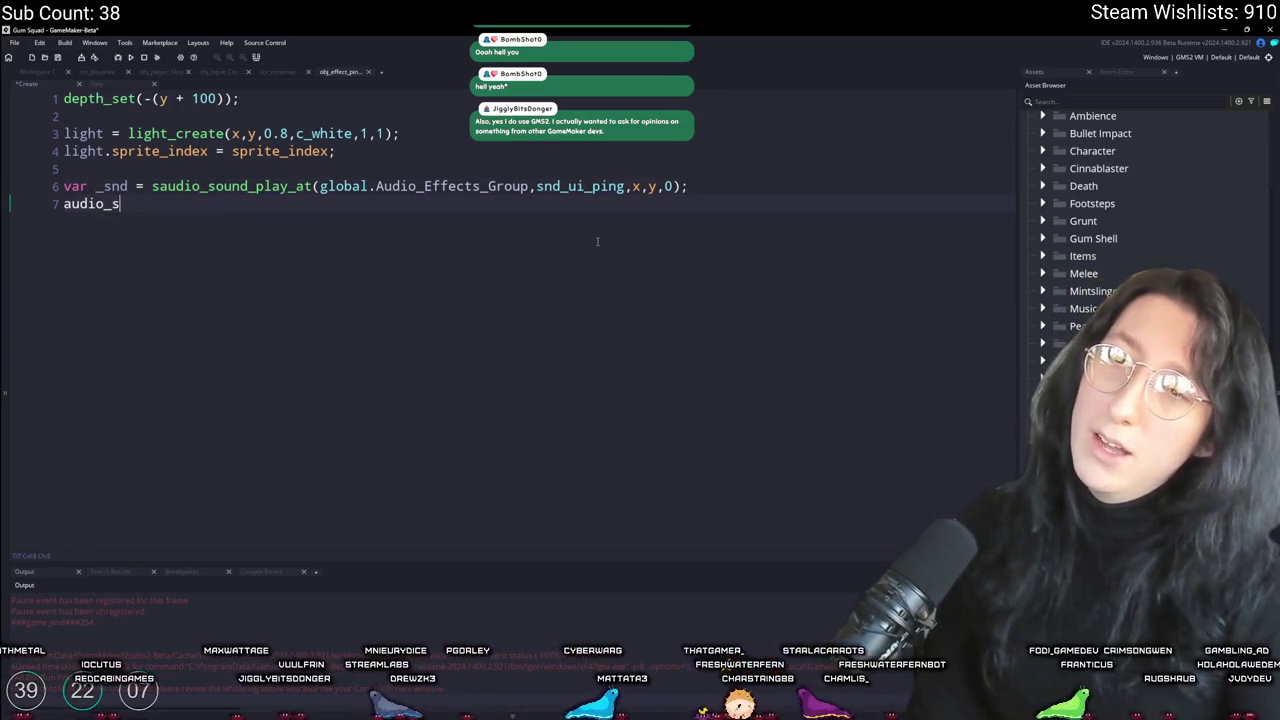
key(Return)
text((_sn)
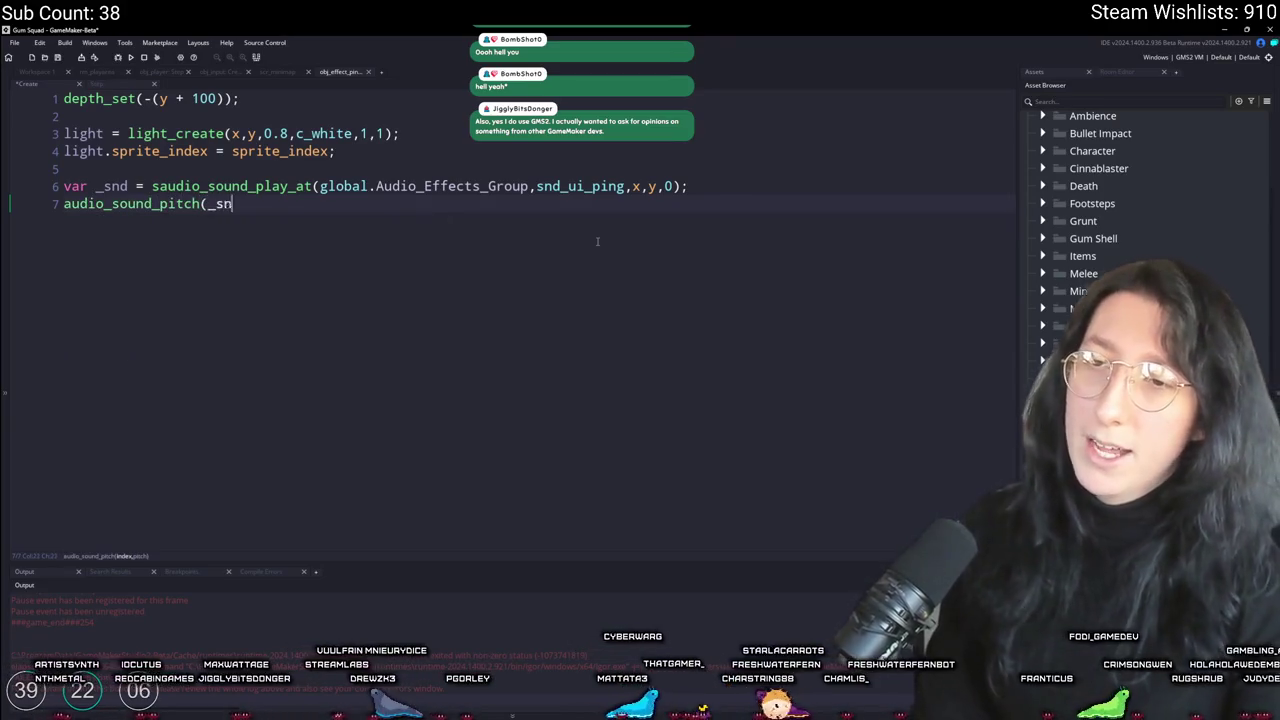
text(d[Sau)
key(Return)
text(.)
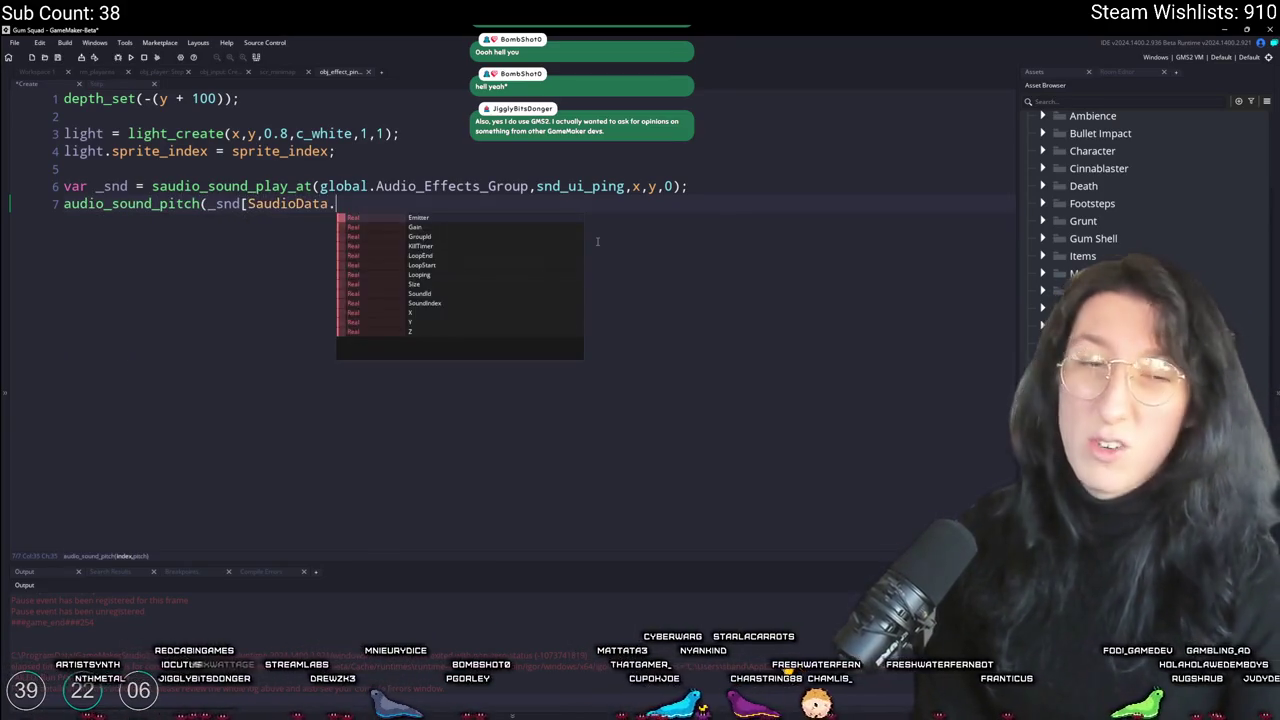
key(BackSpace)
text(.)
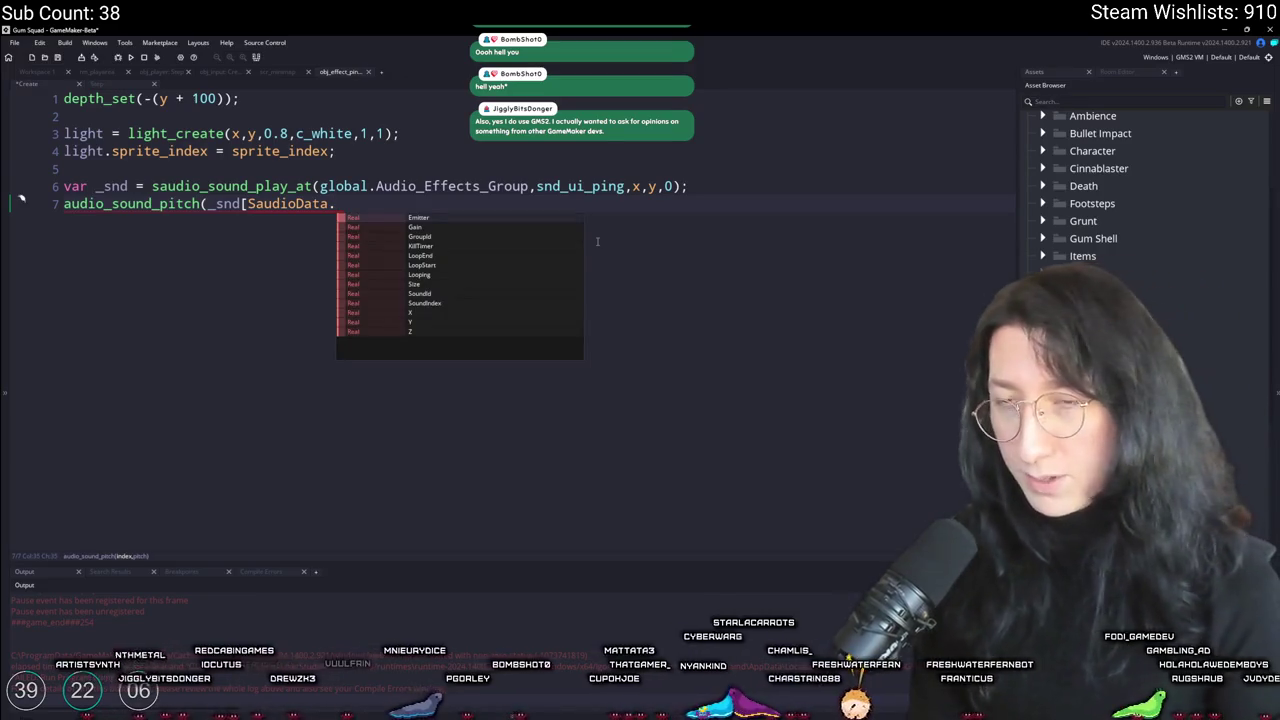
key(Return)
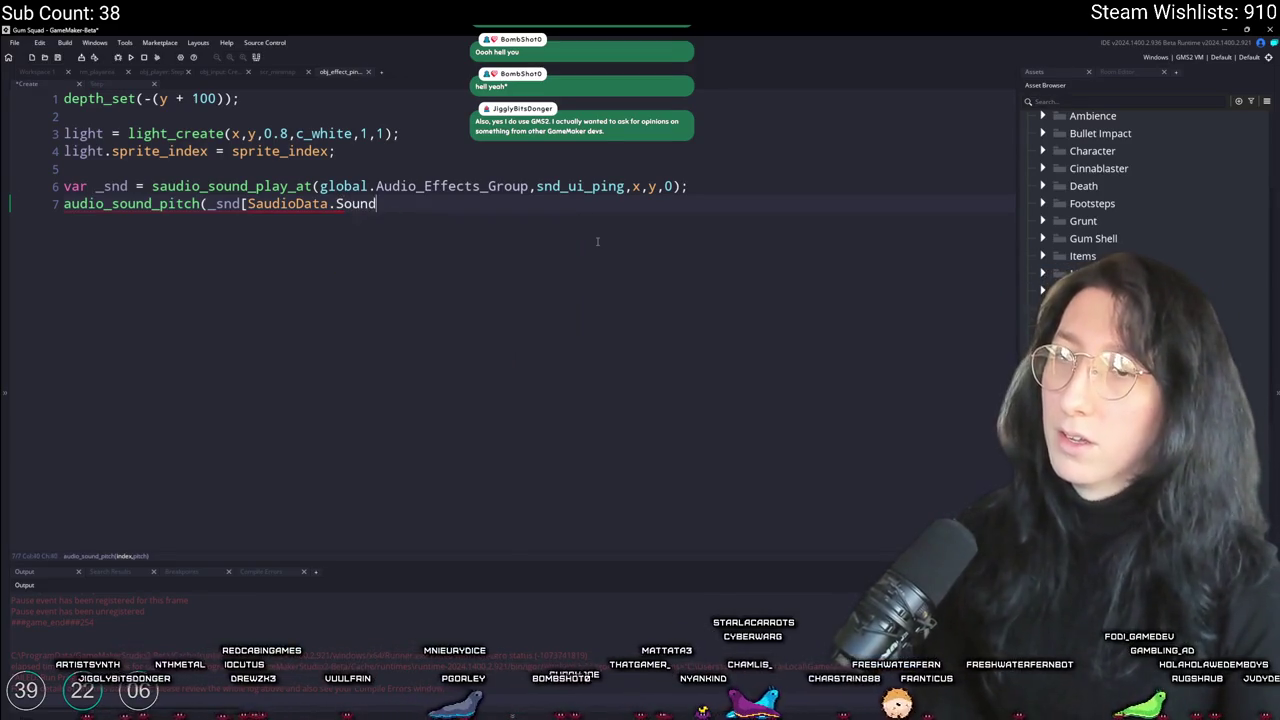
text(Index],)
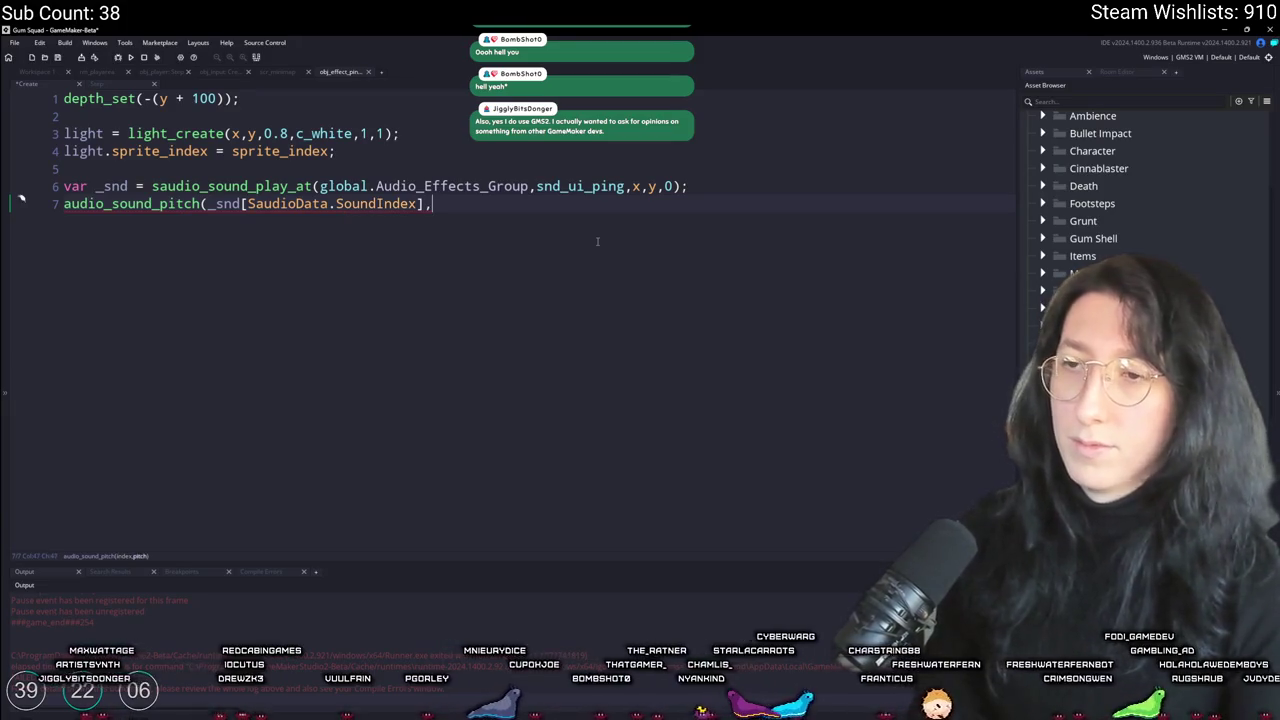
text(random_range(0.)
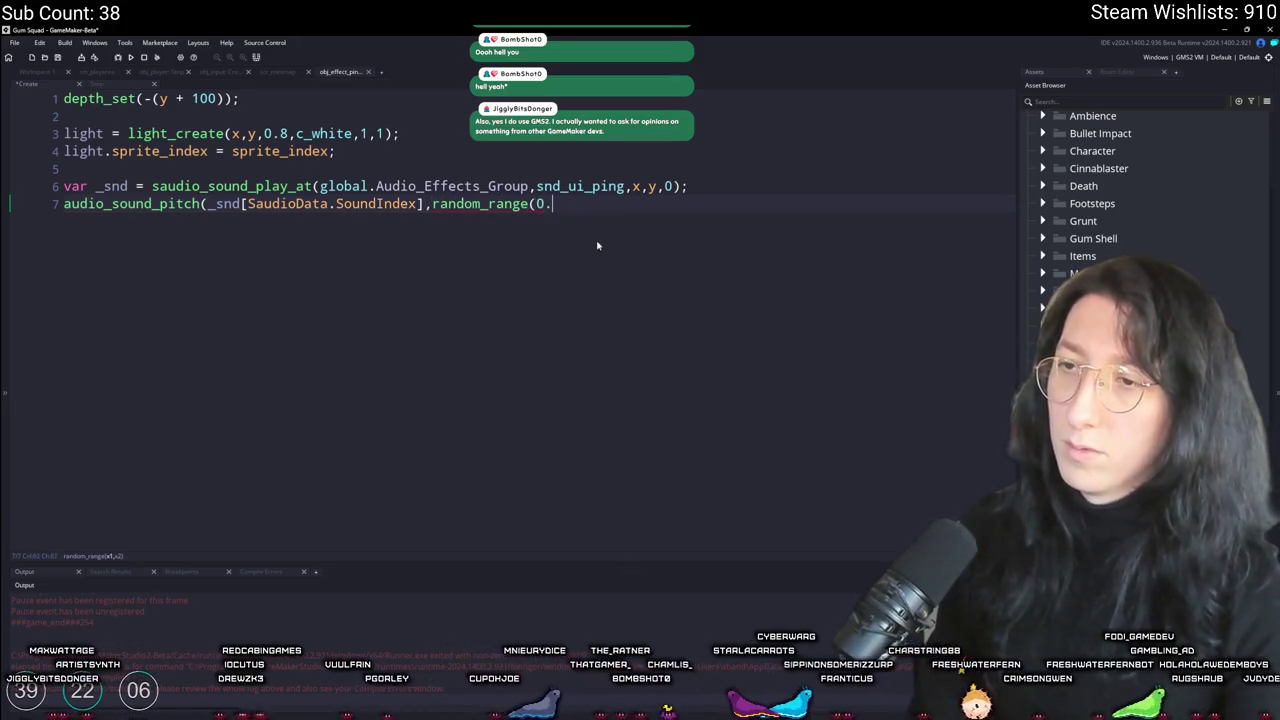
text(95,1.05));)
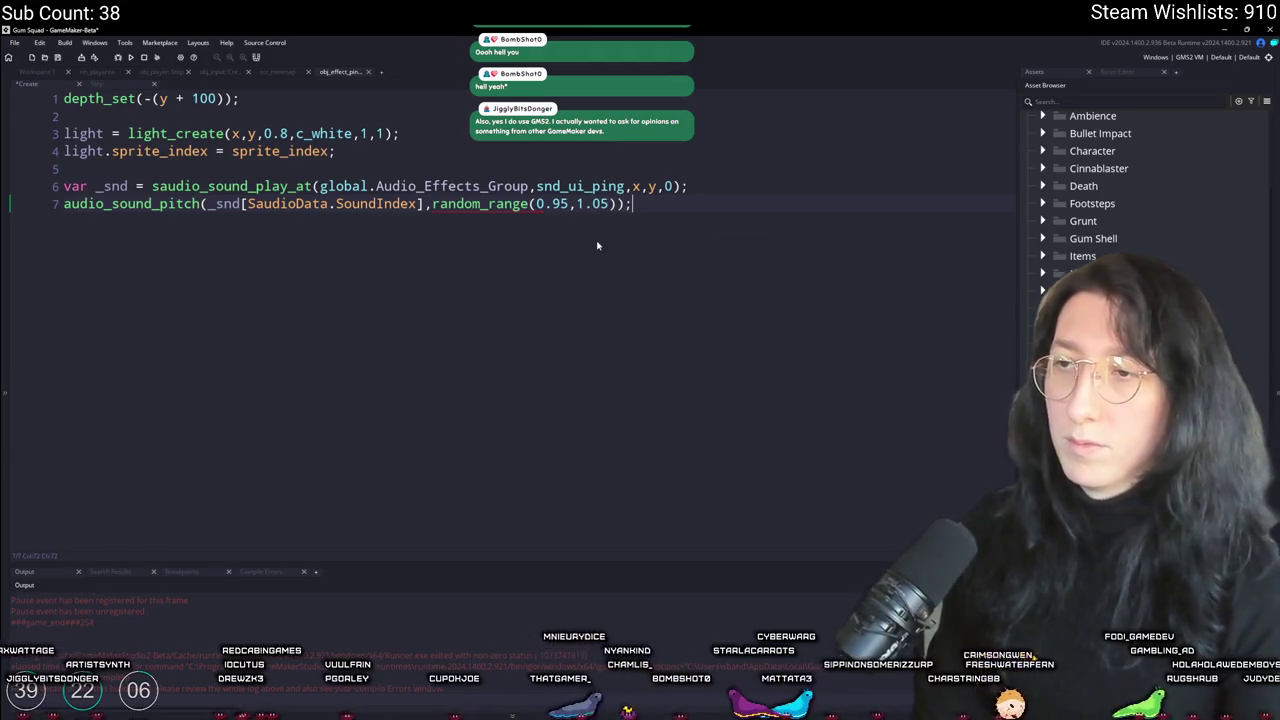
Step: Undo an accidentally duplicated line and switch to the Twitch Stream Manager dashboard
key(ctrl+d)
key(ctrl+z)
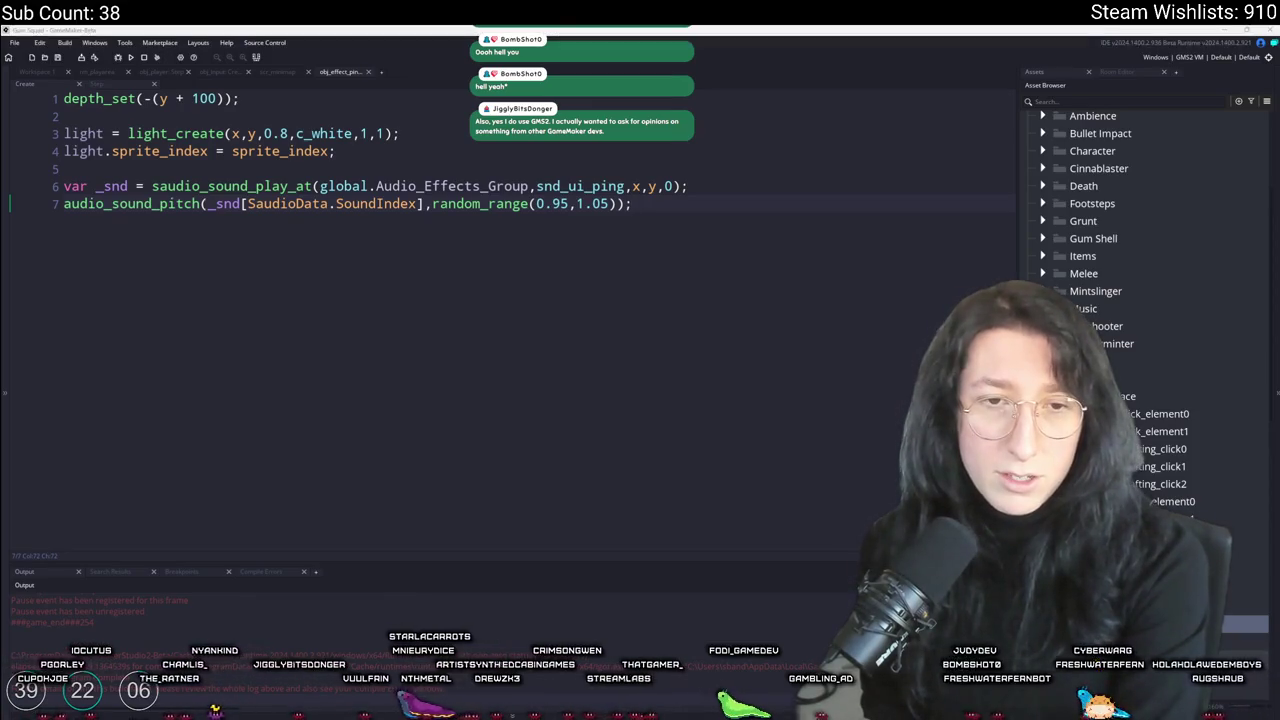
key(alt+Tab)
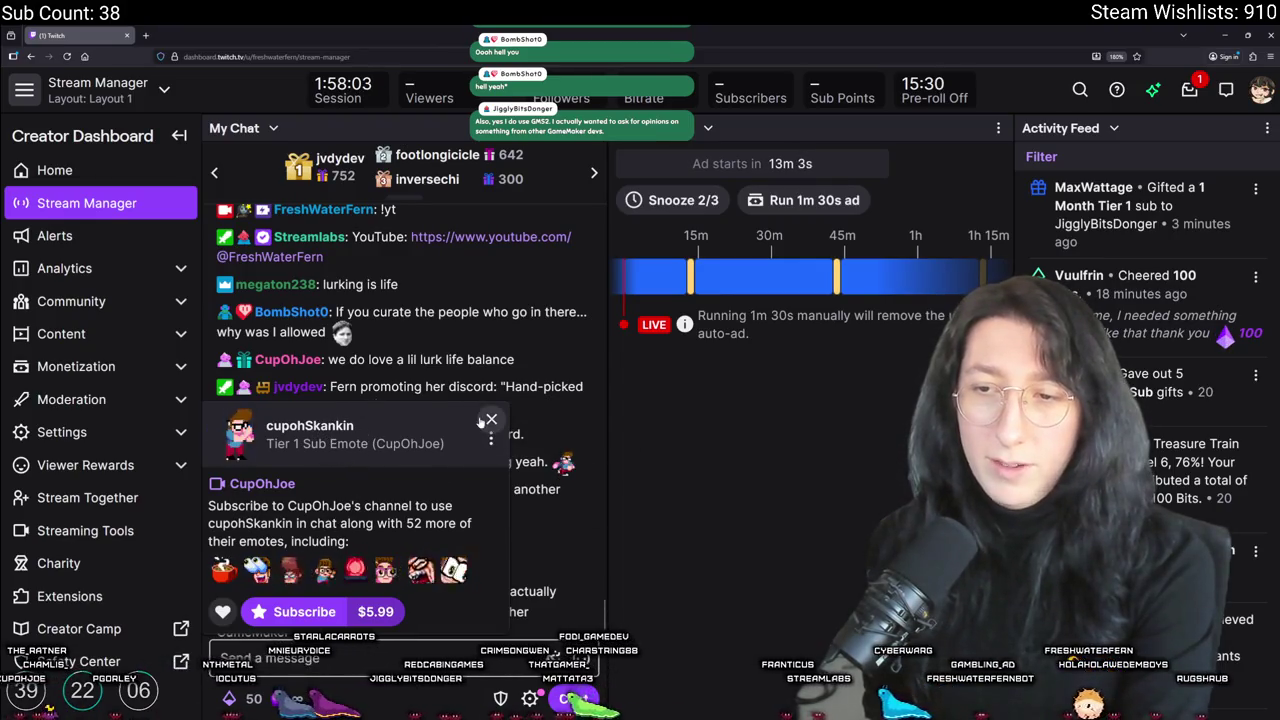
Step: Scroll the Twitch chat and minimise the dashboard so obj_effect_ping's Create code is visible
scroll(413, 549, down, 1)
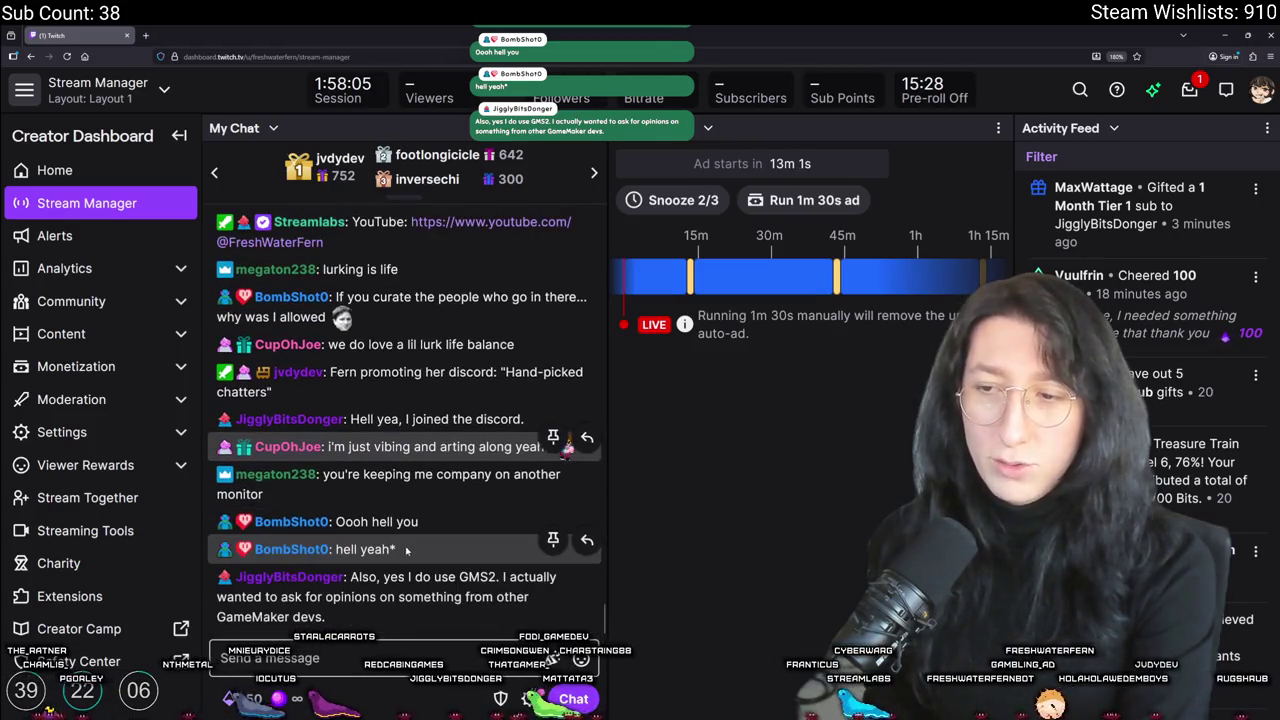
key(super+Down)
key(super+Down)
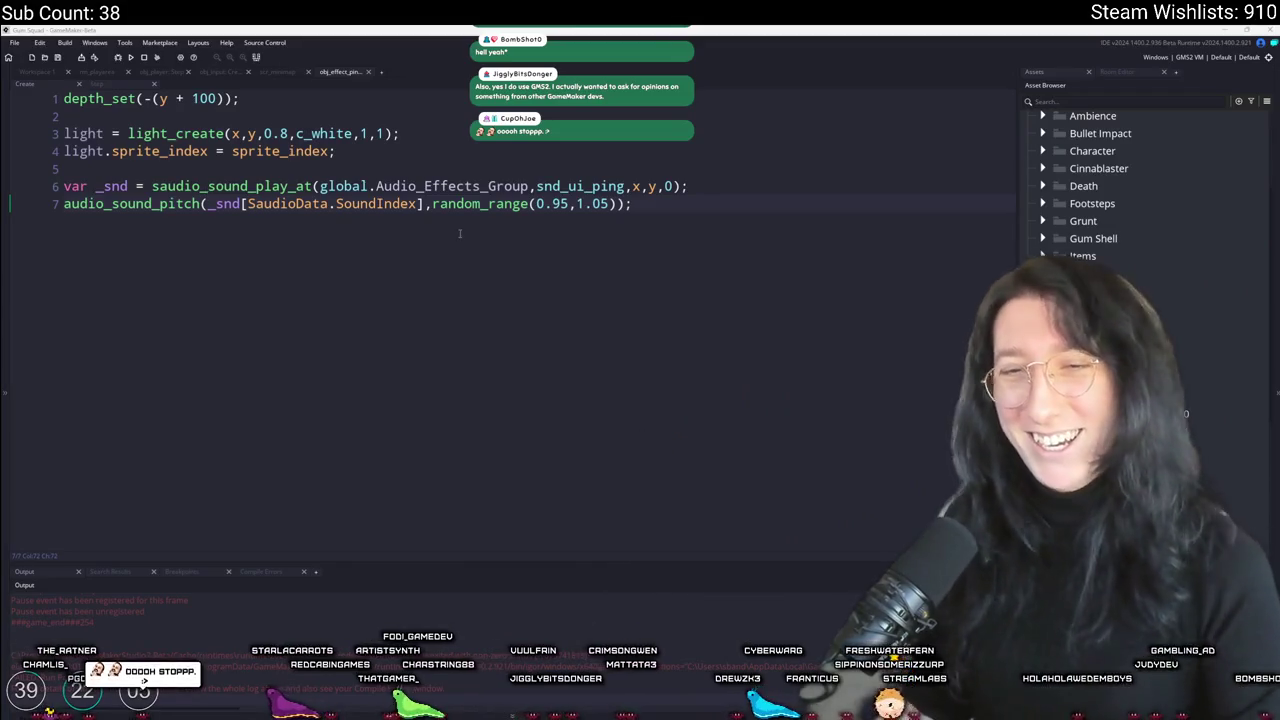
Step: Close the obj_effect_ping code editor tab
click(455, 203)
click(479, 148)
middle_click(323, 80)
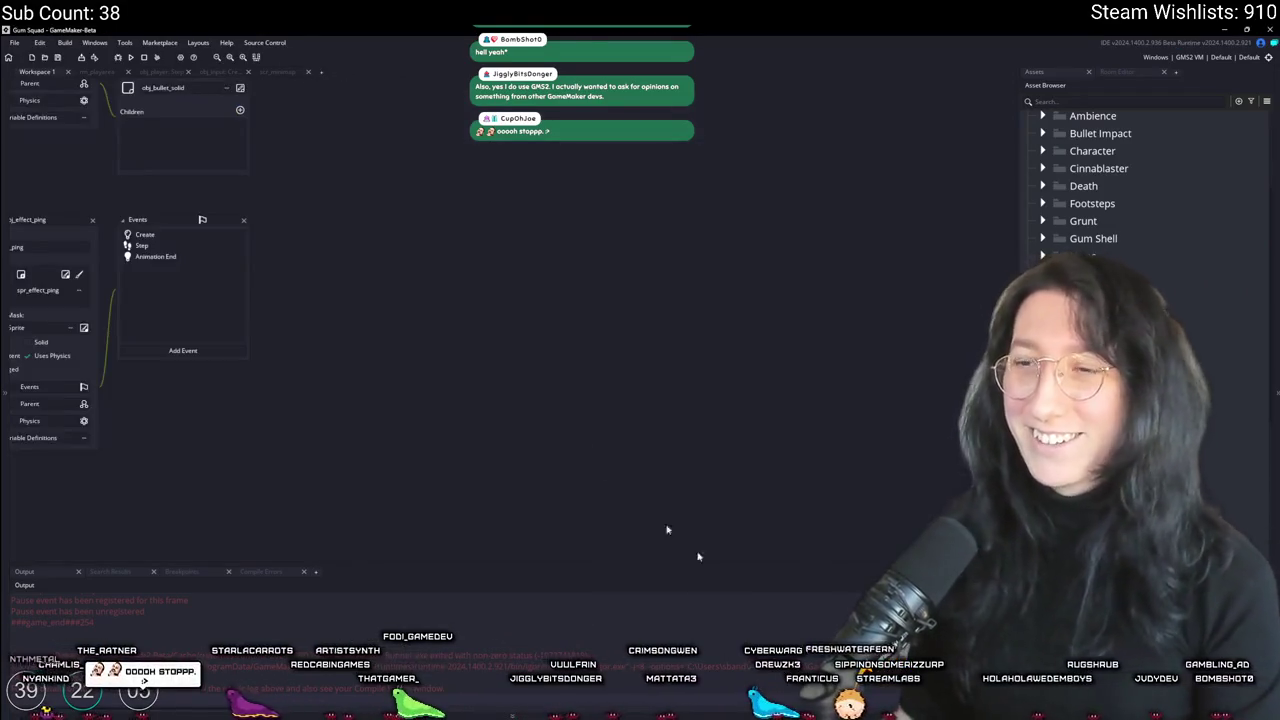
Step: Commit the 10 changed ping files in GitHub Desktop with summary 'Implemented ping(s)'
key(alt+Tab)
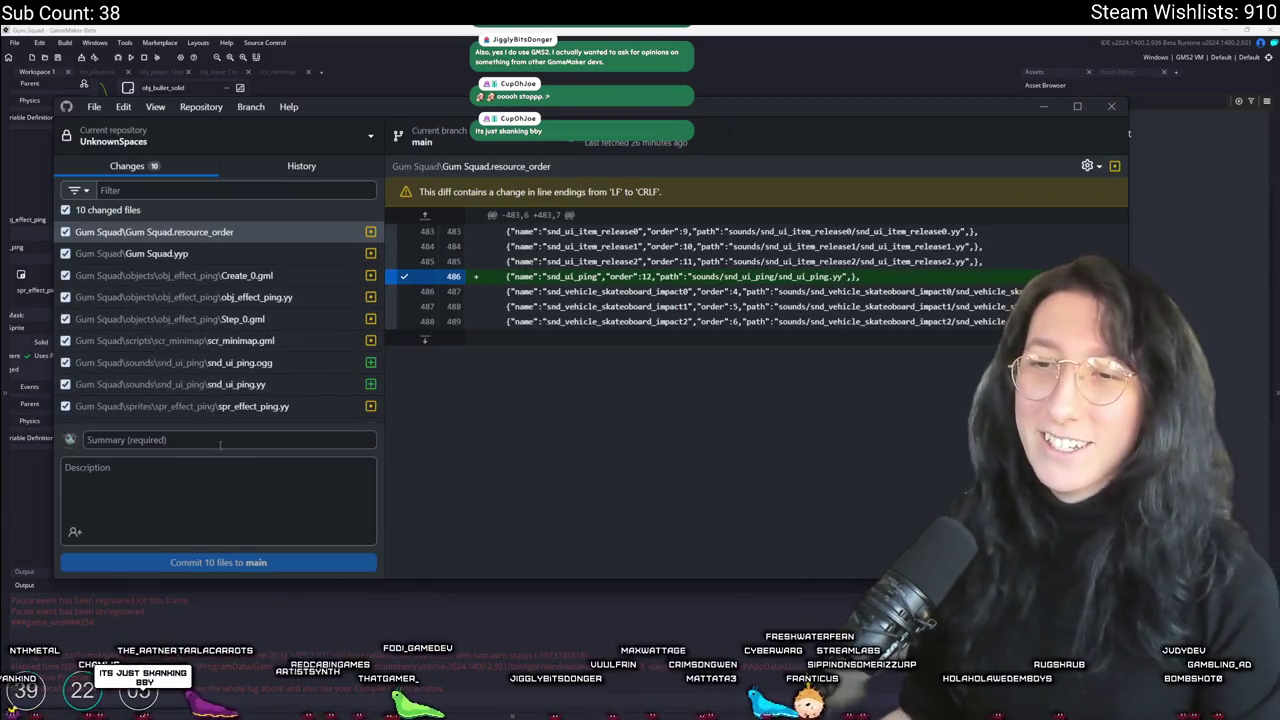
text(Ping)
scroll(261, 332, down, 1)
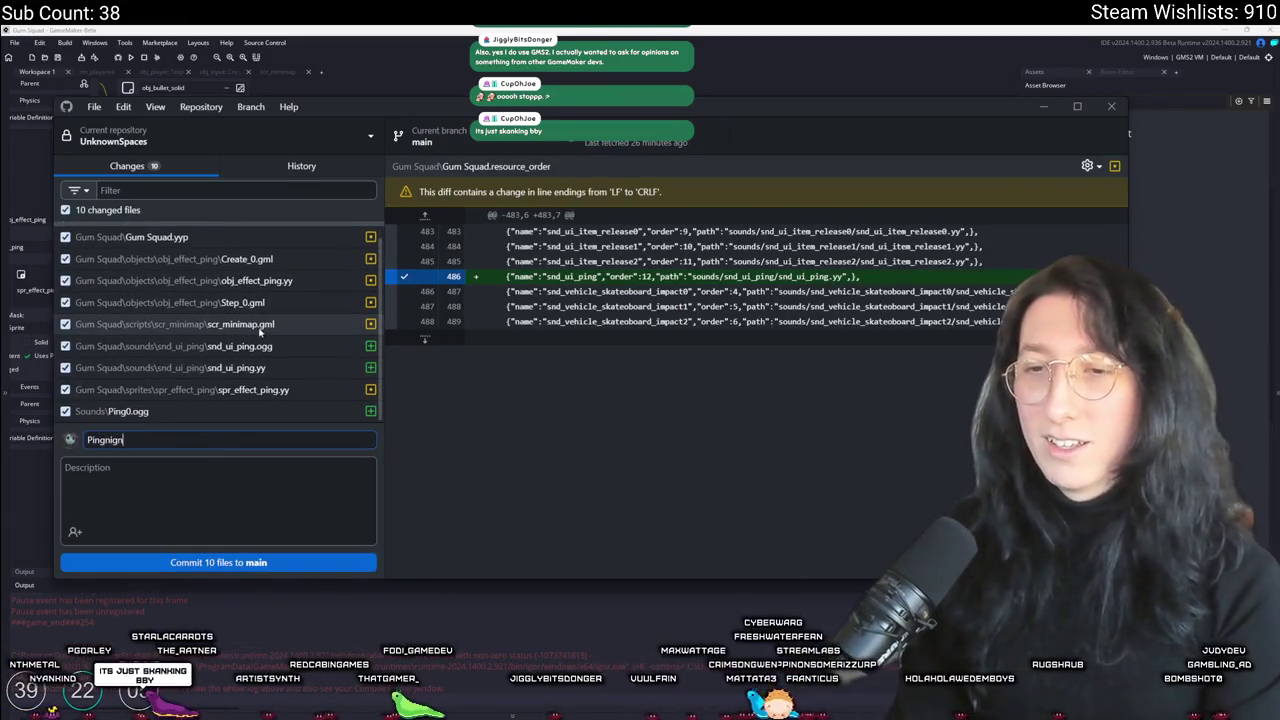
key(ctrl+a)
key(BackSpace)
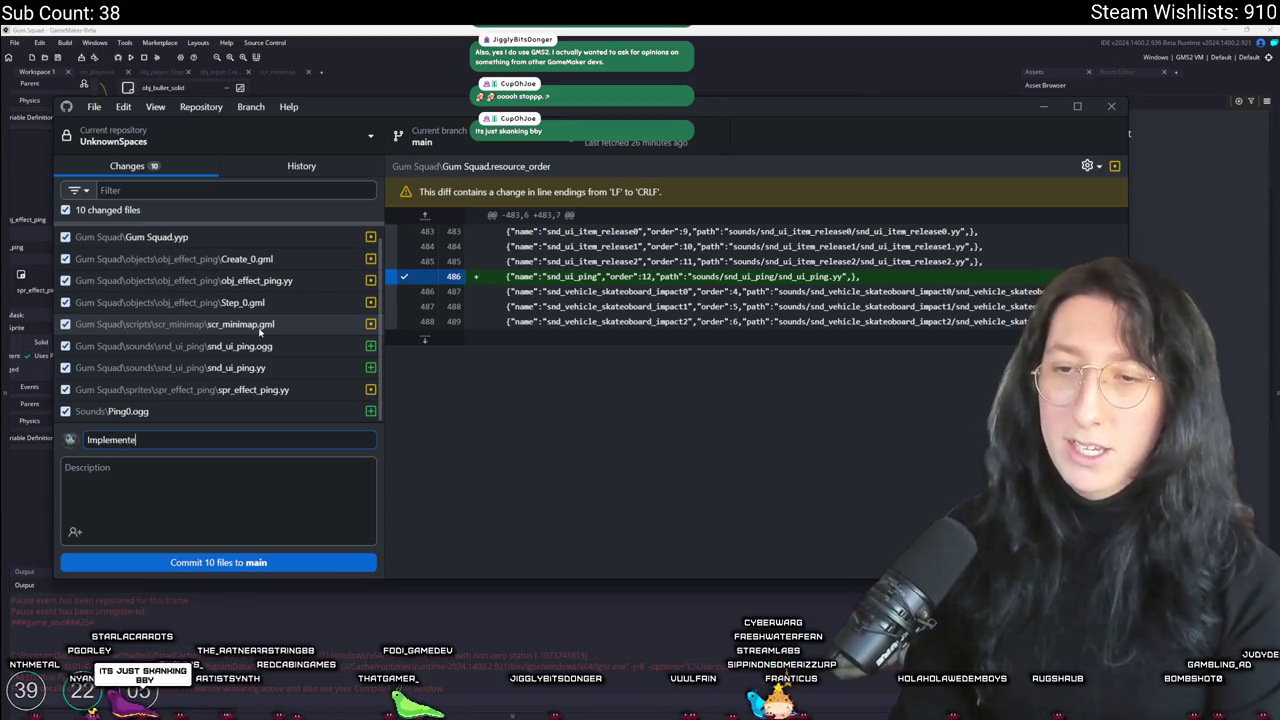
text(ping(s))
key(ctrl+Return)
key(alt+Tab)
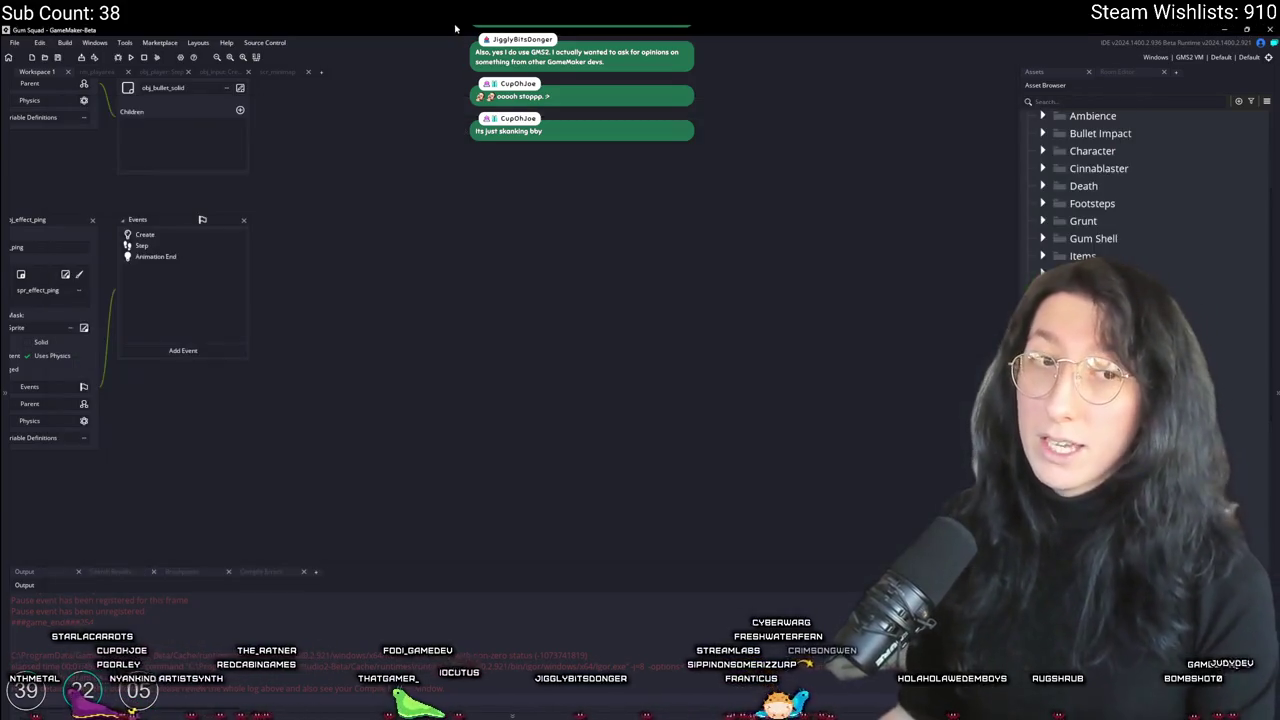
Step: In obj_player's Create code, add ping_cooldown_time = 5 and ping_cooldown = 0 below fall_rot
drag(443, 200, 637, 481)
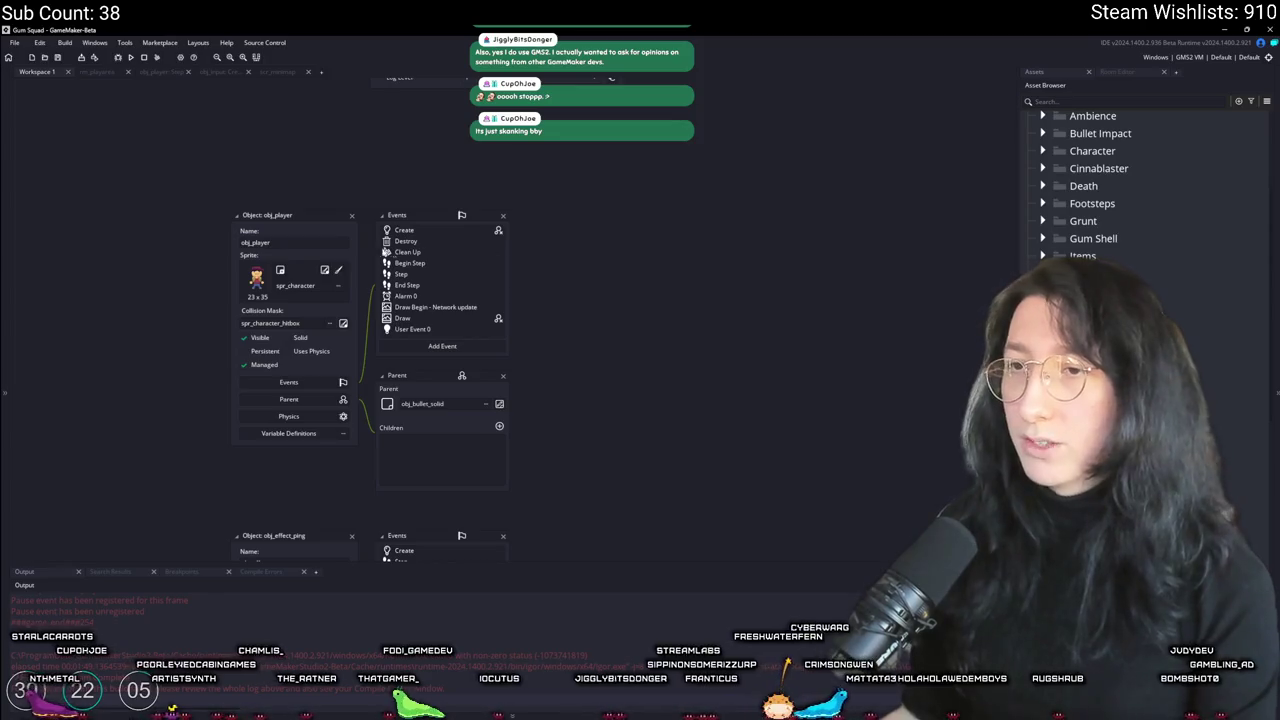
double_click(404, 230)
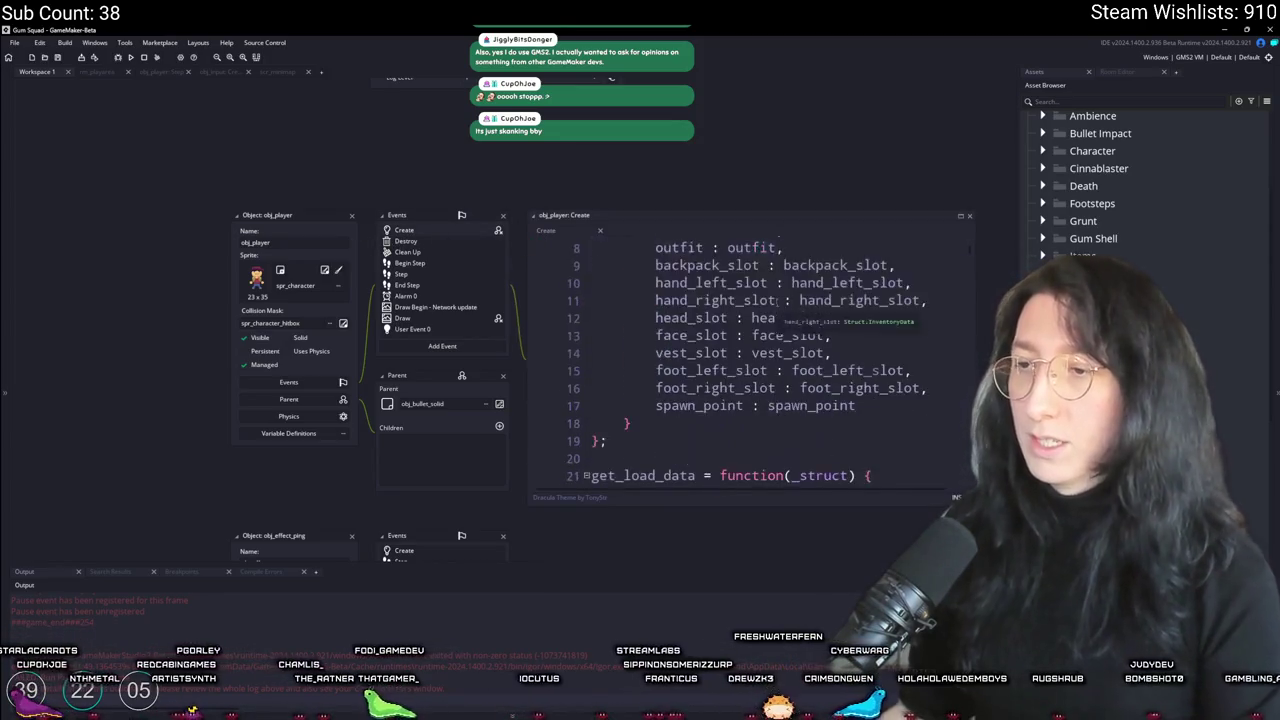
click(793, 314)
key(Return)
key(Return)
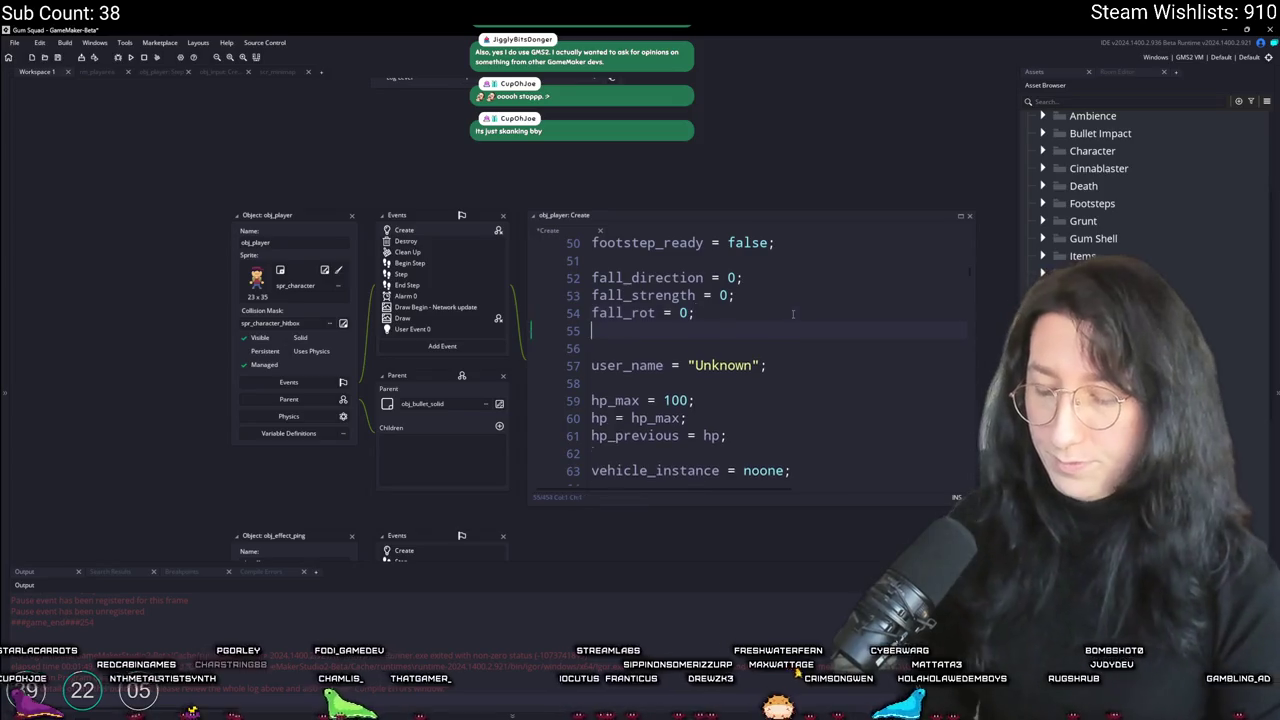
text(ping_co)
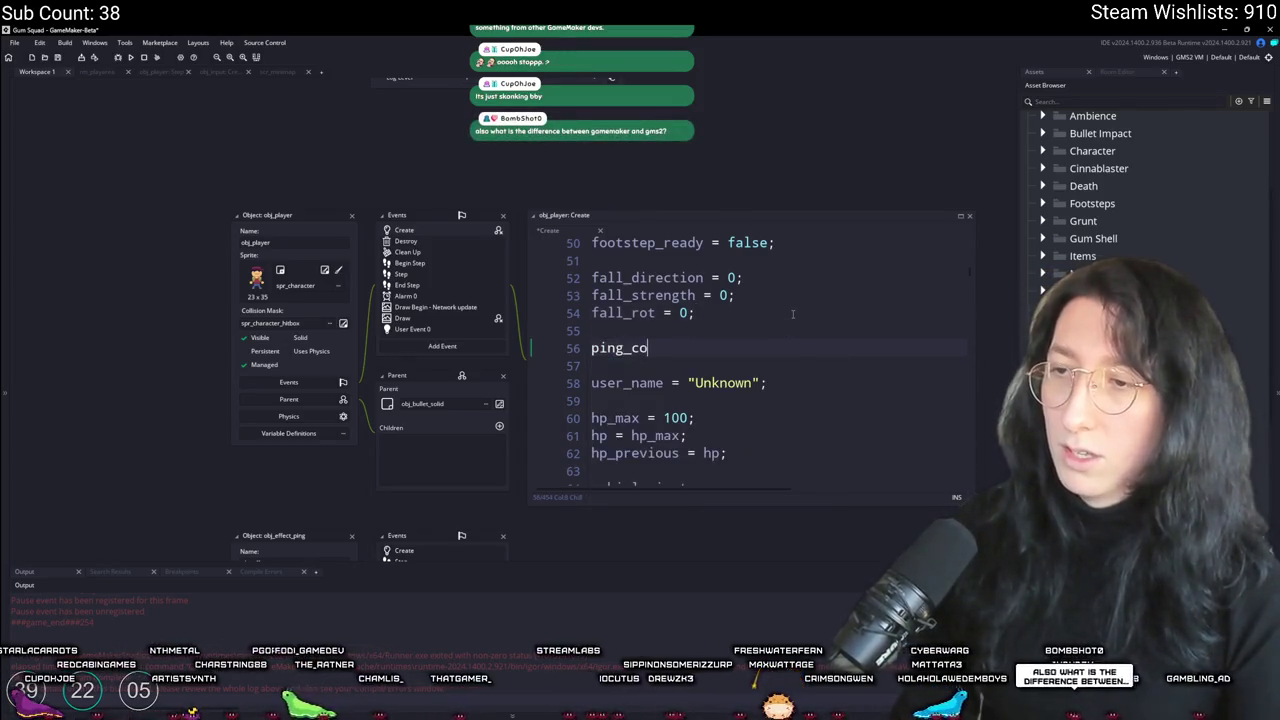
text(oldown =)
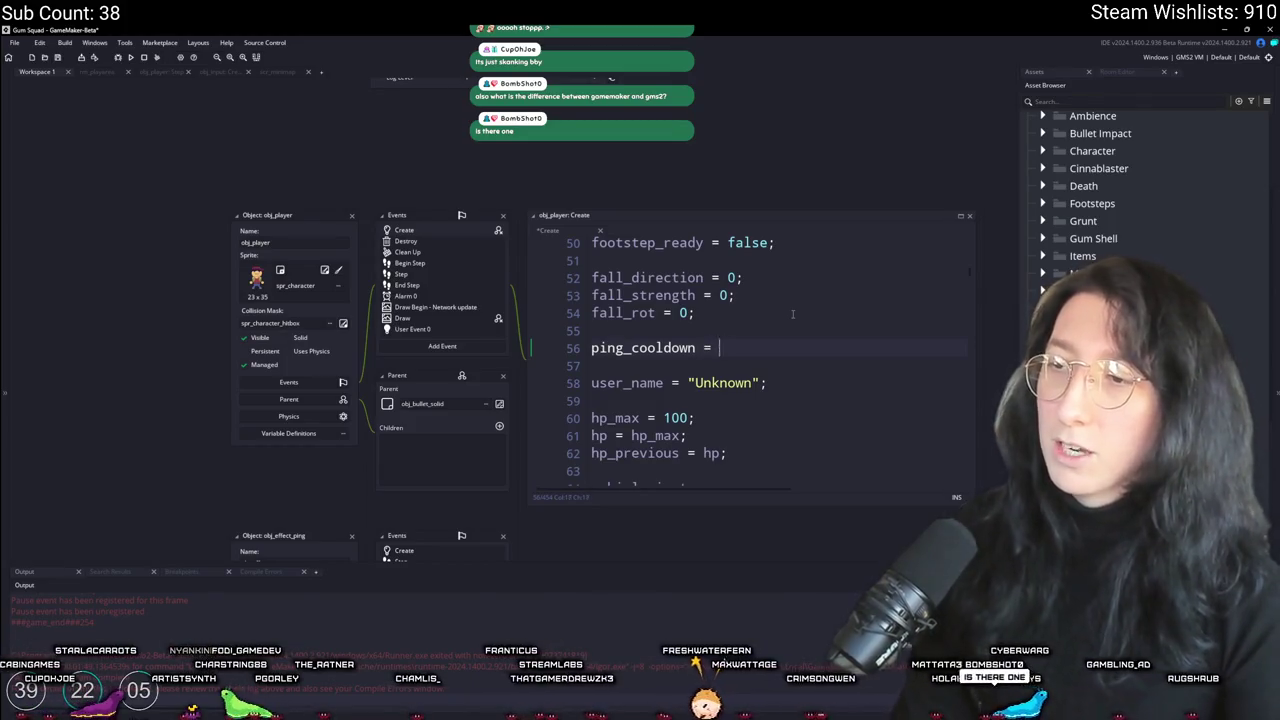
key(BackSpace)
text(_tri)
key(BackSpace)
key(BackSpace)
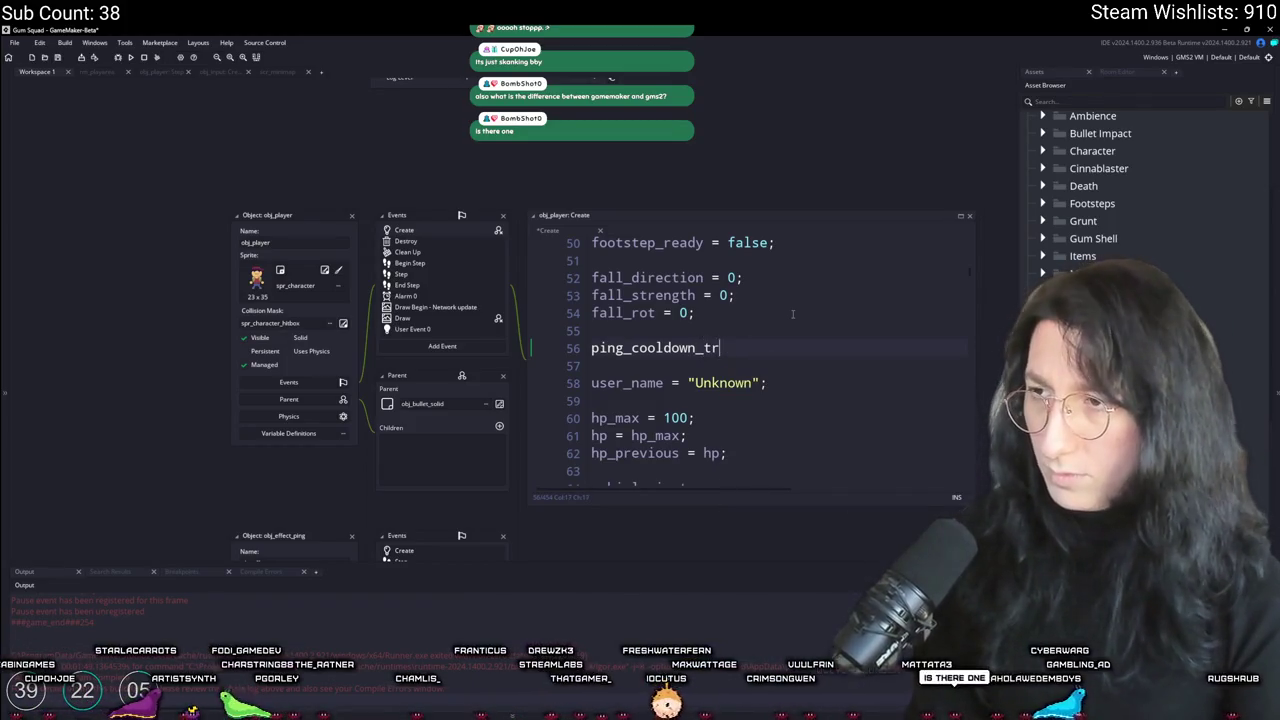
text(ime = 1)
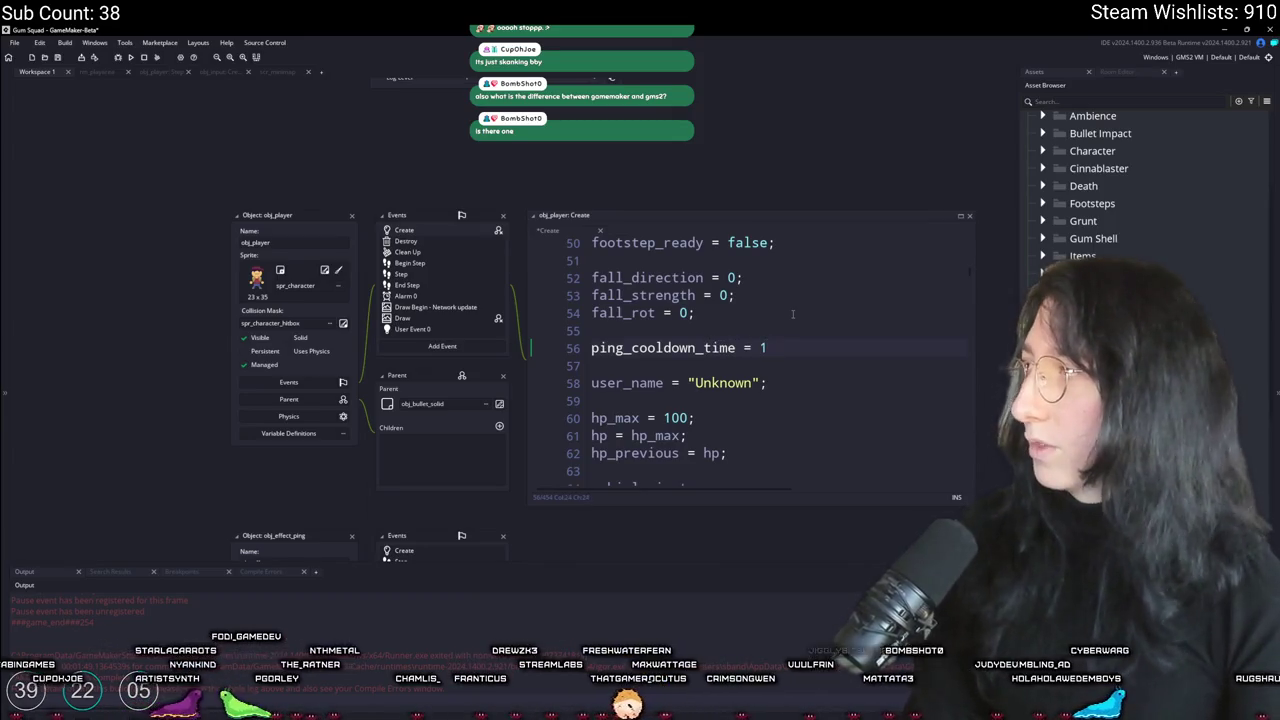
text( /)
key(BackSpace)
key(BackSpace)
key(BackSpace)
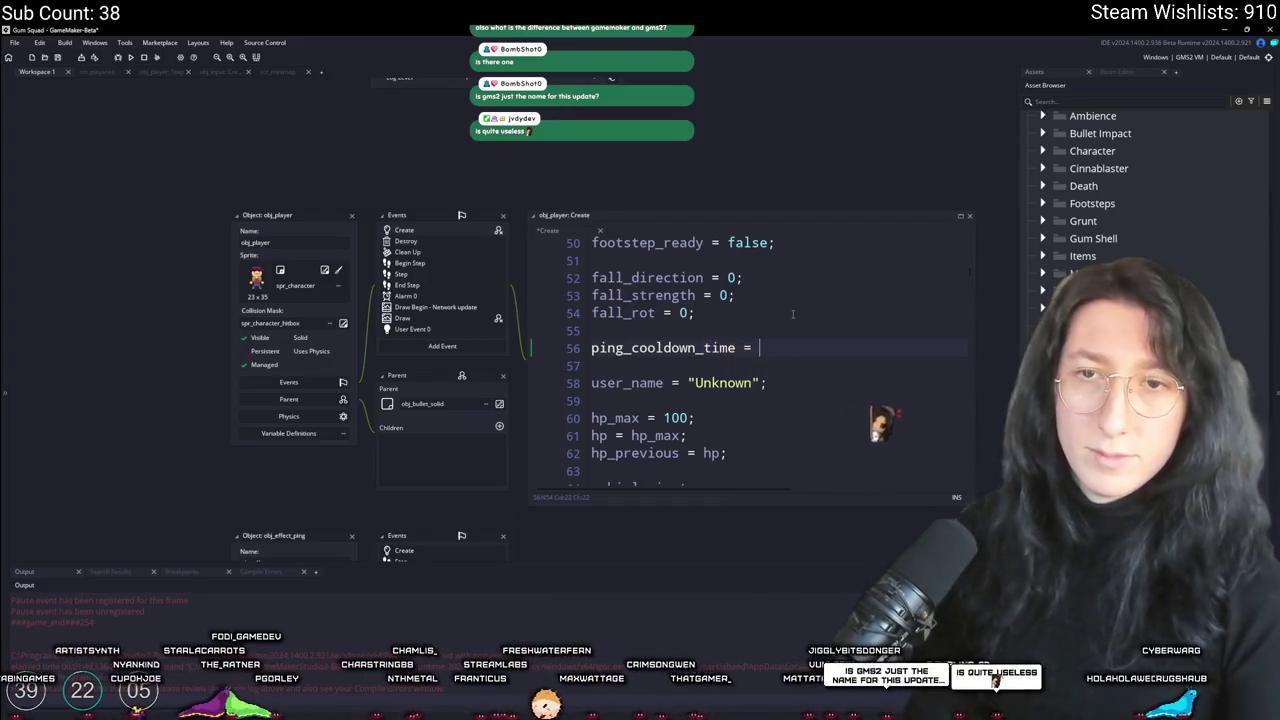
text(5;)
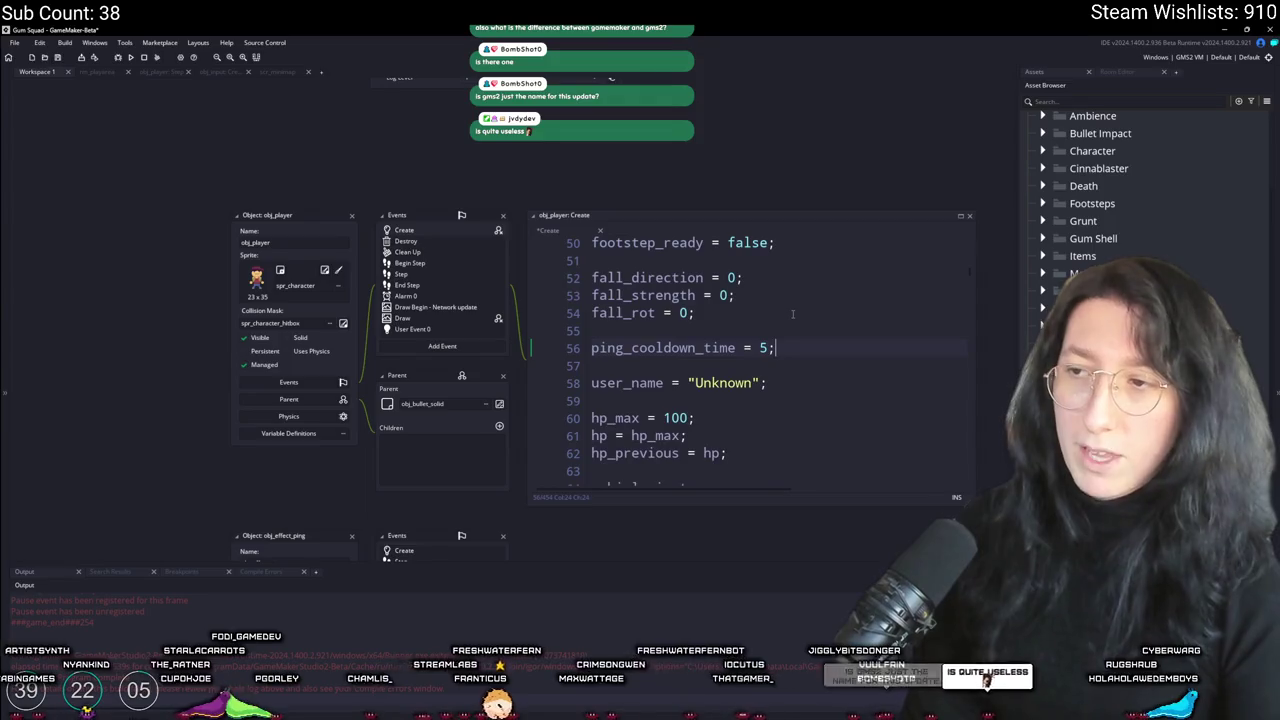
key(Return)
text(ping_cooldown)
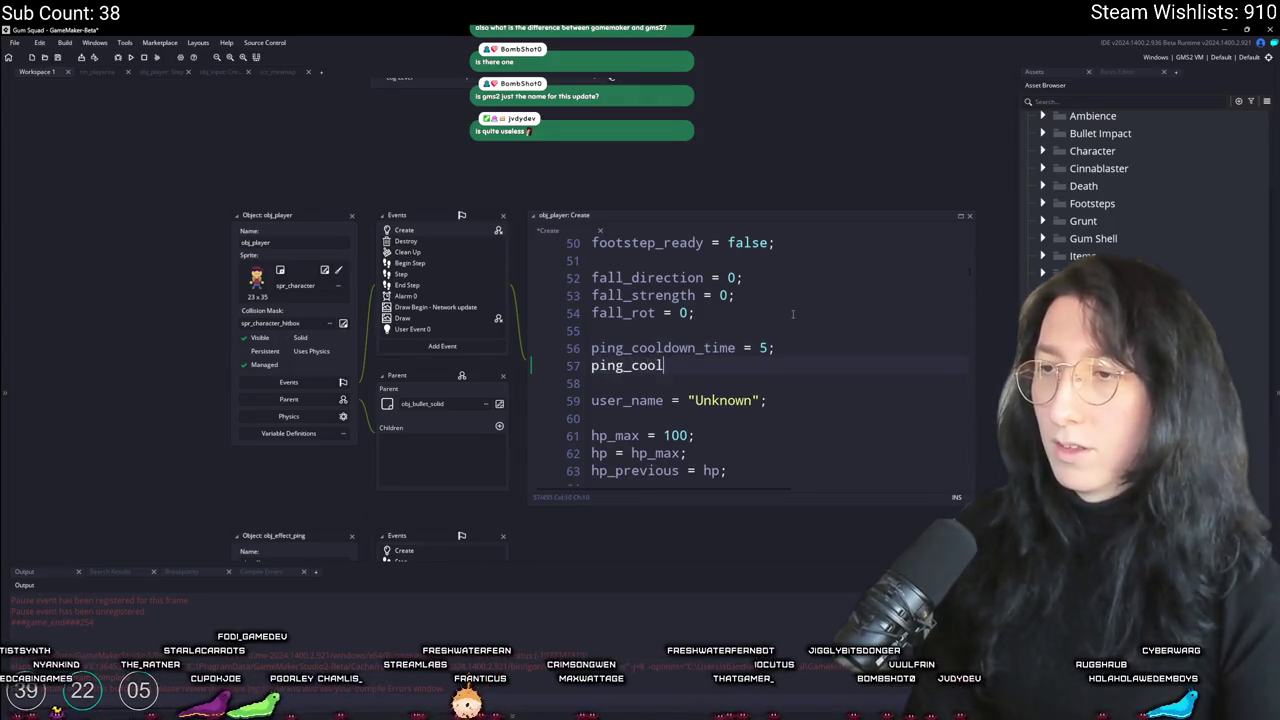
text( = 0;)
Step: Declare ping_recent_limit and ping_recent below them, after checking the Step event's ping line
key(Return)
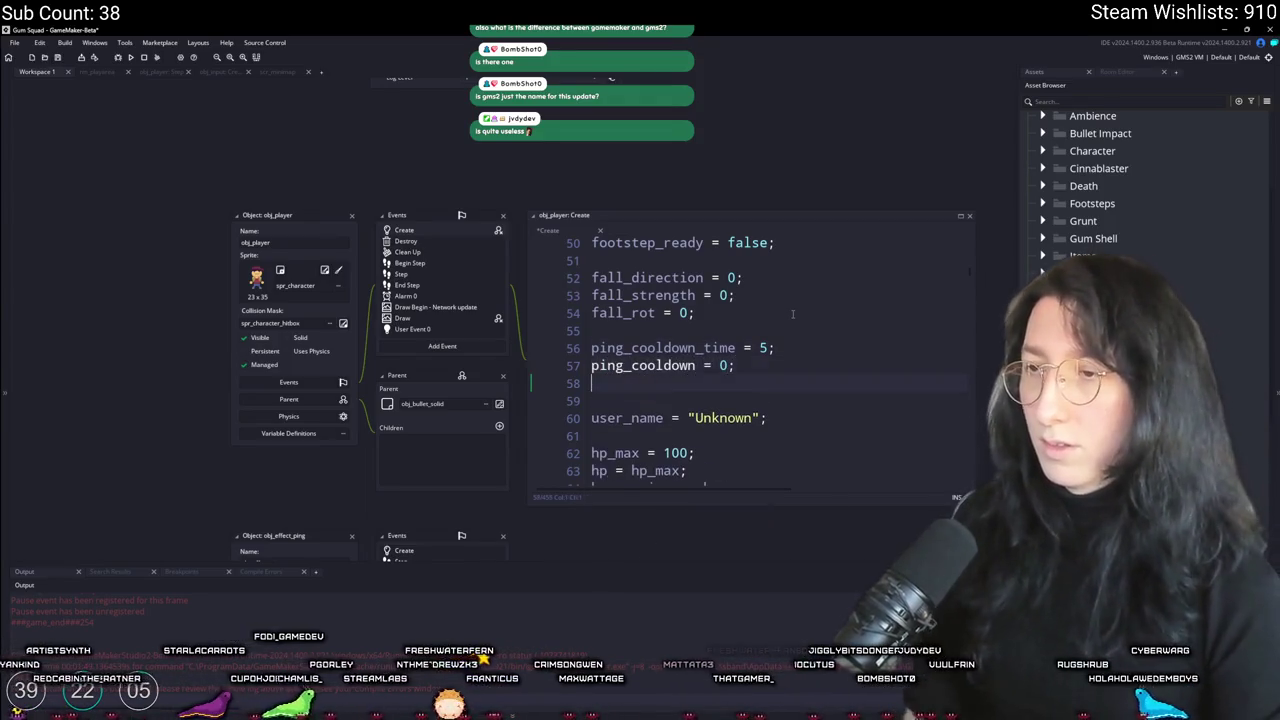
text(ping_)
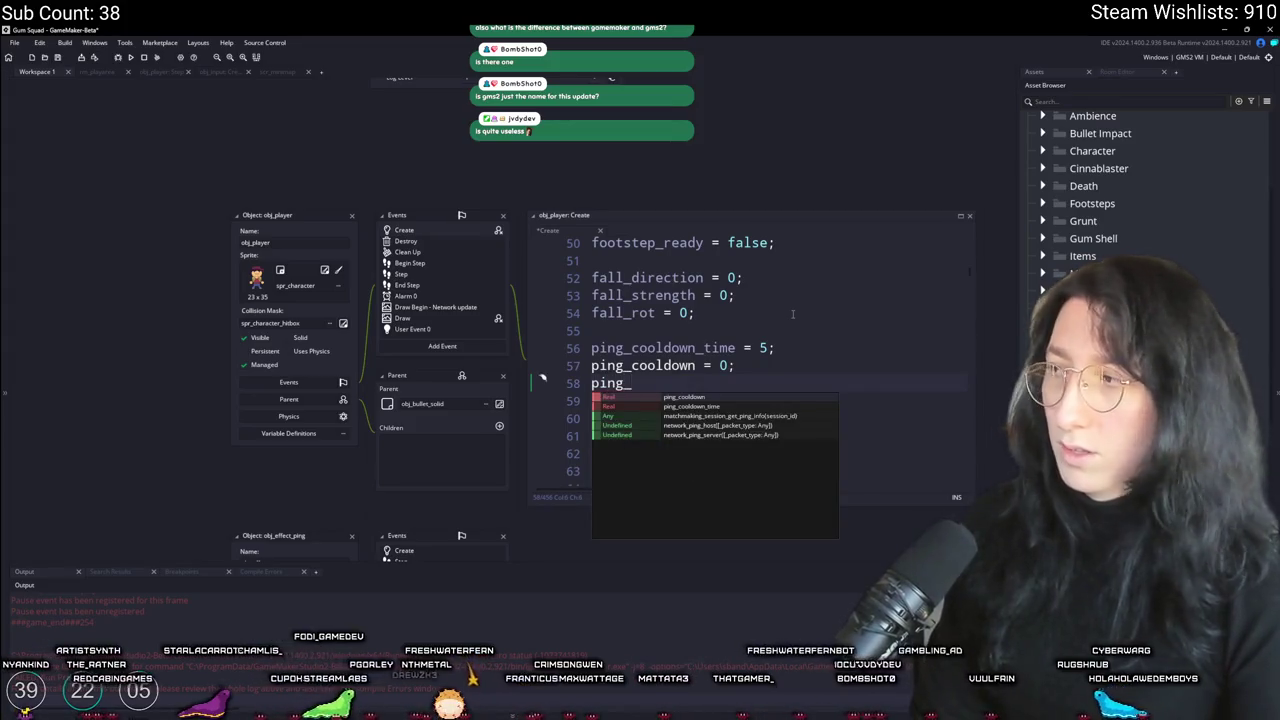
text(receno)
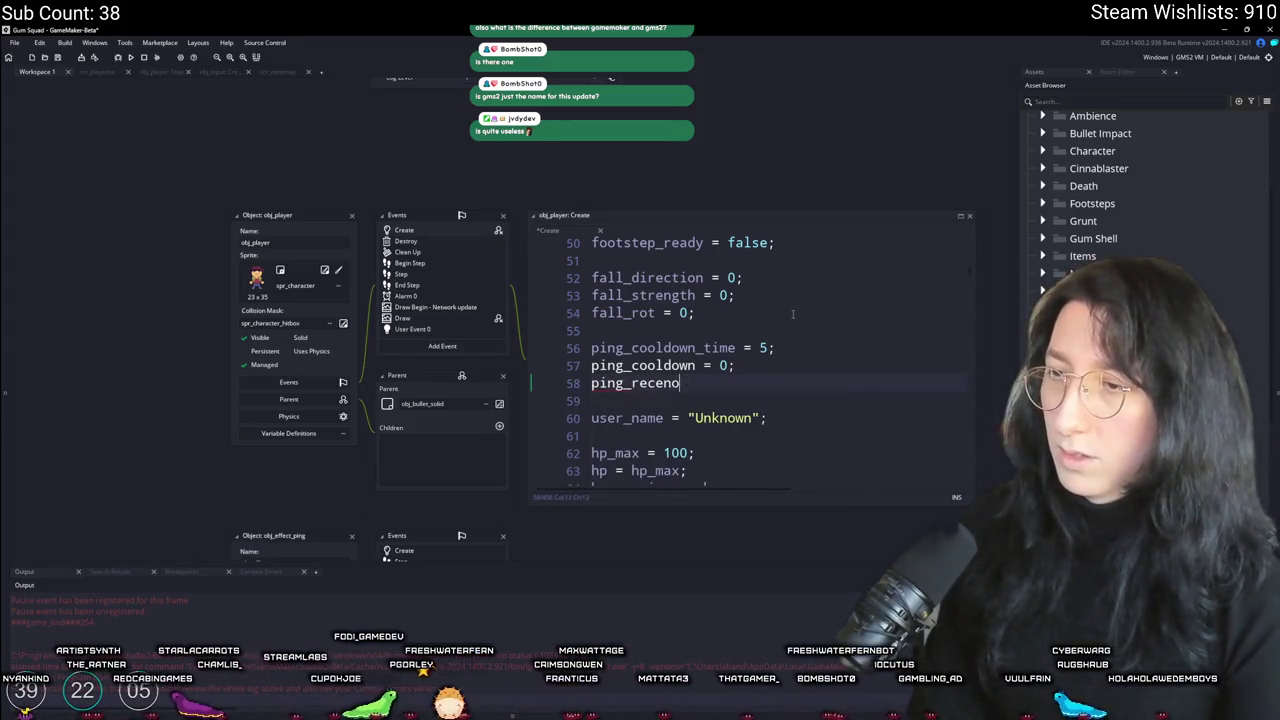
key(BackSpace)
text(t = 0;)
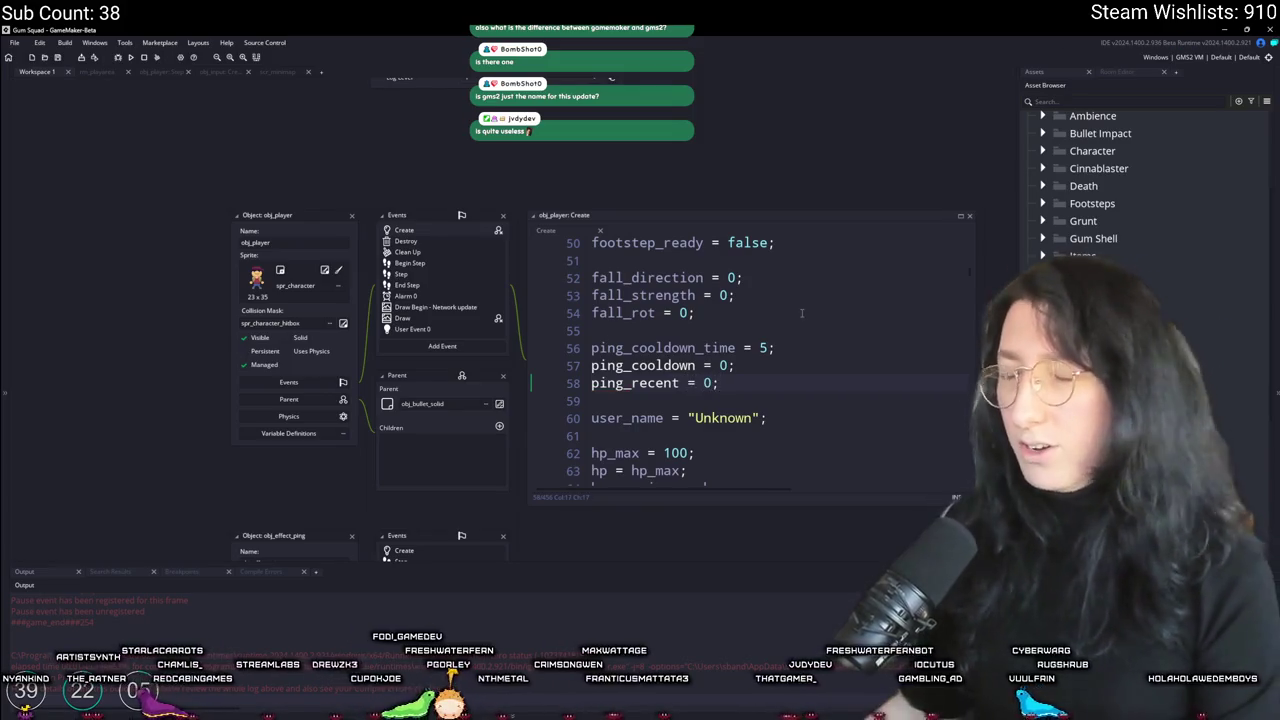
double_click(432, 276)
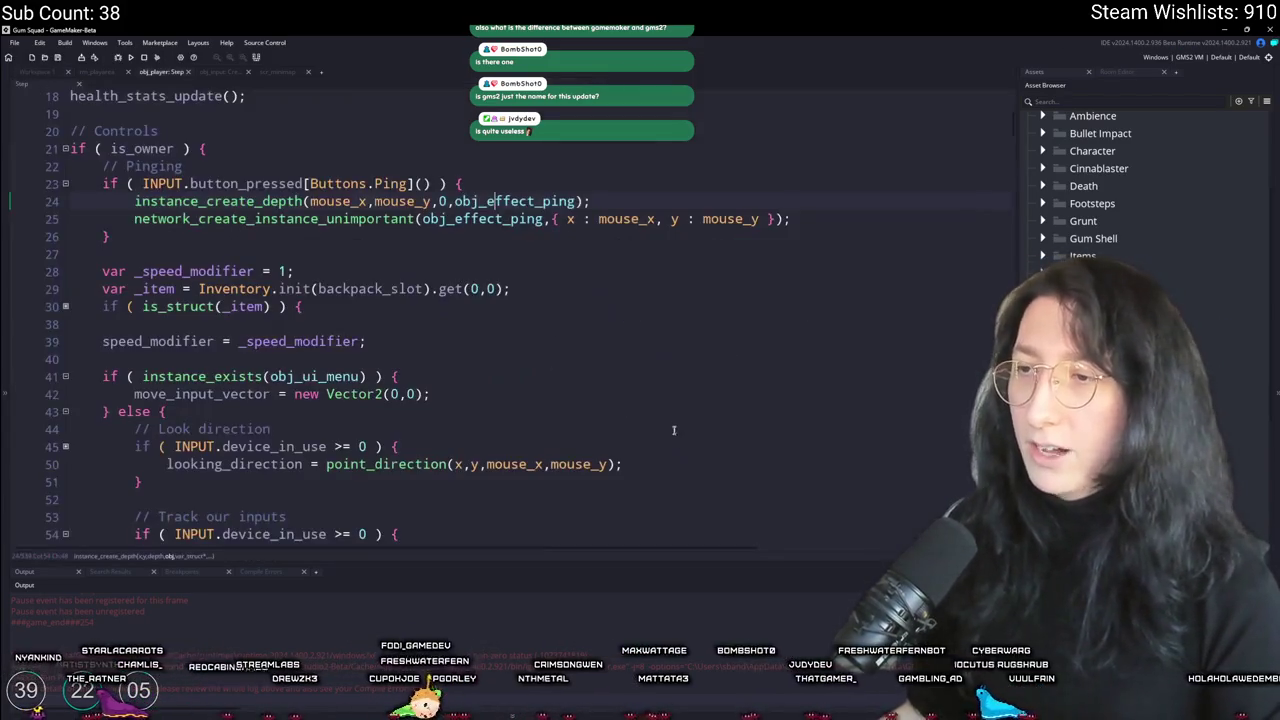
click(872, 207)
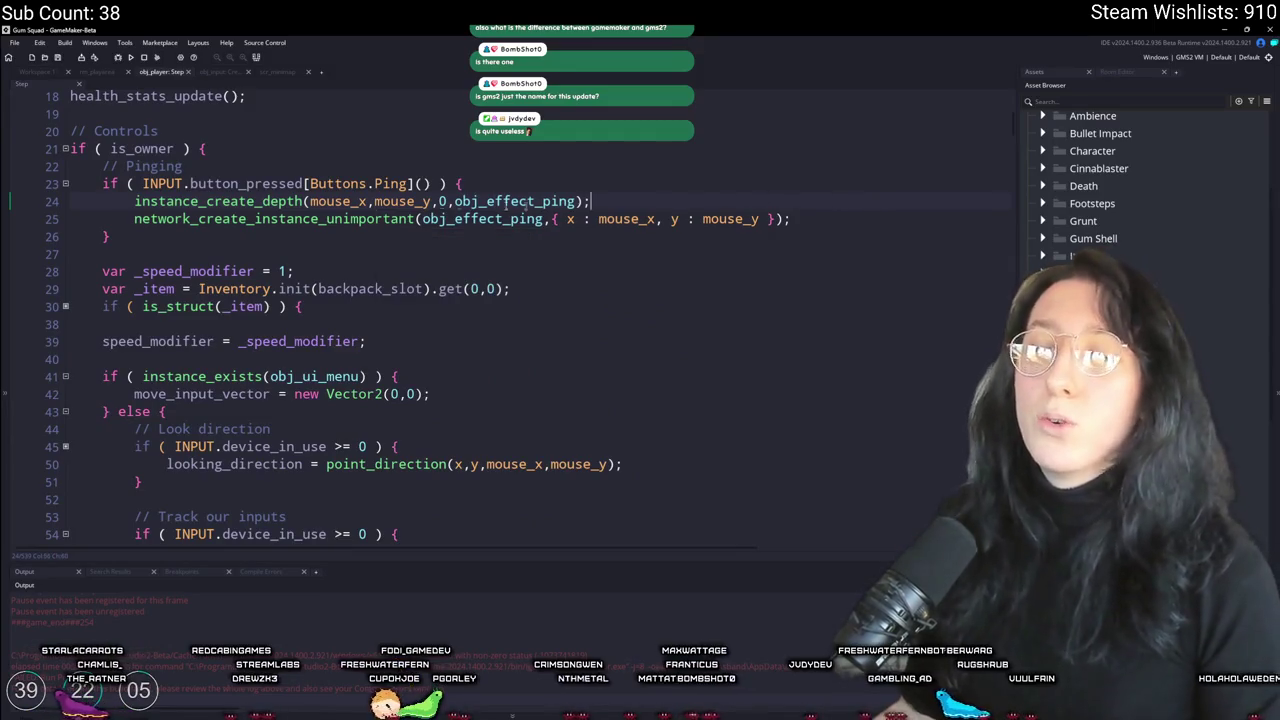
click(40, 73)
click(737, 378)
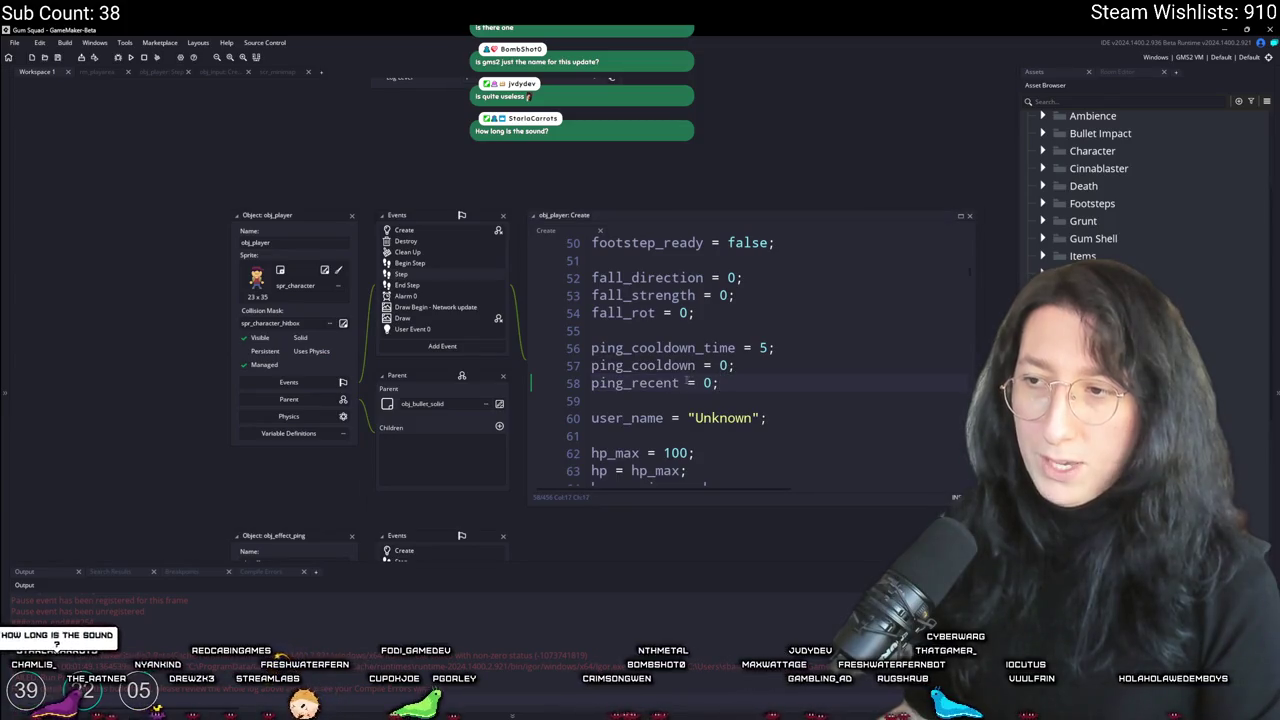
text(_limit)
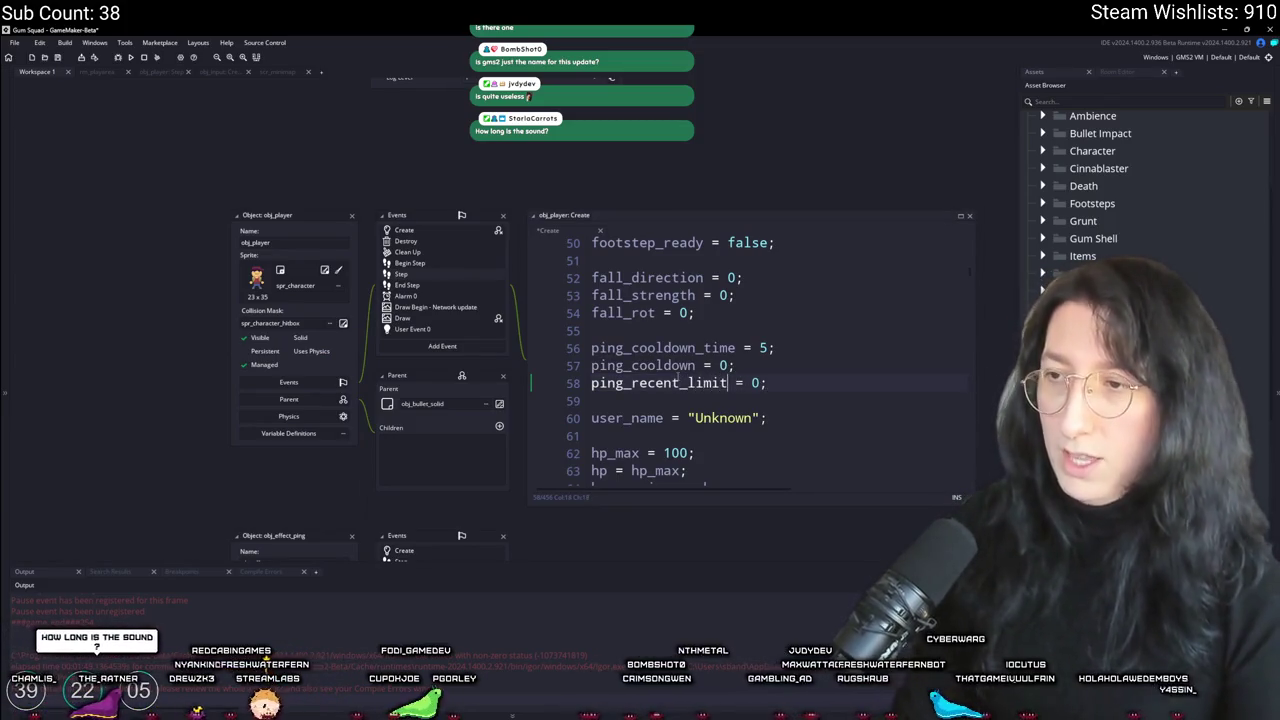
key(ctrl+d)
key(BackSpace)
key(BackSpace)
key(BackSpace)
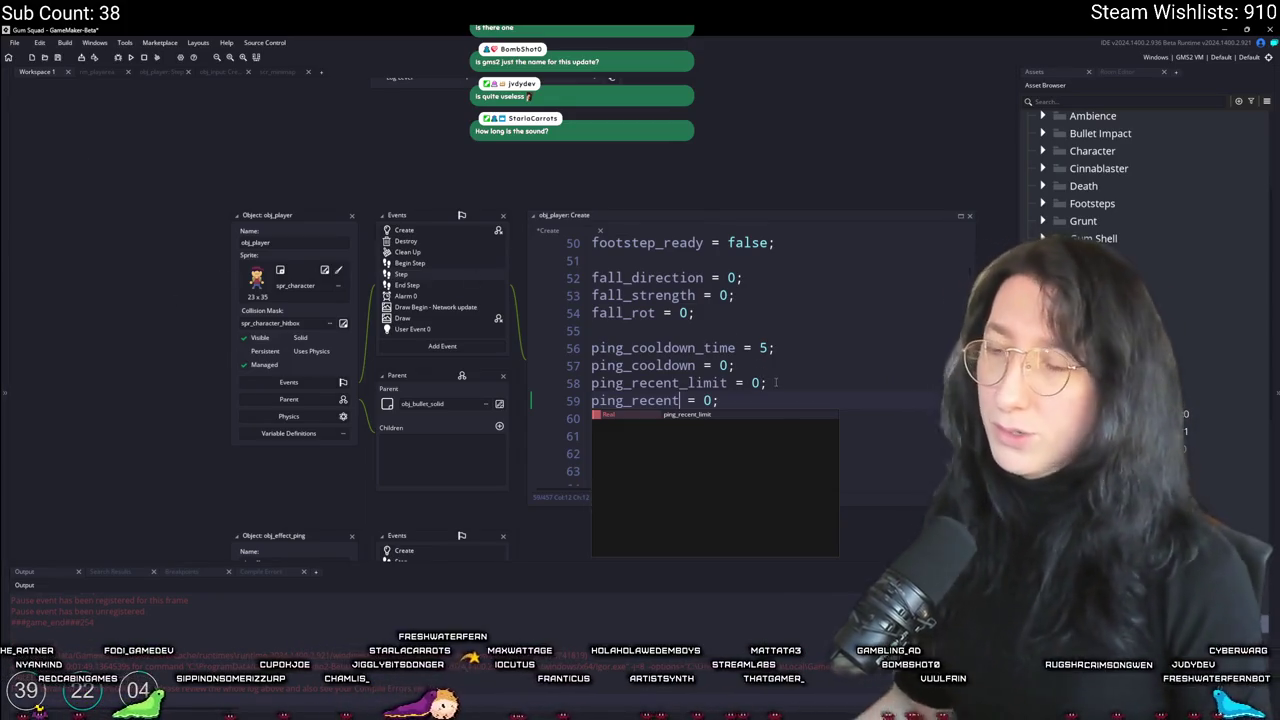
Step: Change ping_recent_limit from 5 to 10 and bring up obj_player's Step event code
click(772, 400)
text(5)
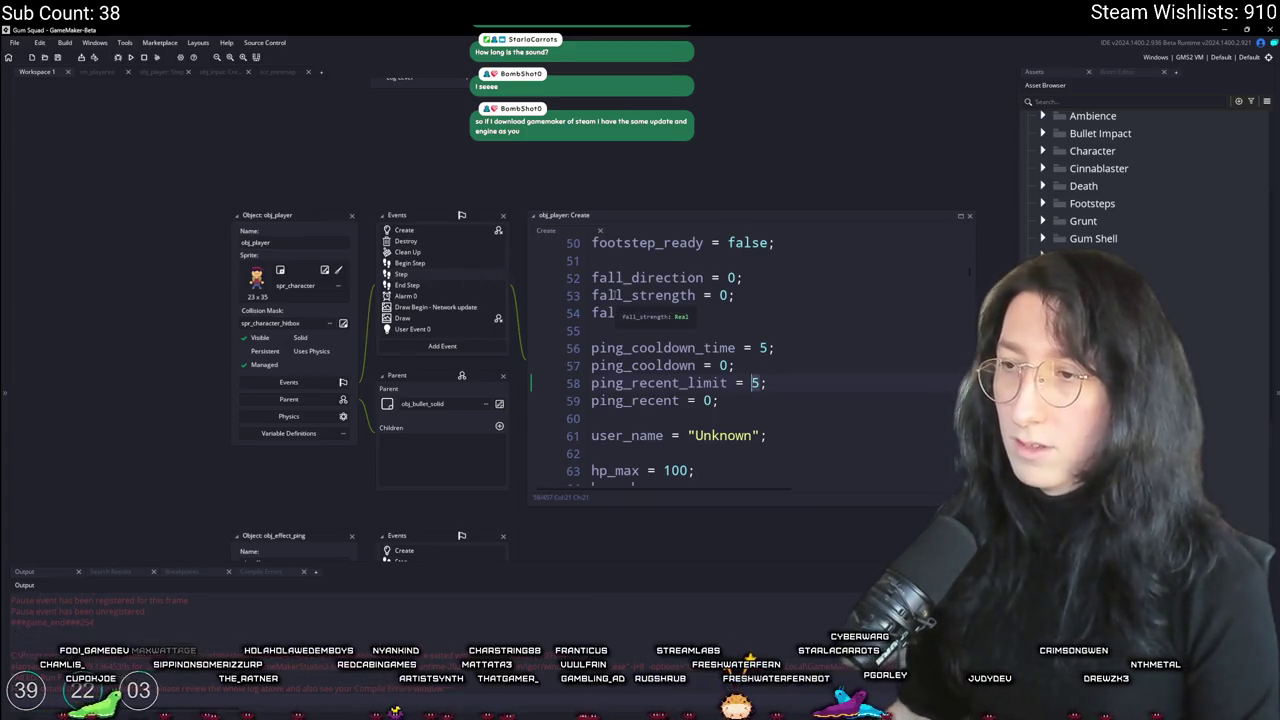
key(BackSpace)
text(10)
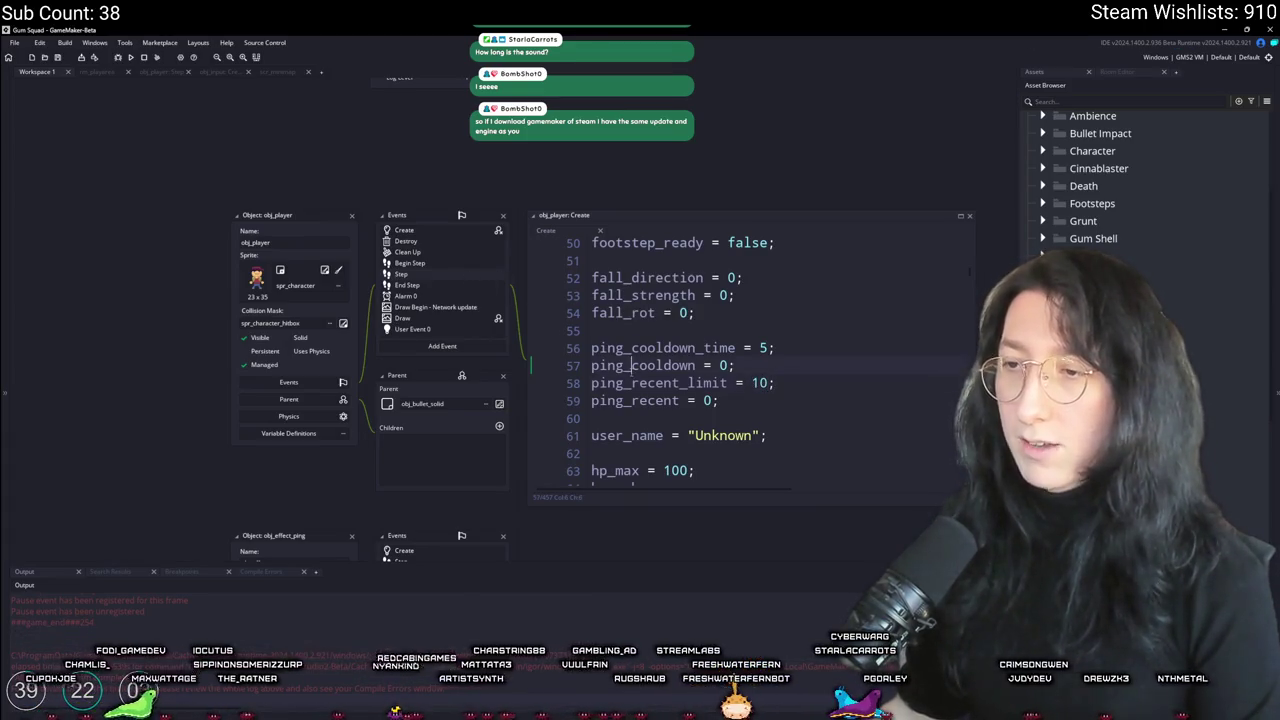
double_click(446, 275)
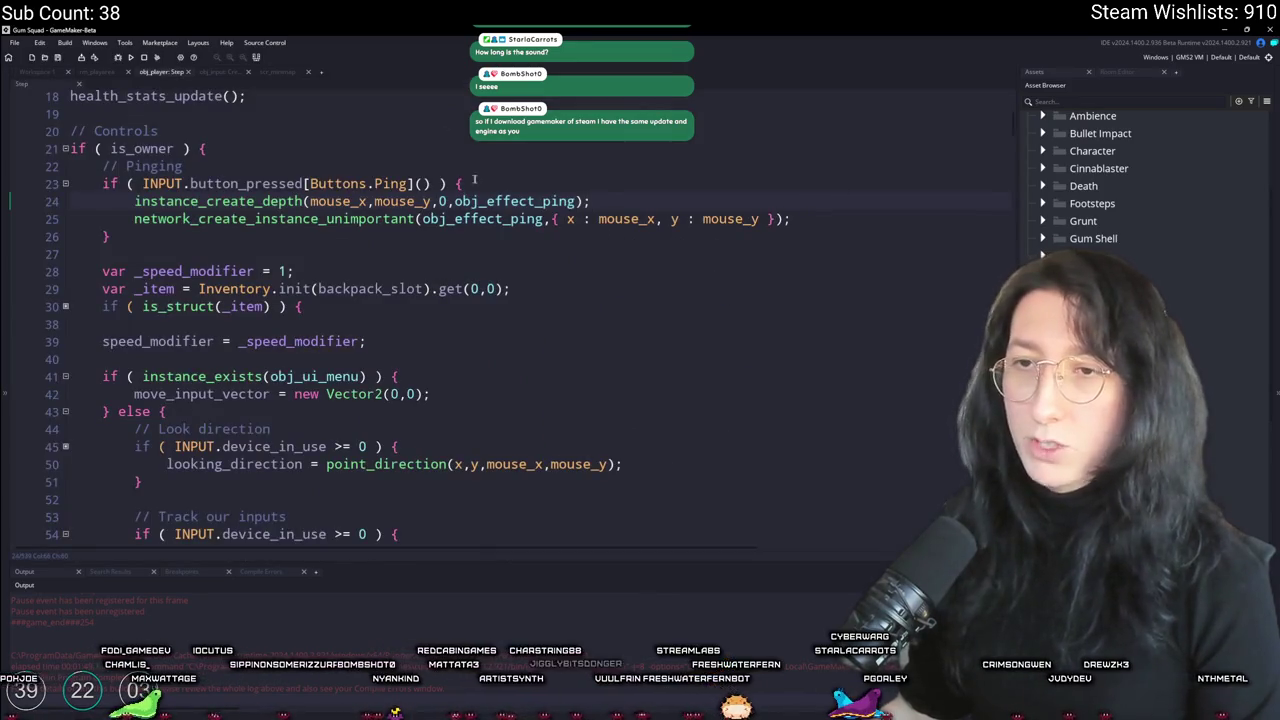
Step: Add ping_recent ++; inside the ping-pressed block
click(838, 185)
key(Return)
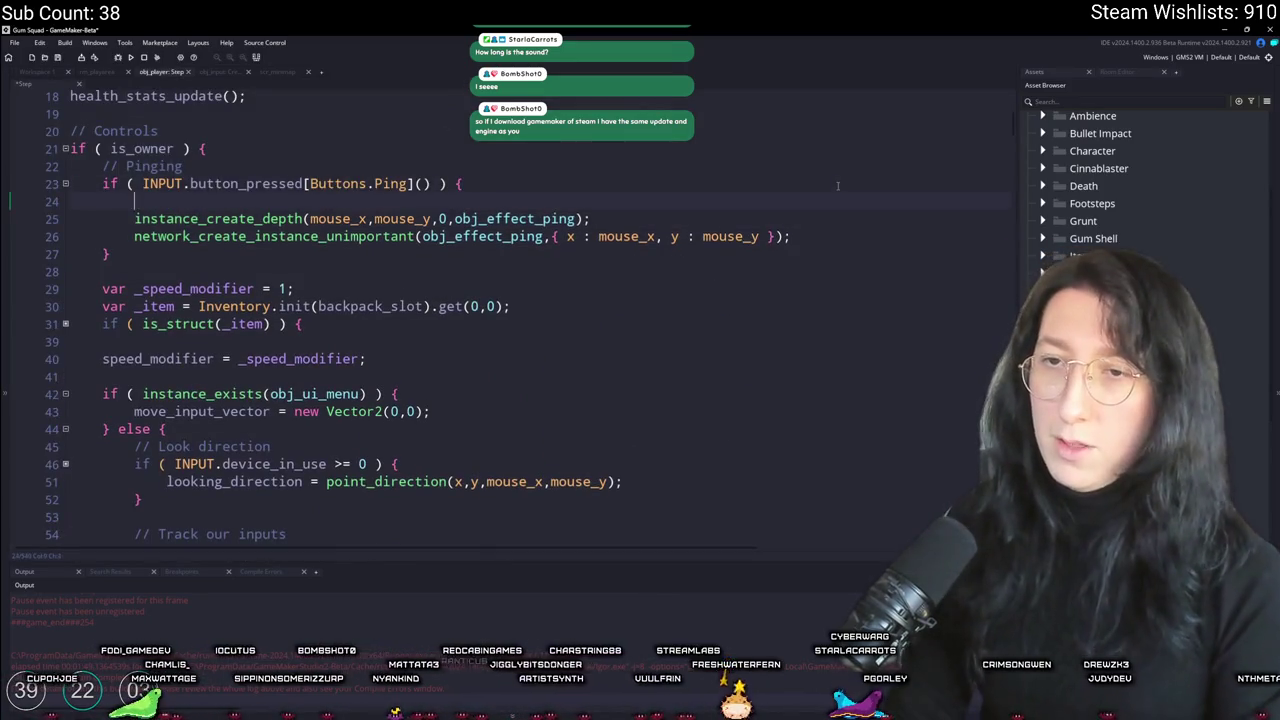
text(ping_Receni)
key(BackSpace)
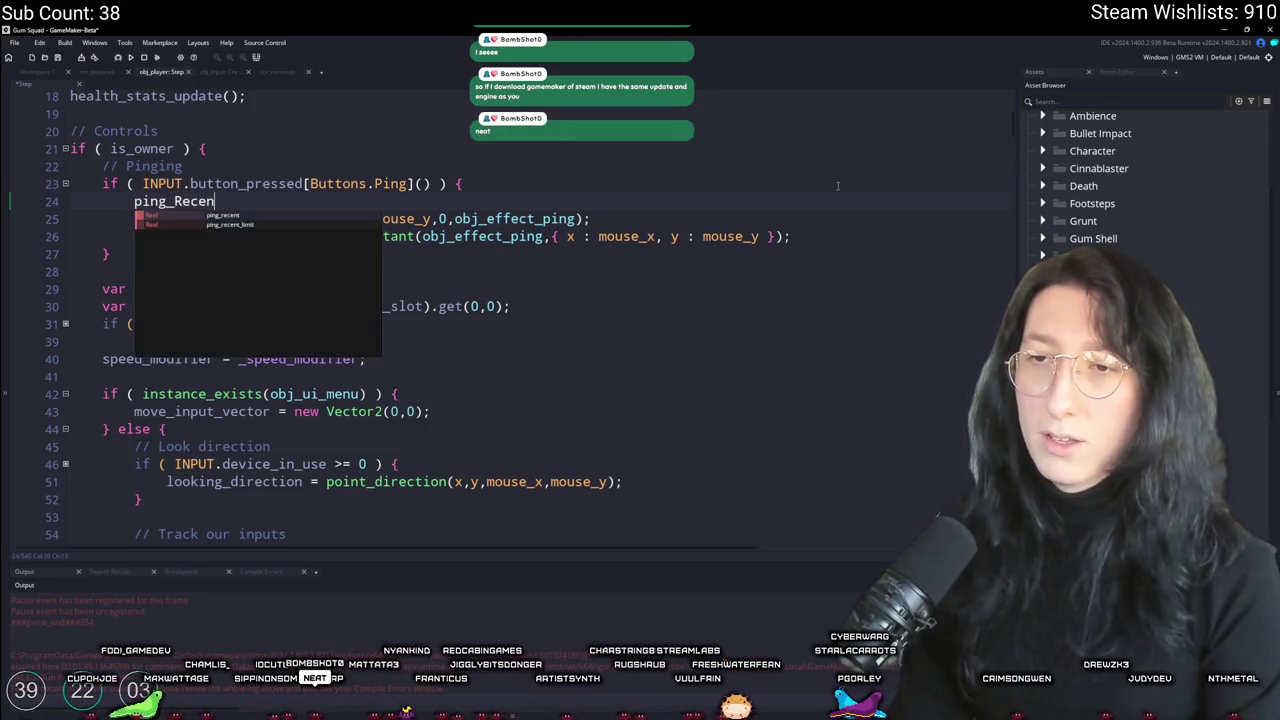
key(Return)
text(++;)
Step: After the ping block, add ping_recent -= (1 / GameFps); to decay the counter
click(798, 264)
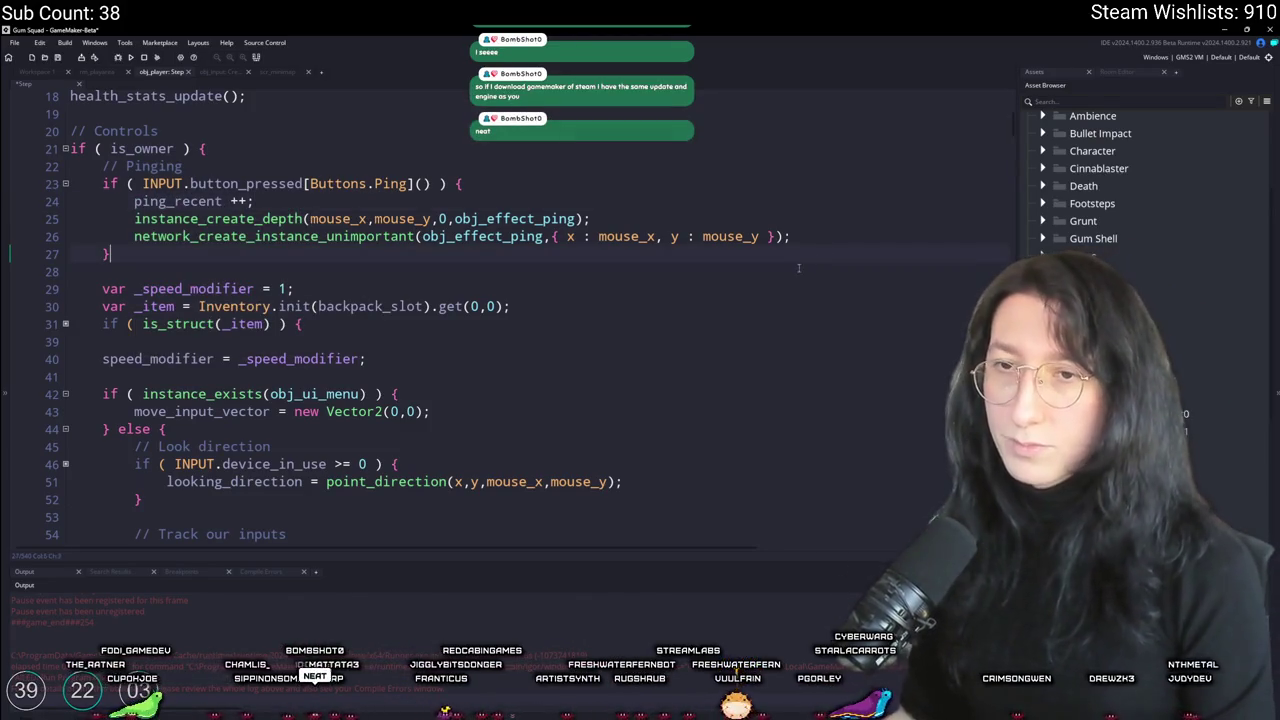
scroll(742, 207, up, 1)
key(Return)
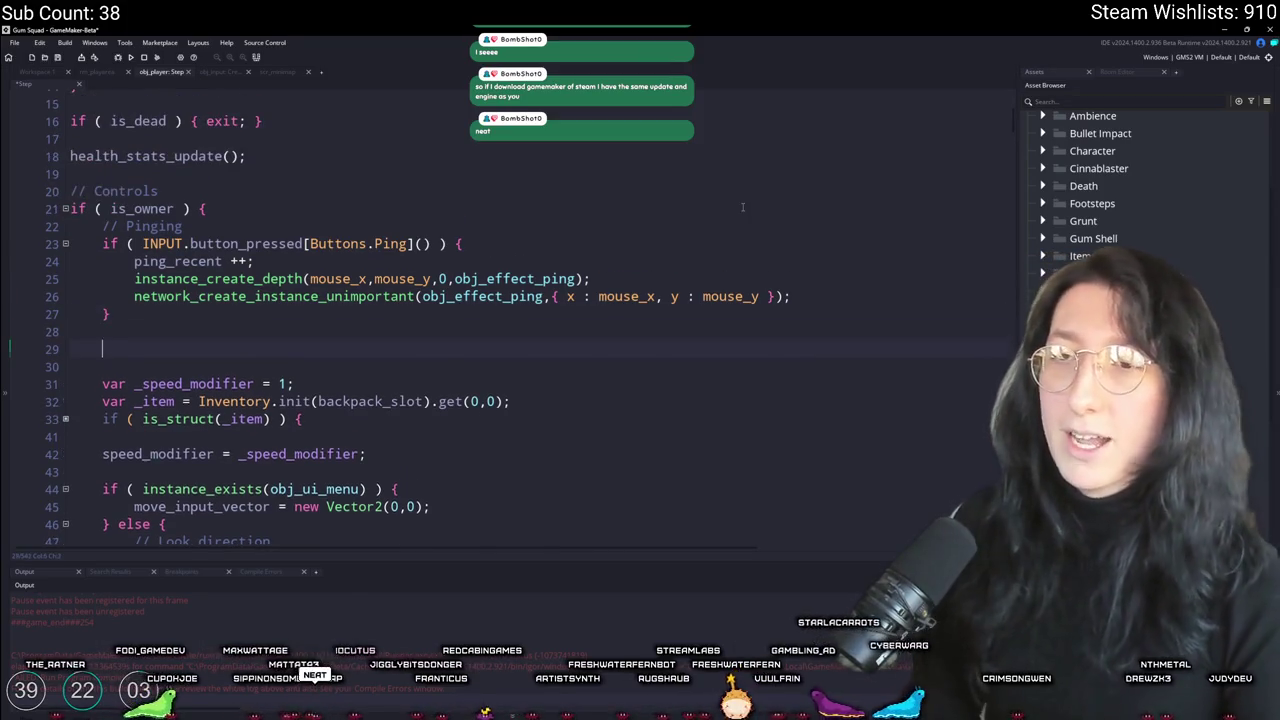
key(Return)
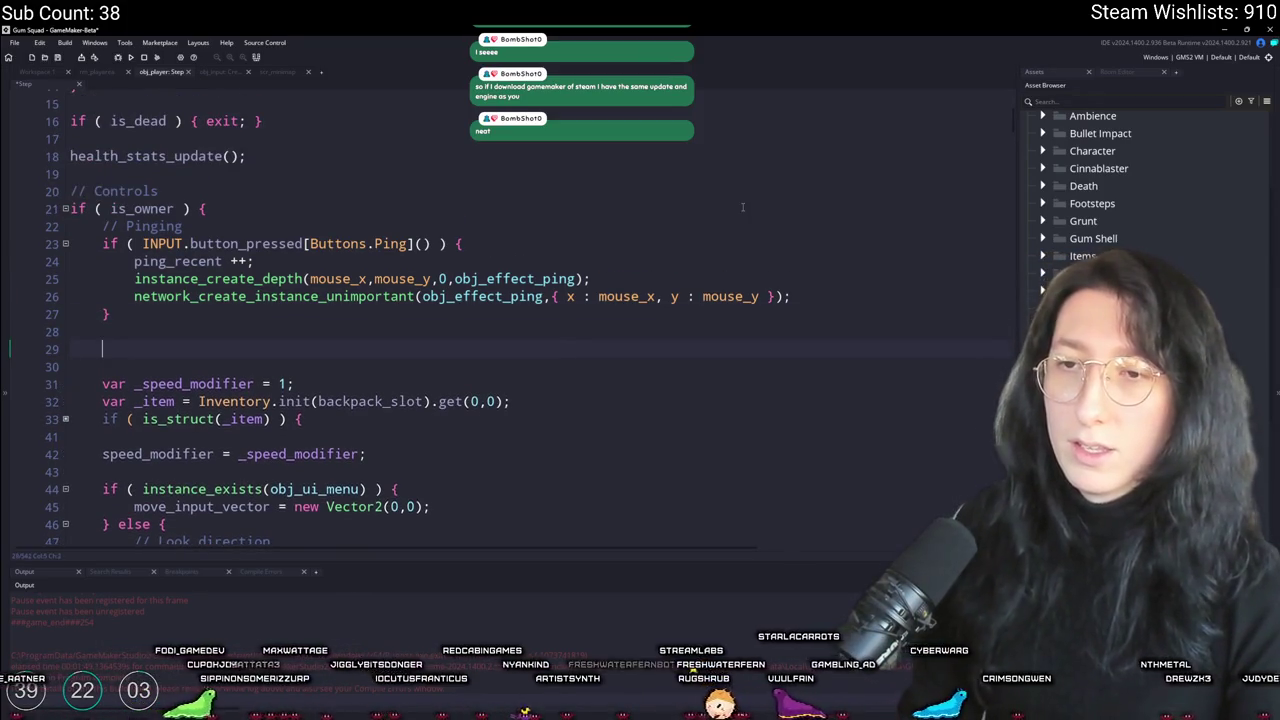
text(ie)
key(BackSpace)
key(BackSpace)
text(ping_re)
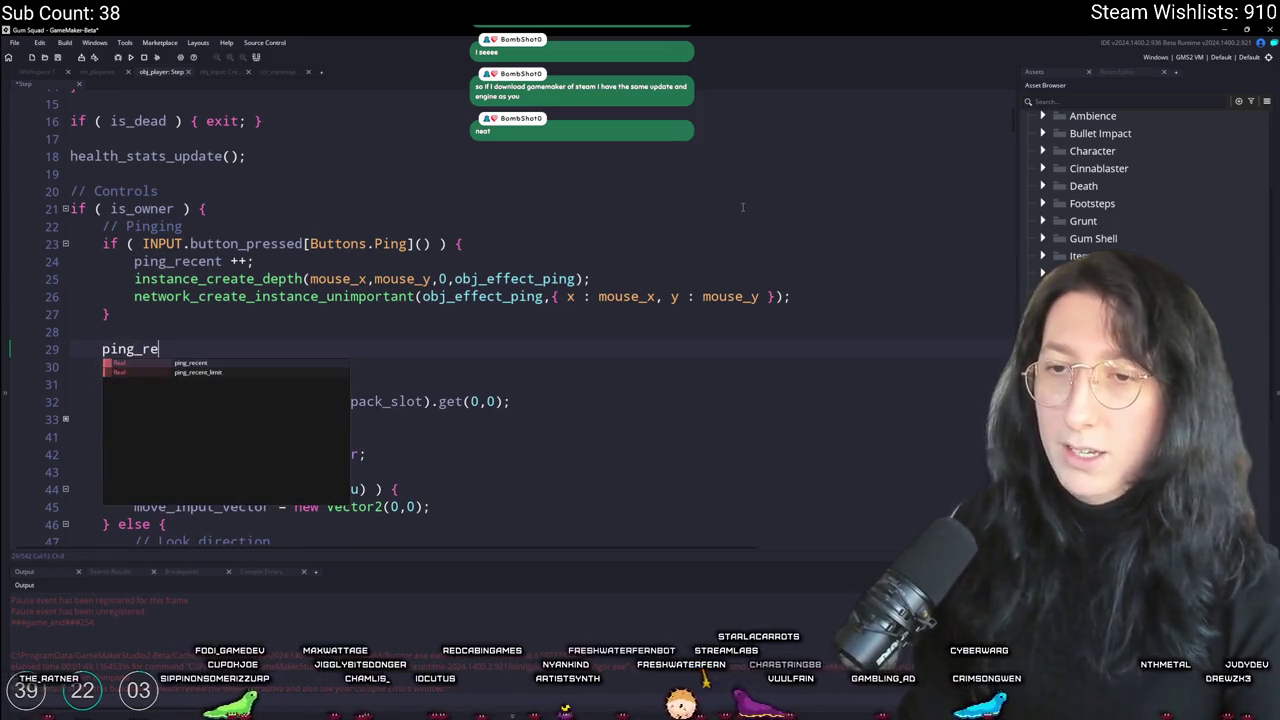
text(cent -= )
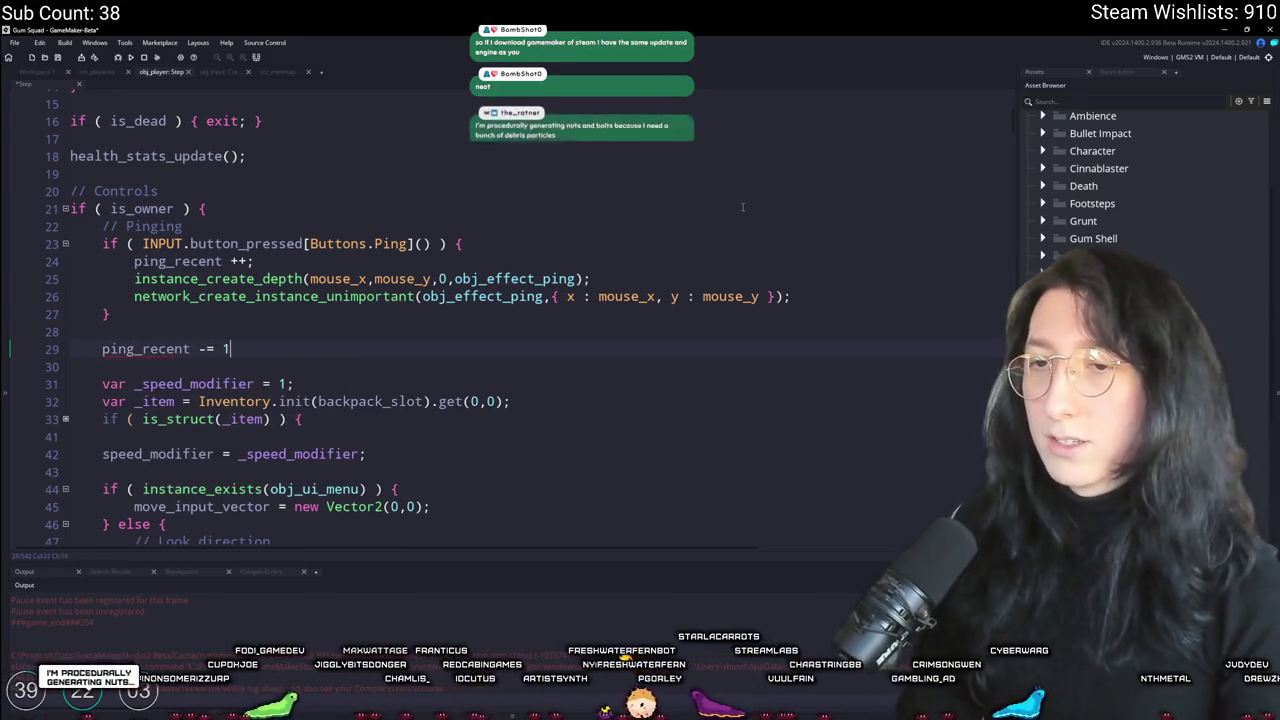
text(1 / GameFps)
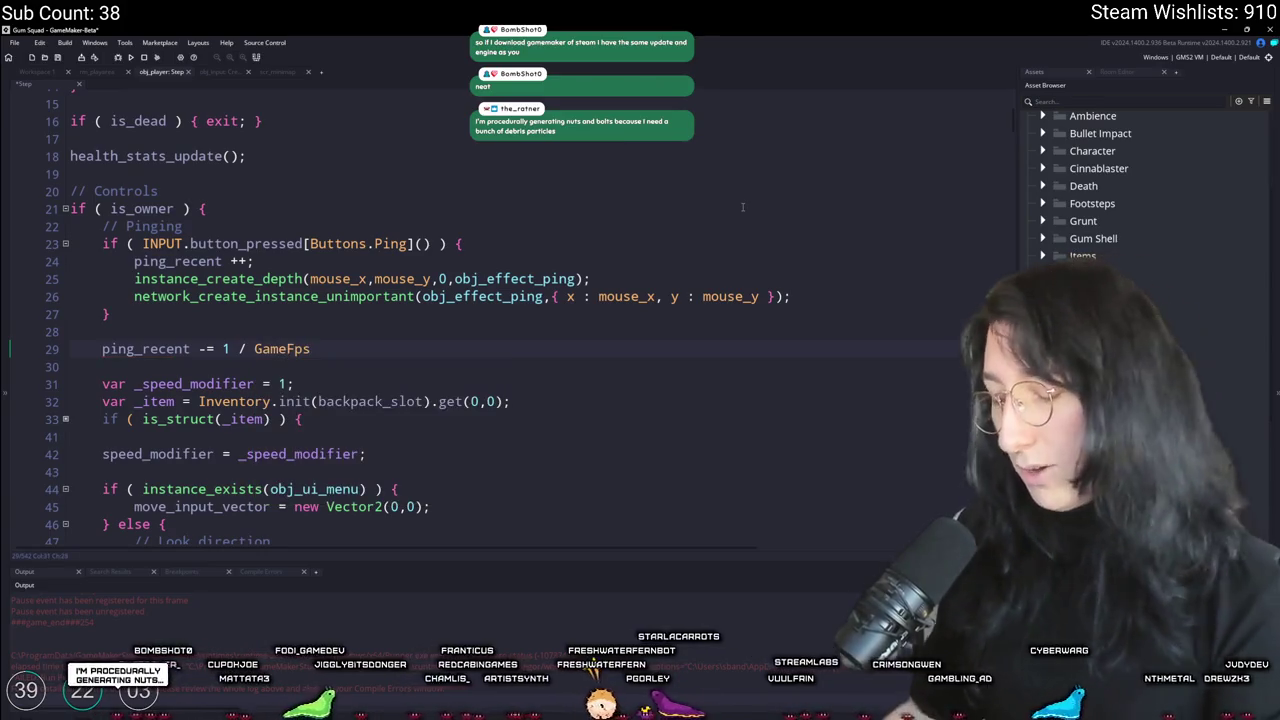
drag(226, 349, 339, 352)
text(()
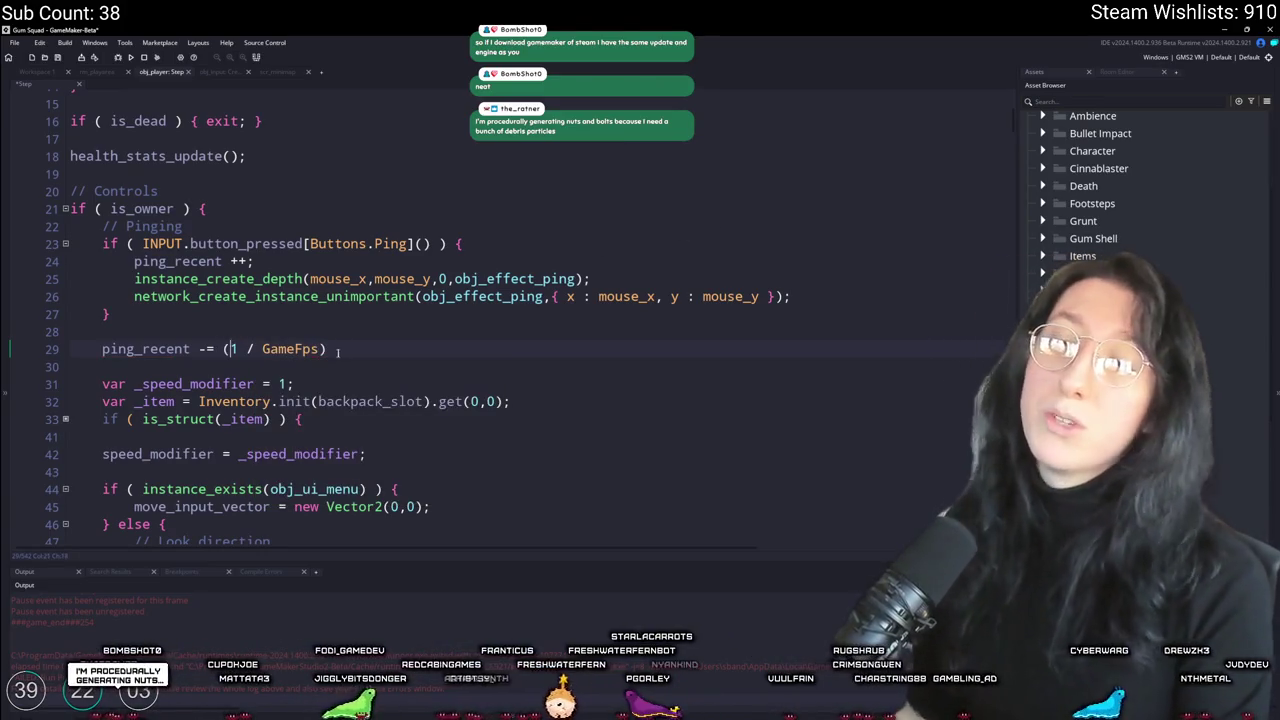
text(;)
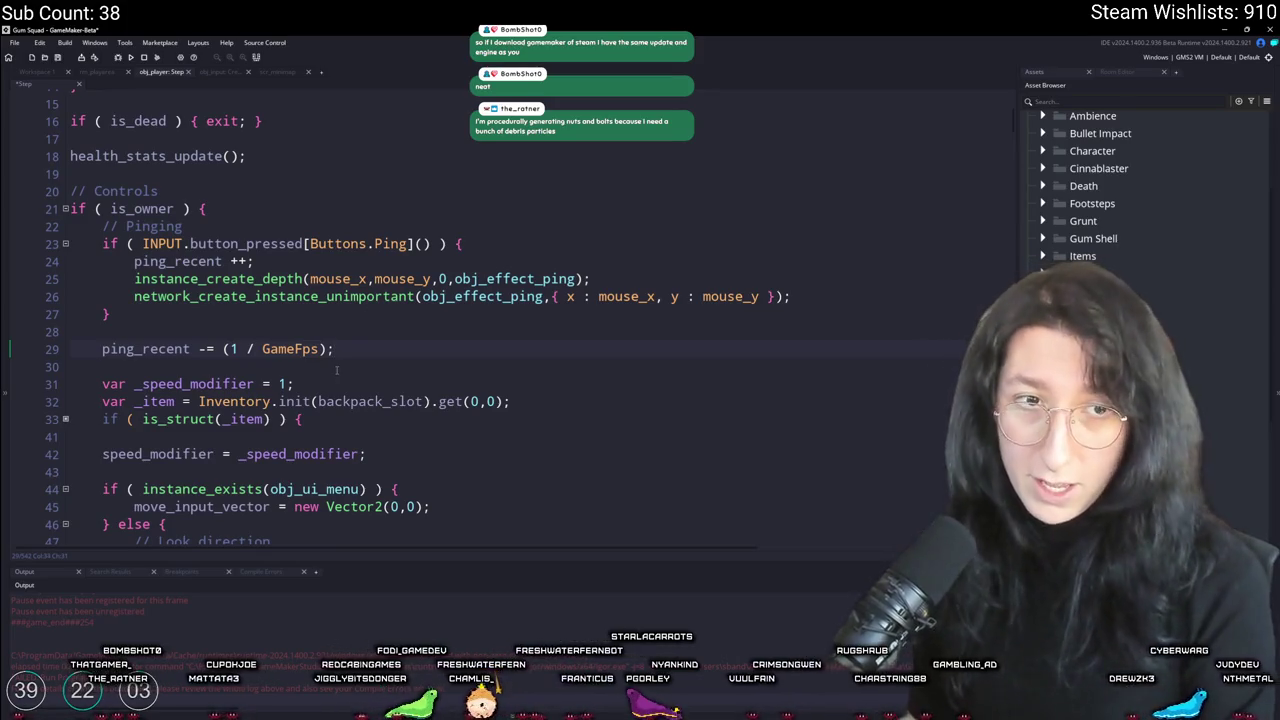
Step: Add an if (ping_recent >= ping_recent_limit) block setting ping_cooldown = ping_cooldown_time;
key(Return)
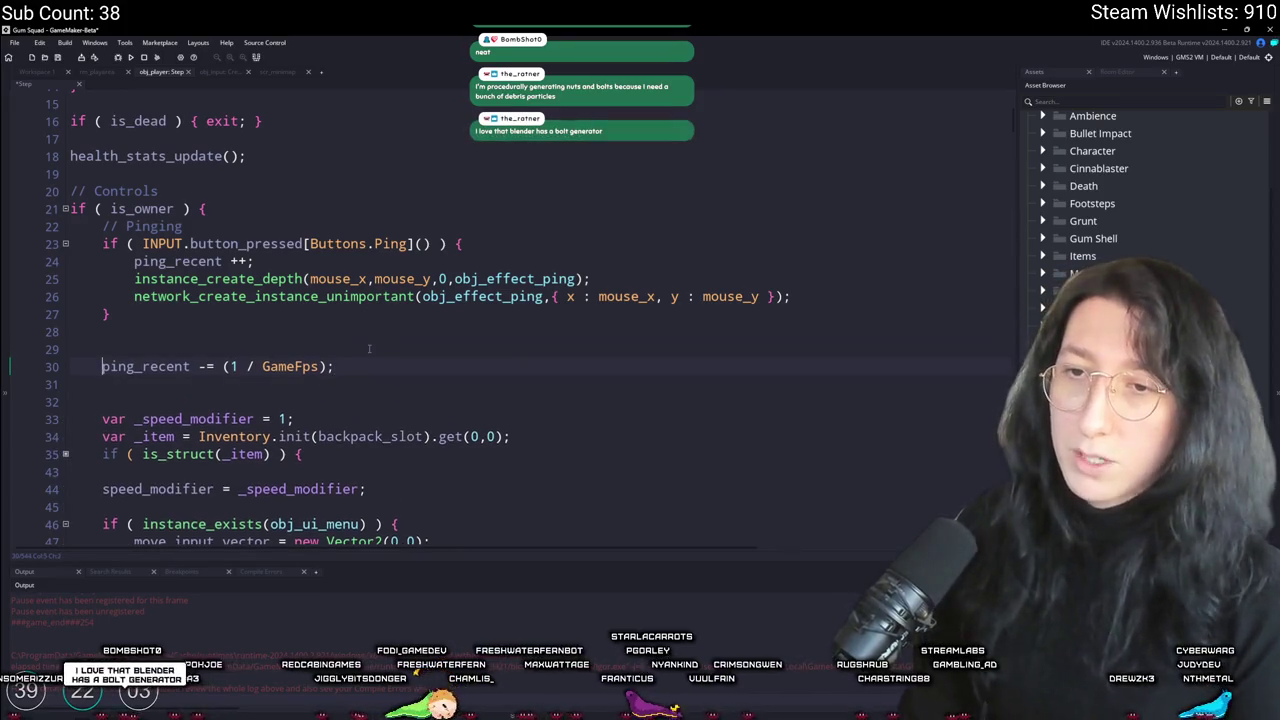
key(Up)
key(Down)
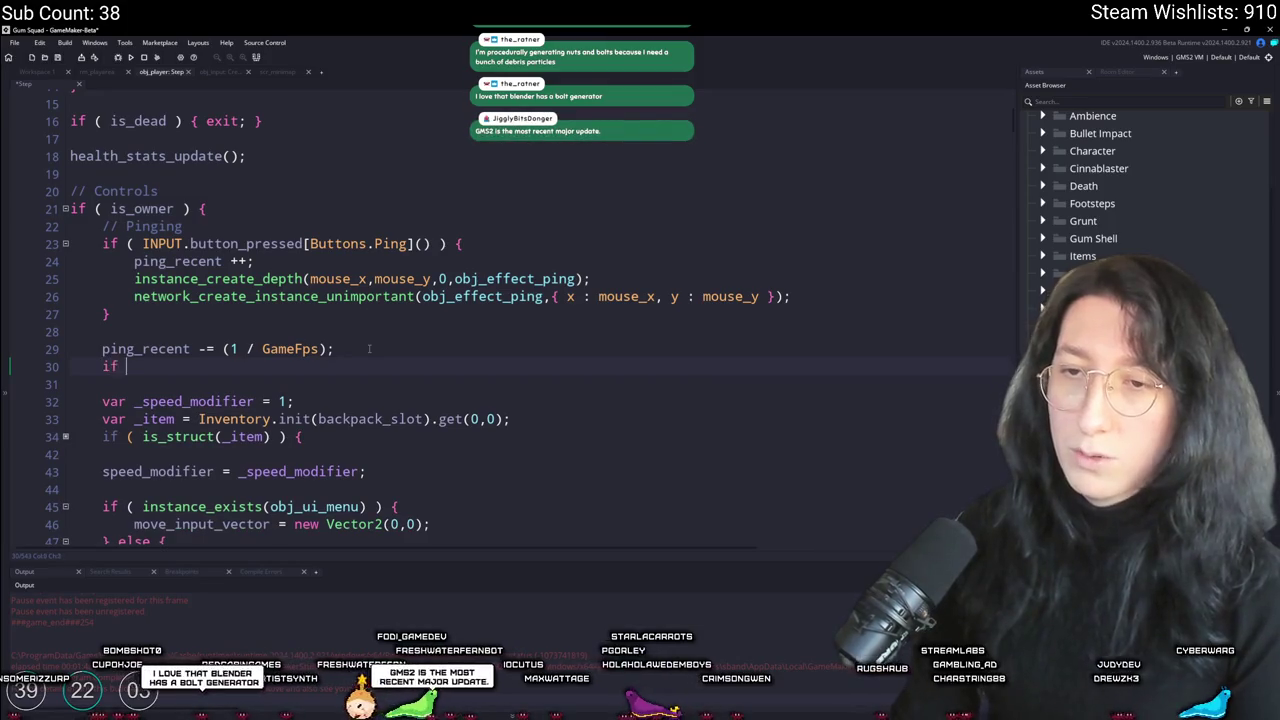
text(( ping_recent >= pi)
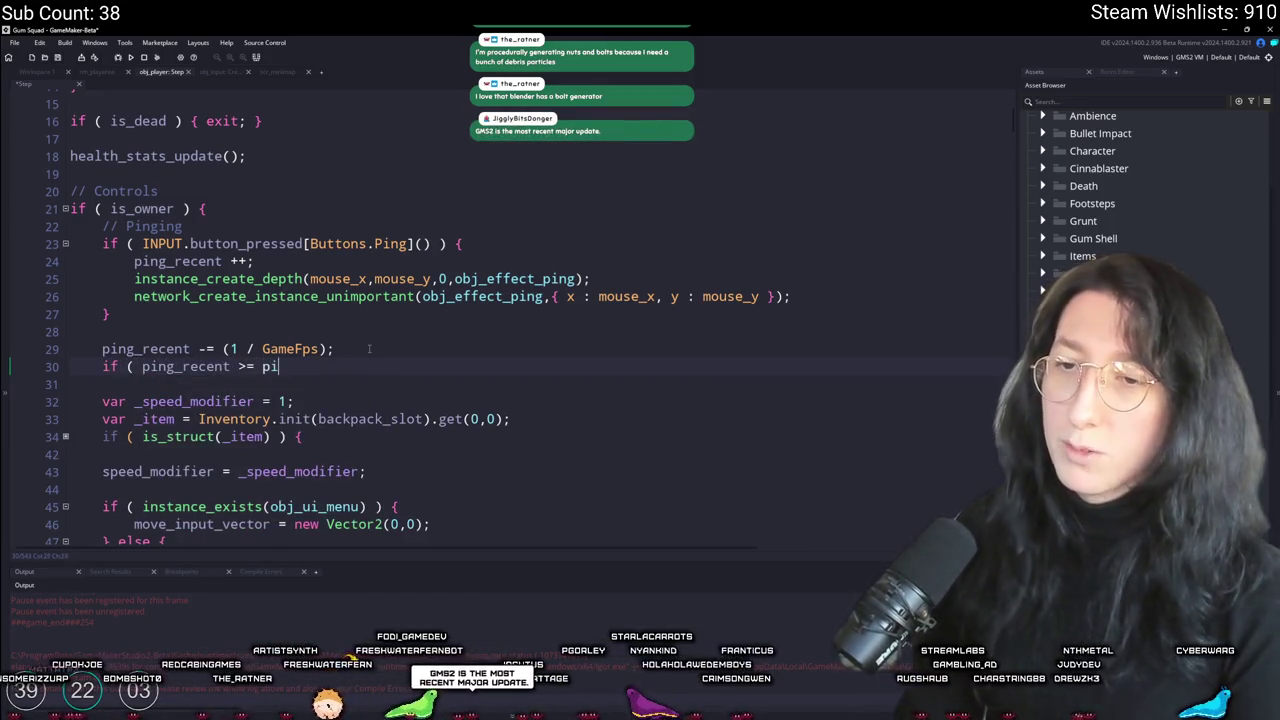
text(ng_recen)
key(Return)
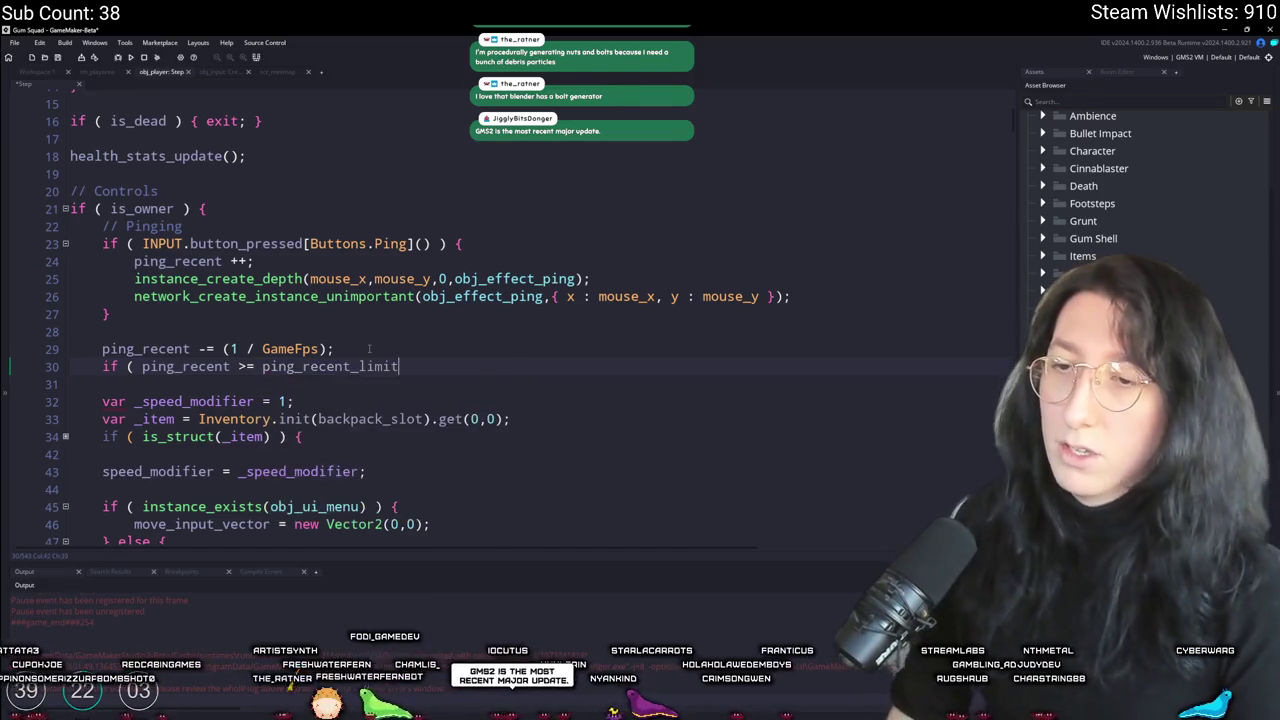
text( ) {})
key(Return)
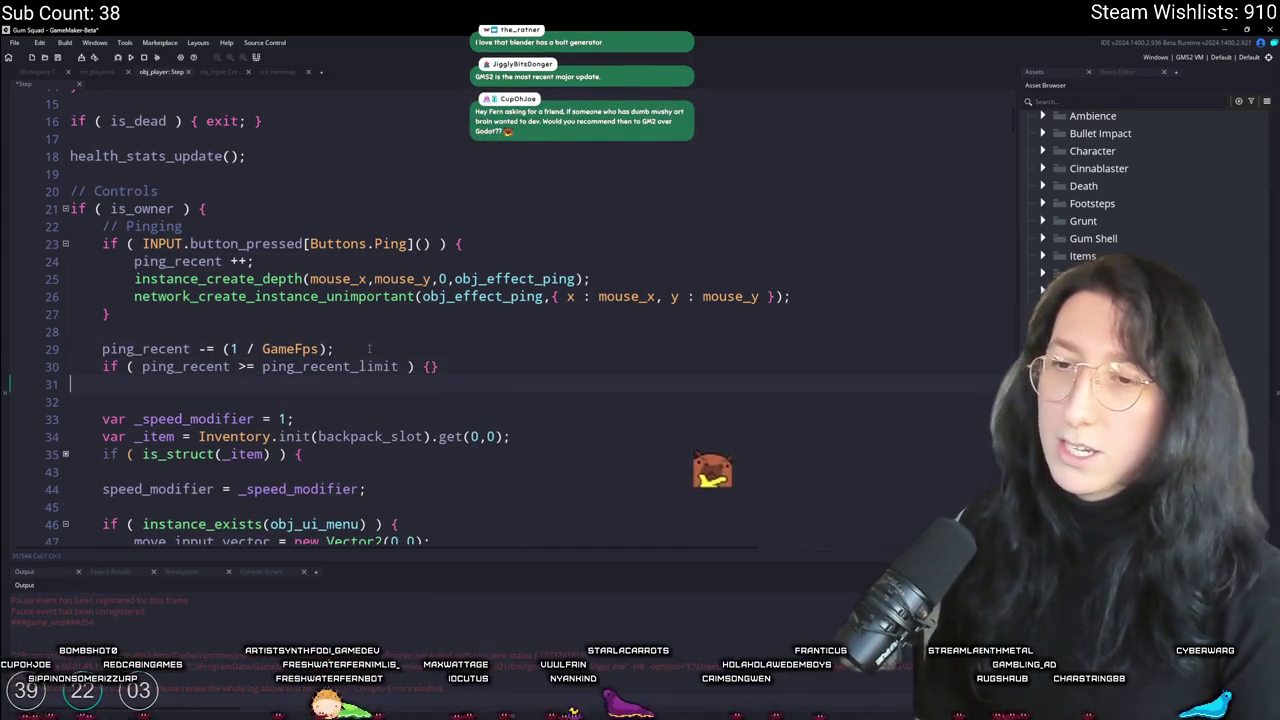
key(BackSpace)
key(Left)
key(Return)
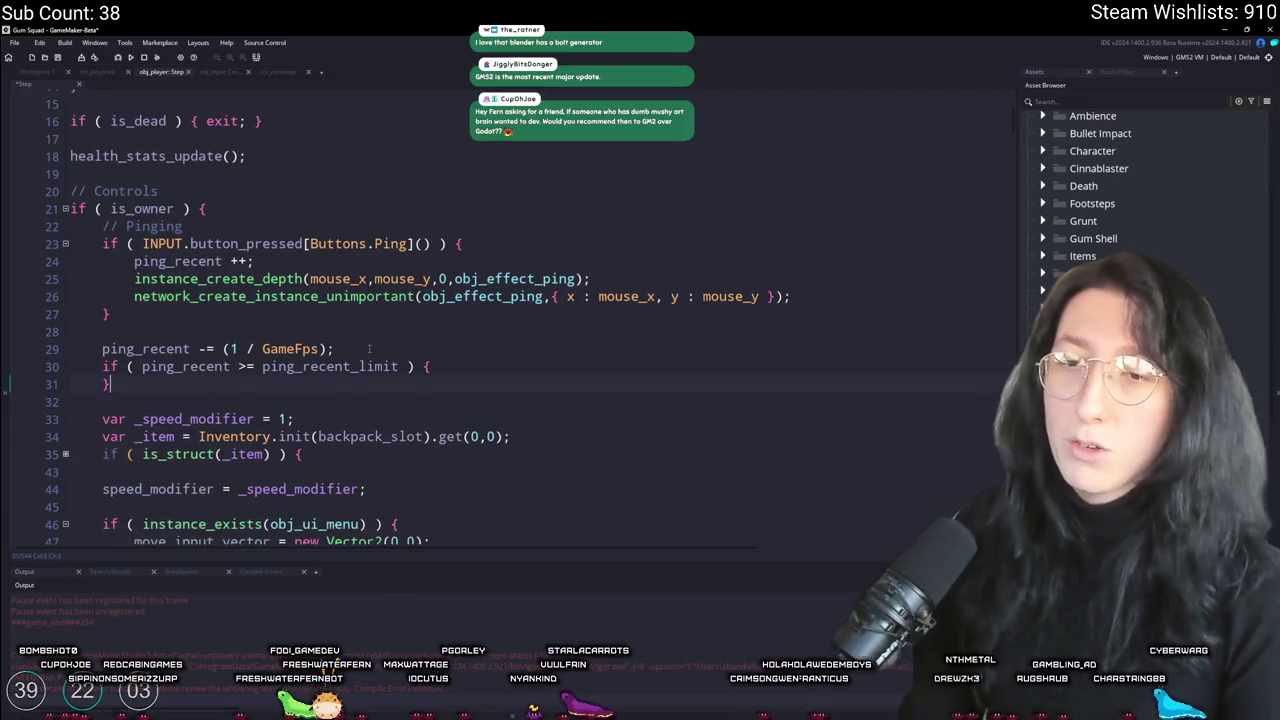
key(Return)
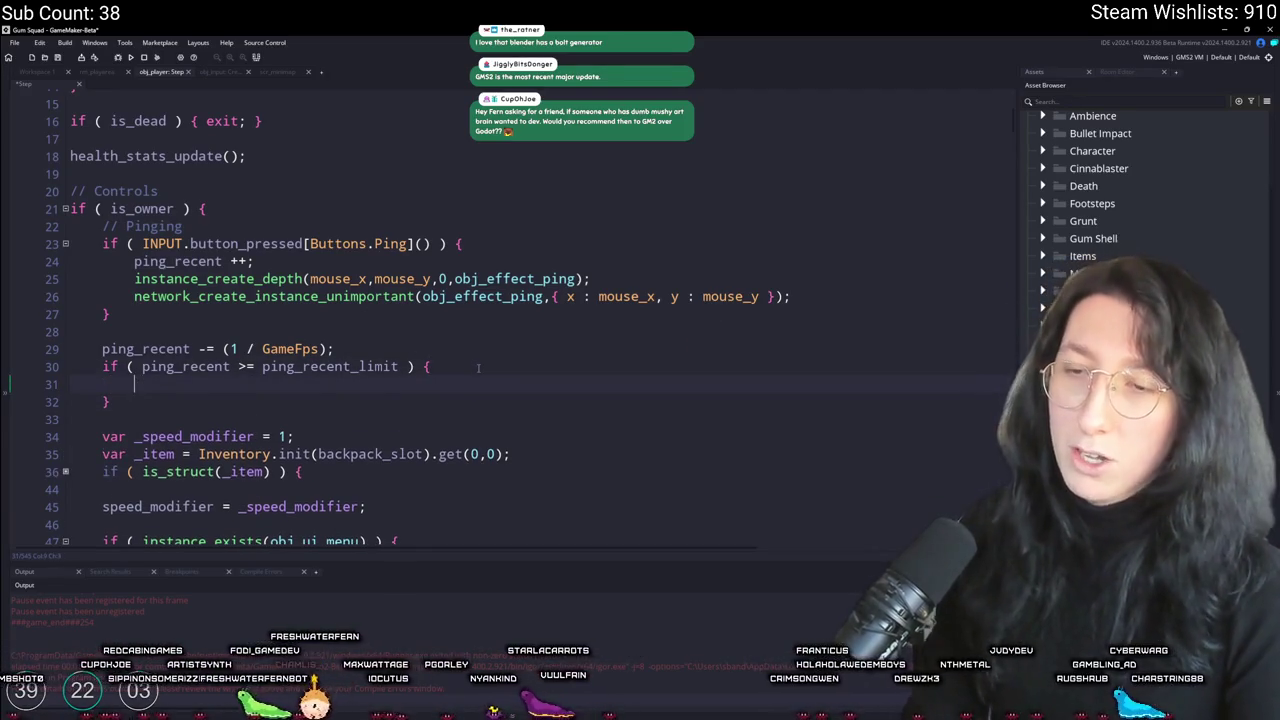
text(ping_cooldown = pi)
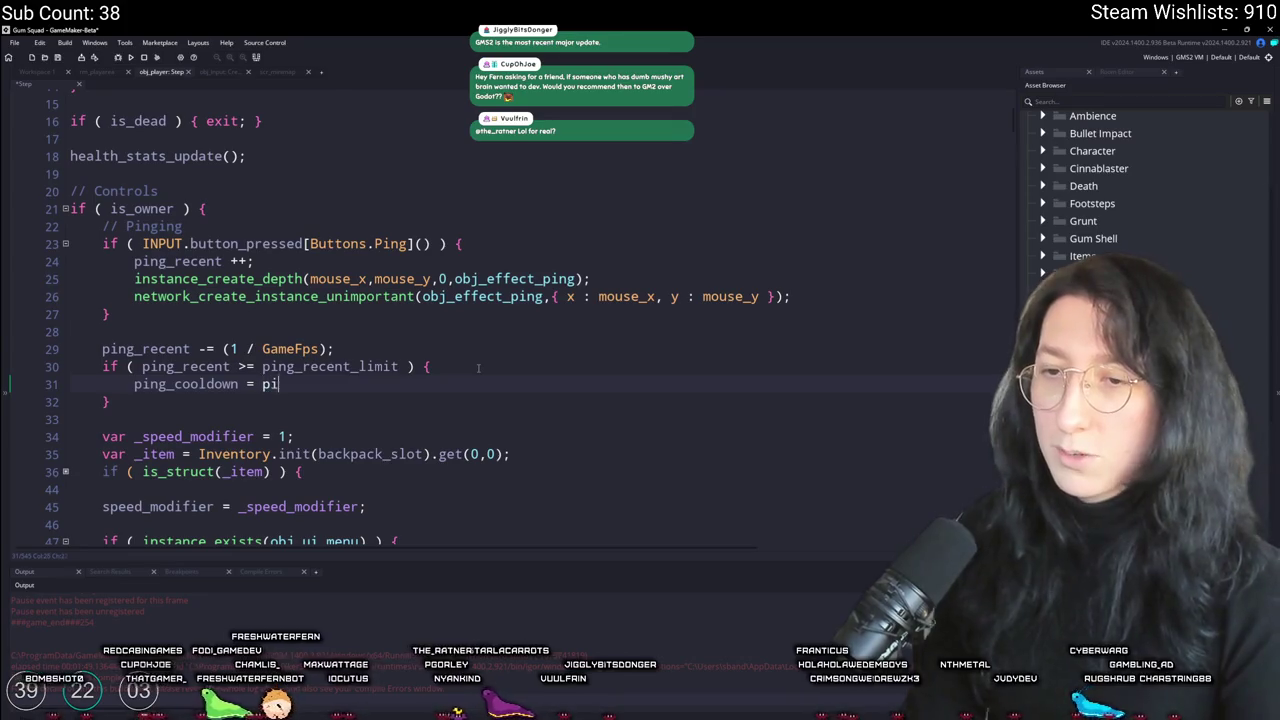
text(ng_cool)
key(Return)
text(;)
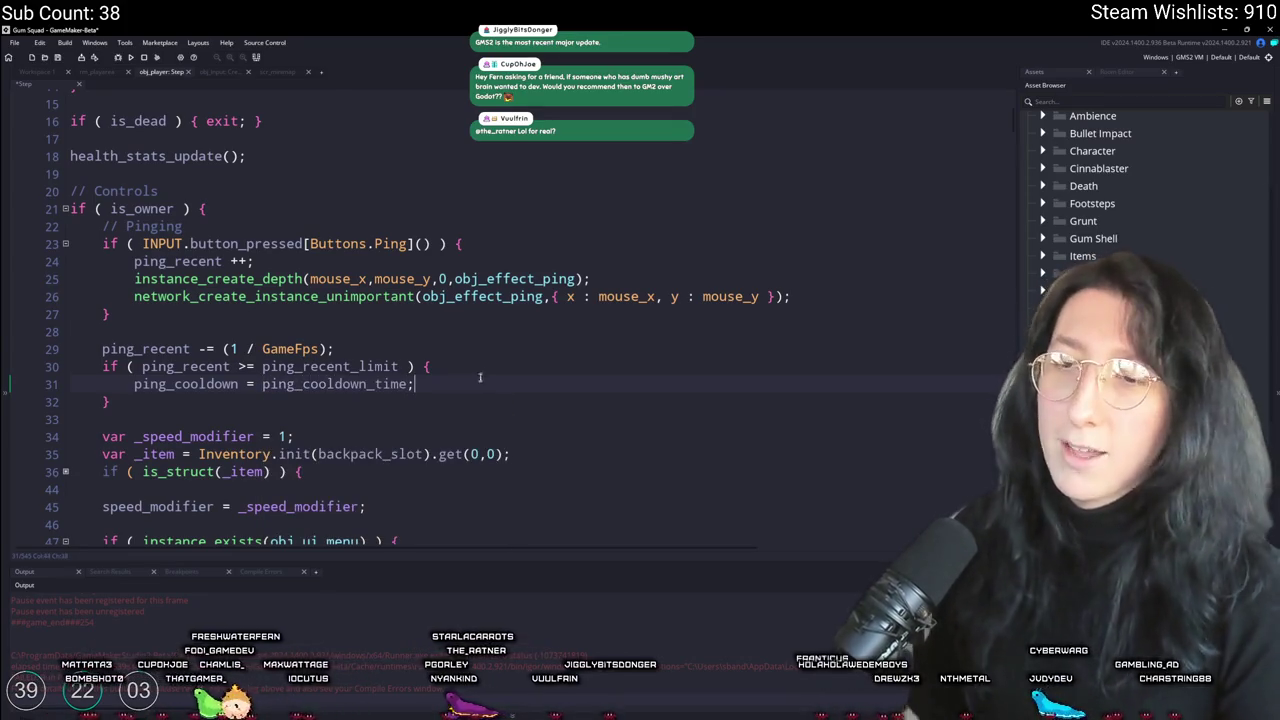
Step: Prefix the ping input condition with ping_cooldown <= 0 &&
double_click(186, 384)
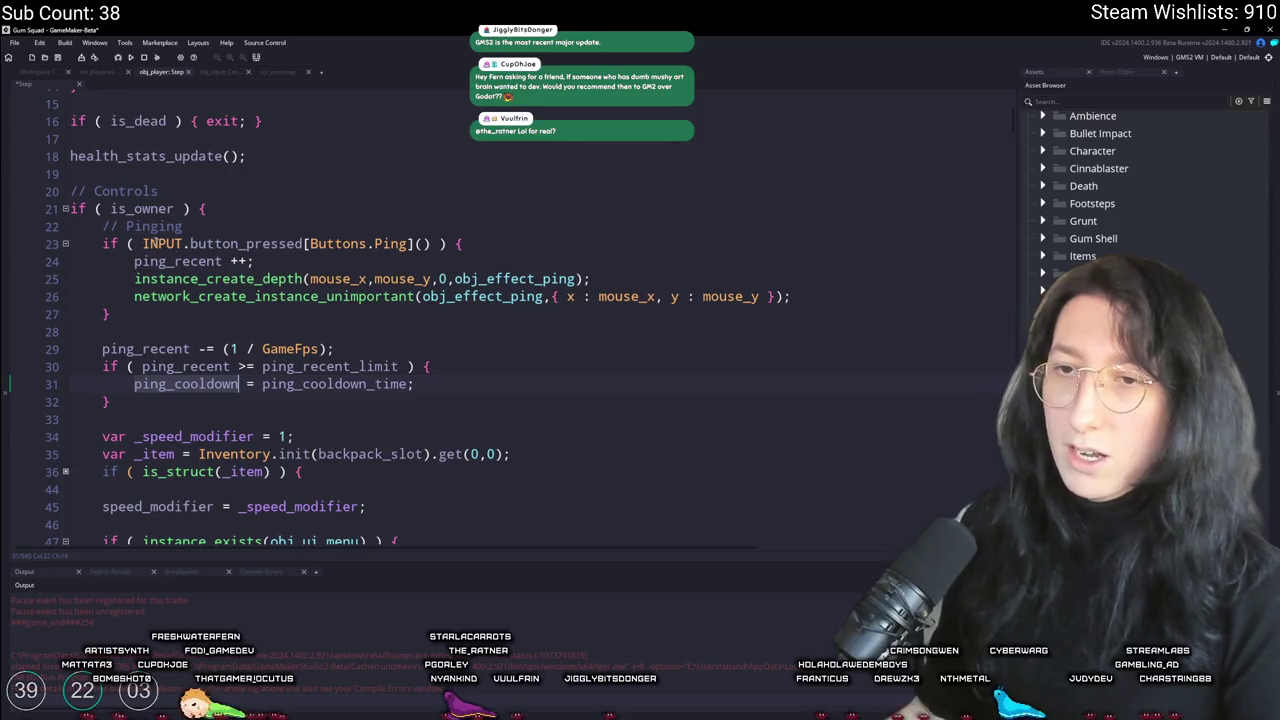
key(ctrl+c)
click(142, 243)
key(ctrl+v)
text(> 0 &&)
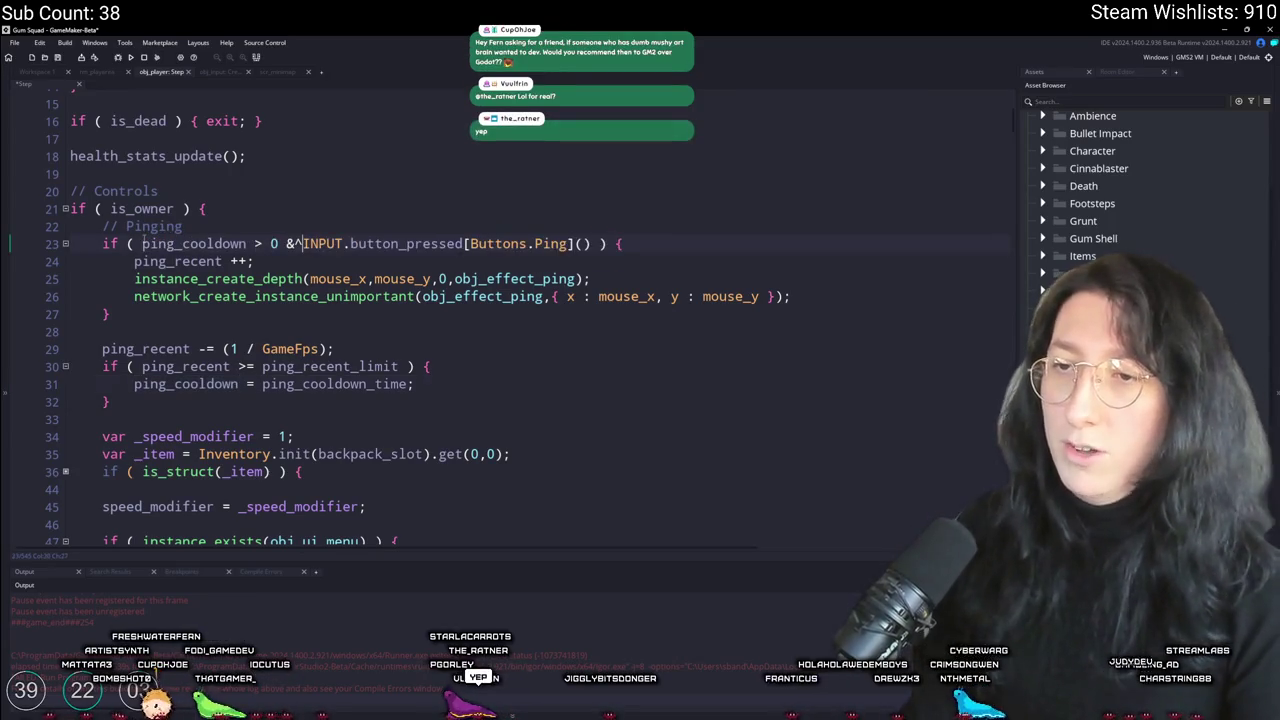
key(BackSpace)
key(BackSpace)
key(BackSpace)
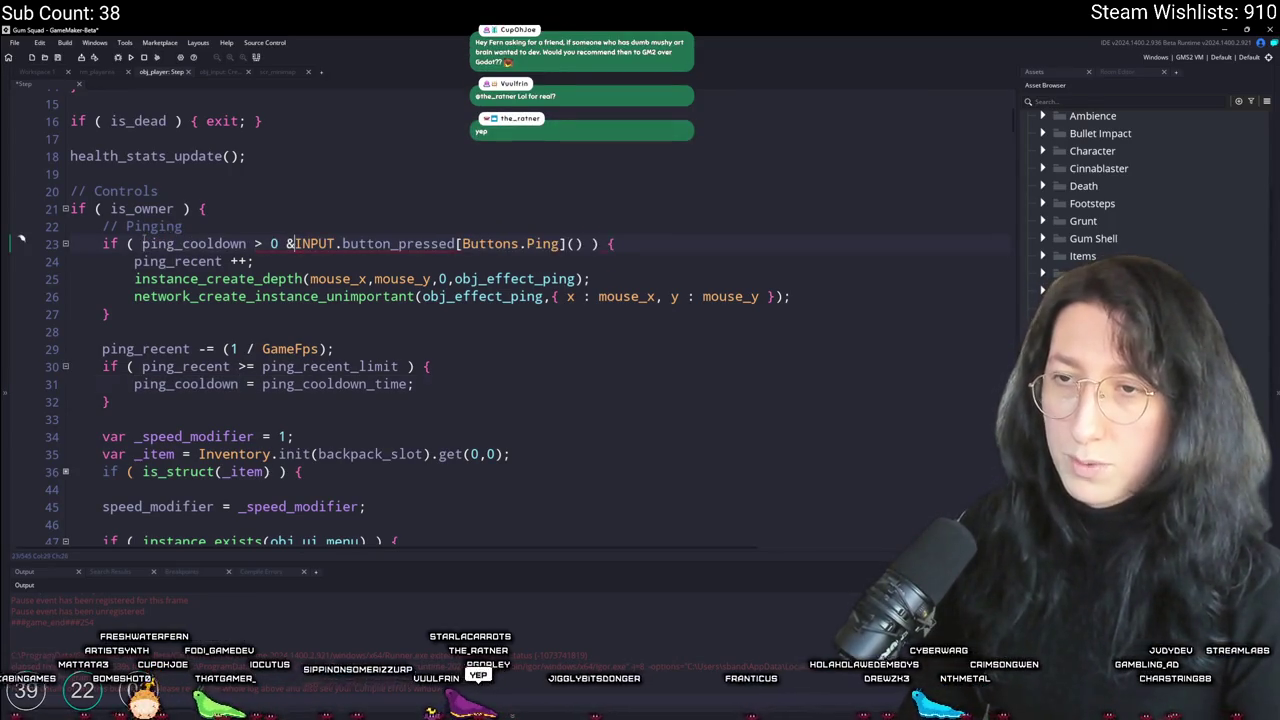
key(BackSpace)
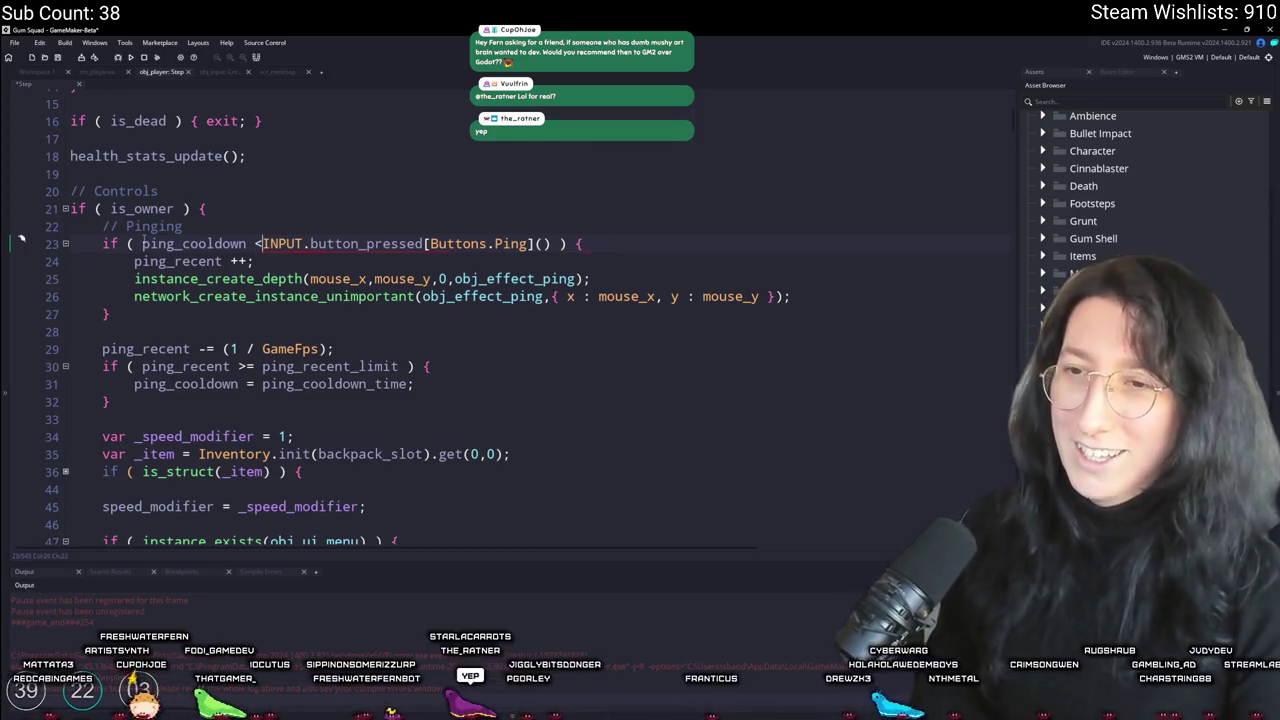
text(<= 0 &&)
click(297, 222)
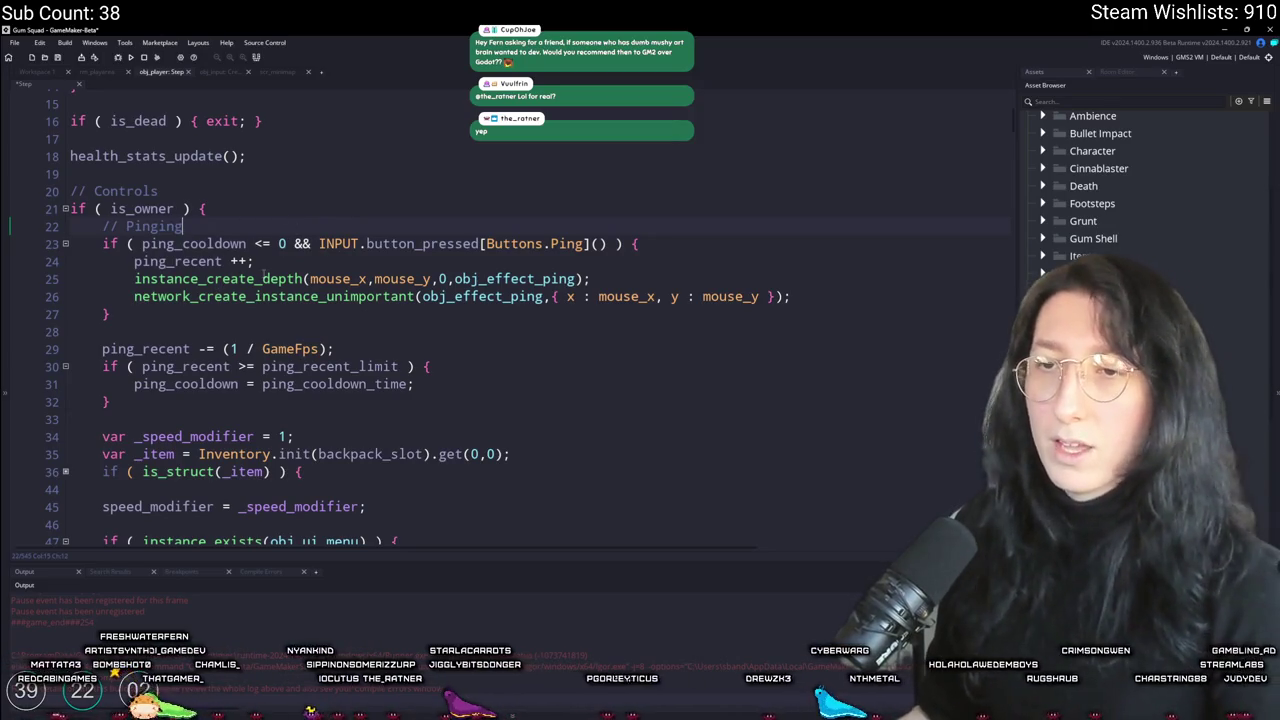
Step: Add ping_cooldown = max(ping_cooldown - (1 / GameFps),0); under the Pinging comment and run the game
key(Return)
key(Return)
text(ping_cooldown -= 1 / )
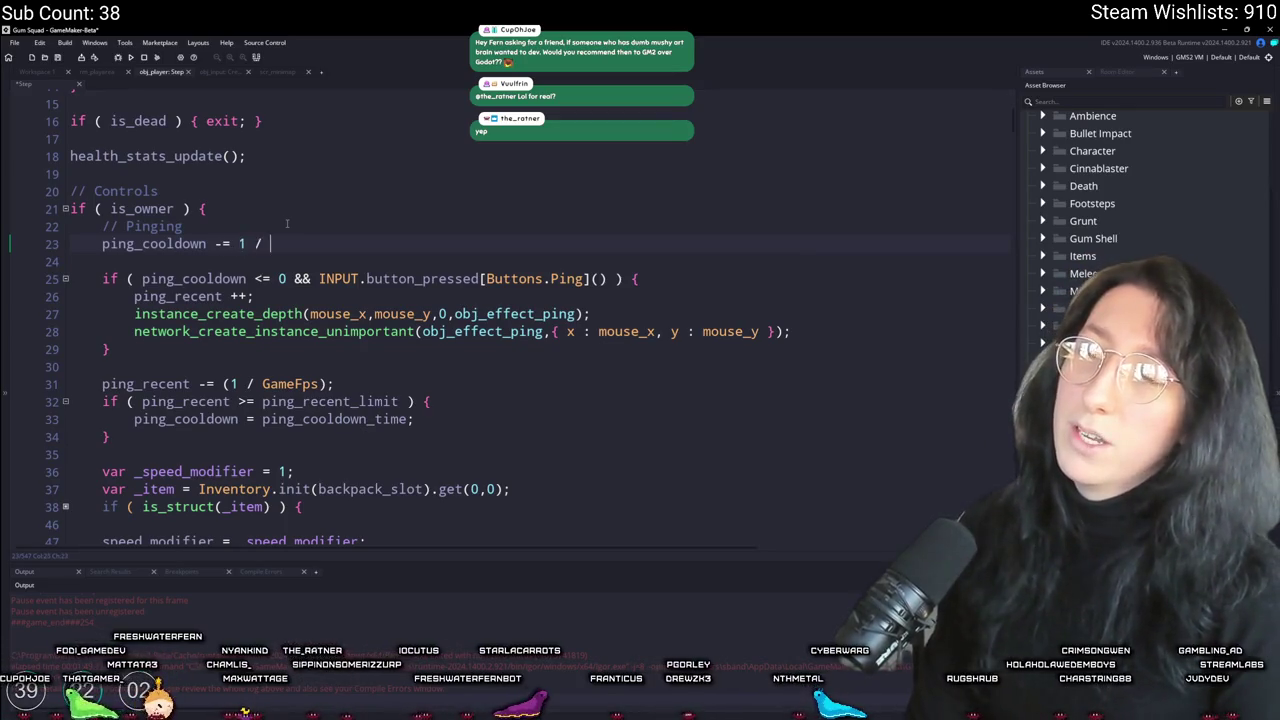
text(GameFps;)
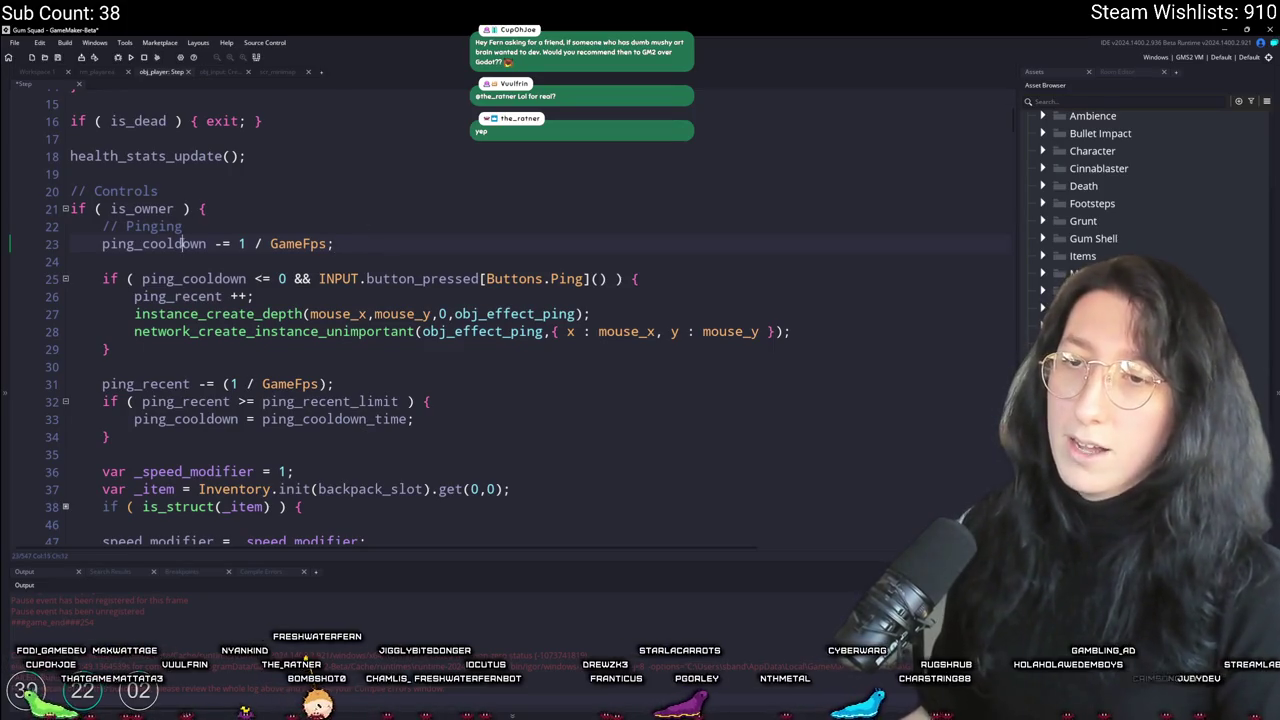
key(End)
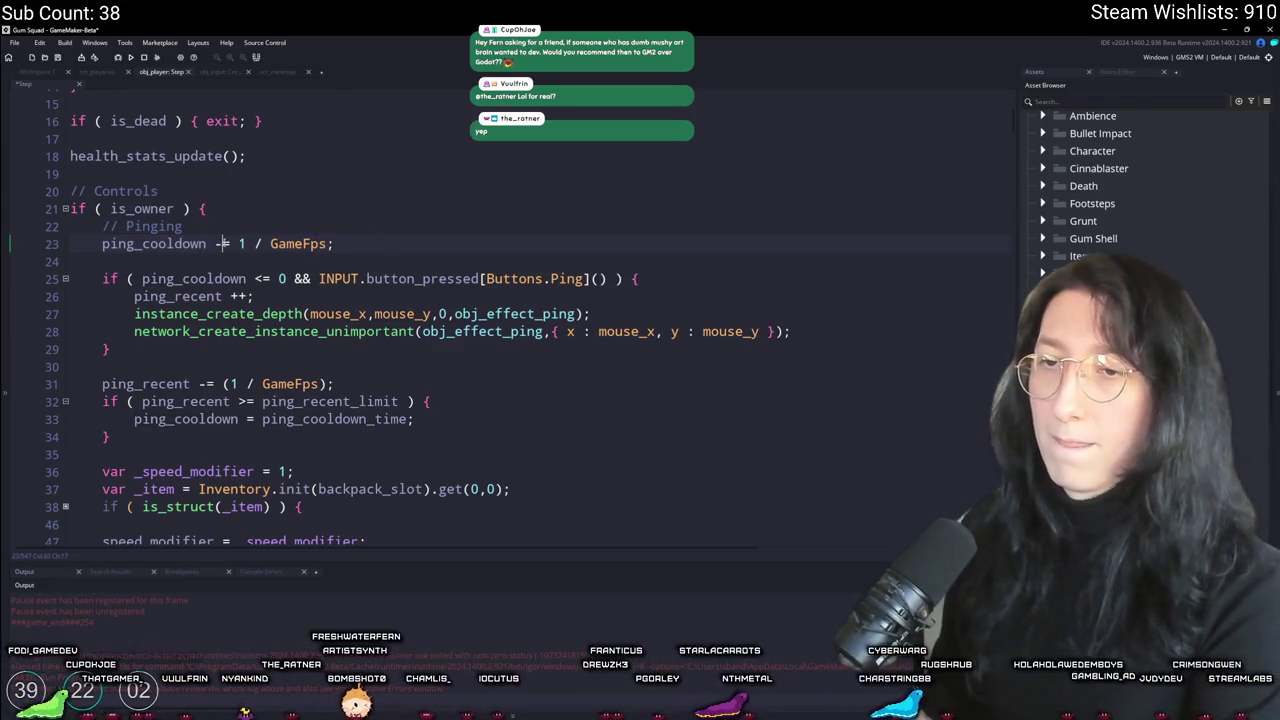
key(BackSpace)
text(max(ping_cooldown)
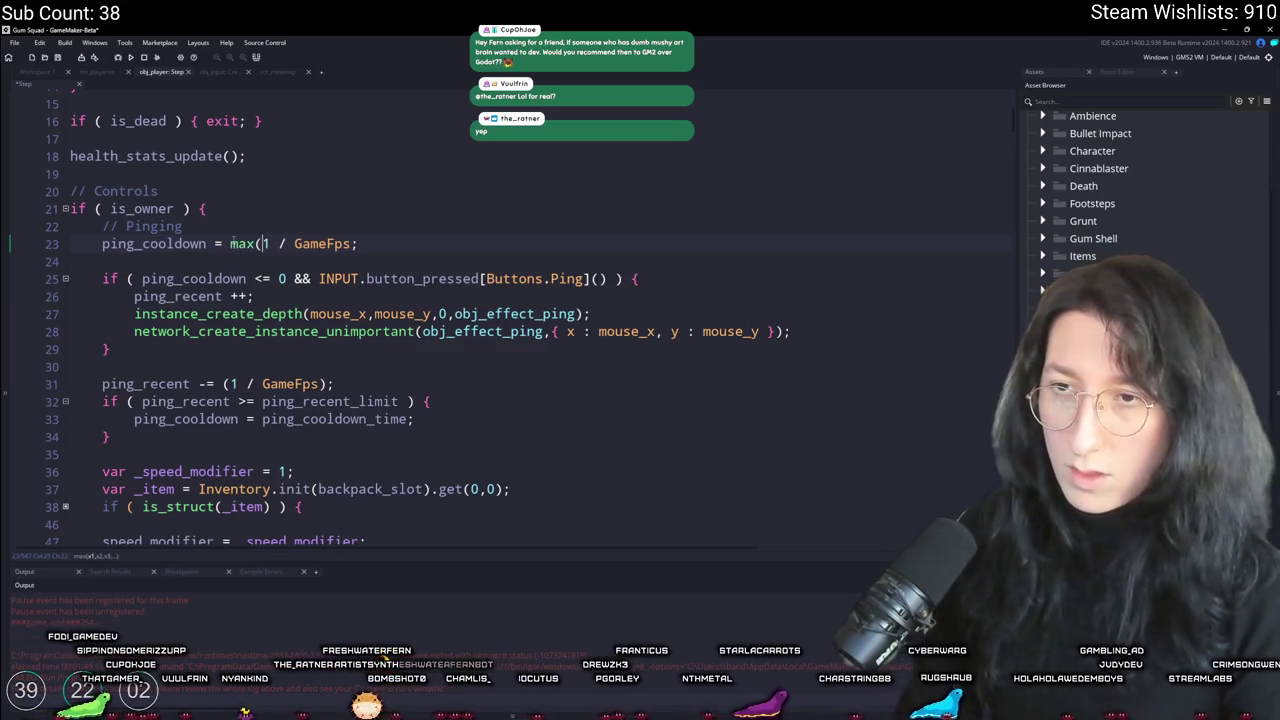
text(,1)
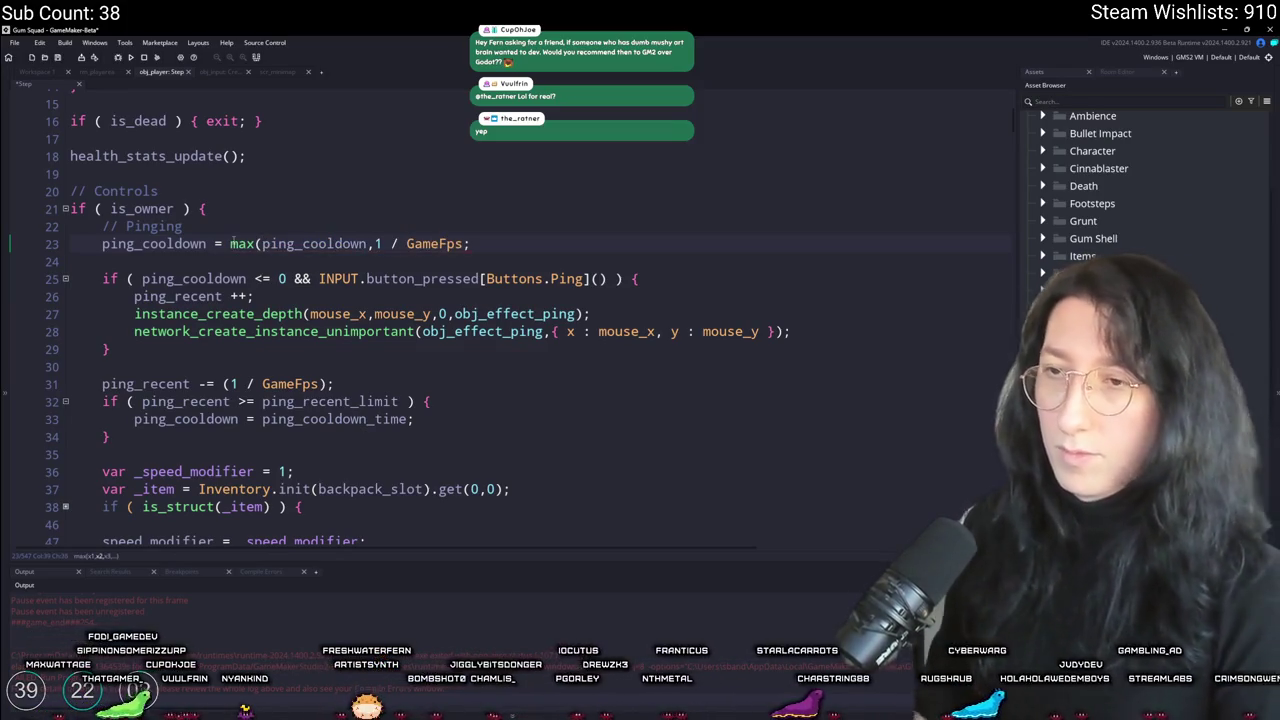
key(BackSpace)
text(- ()
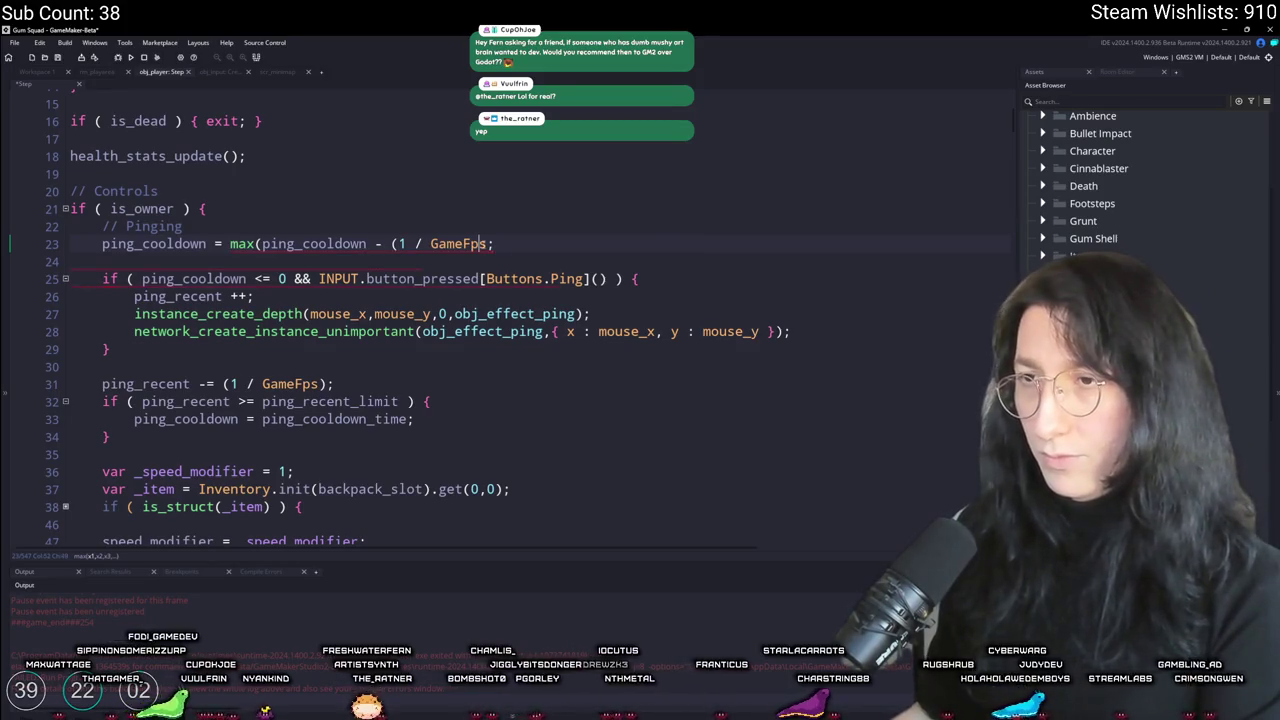
key(BackSpace)
text())
key(ctrl+z)
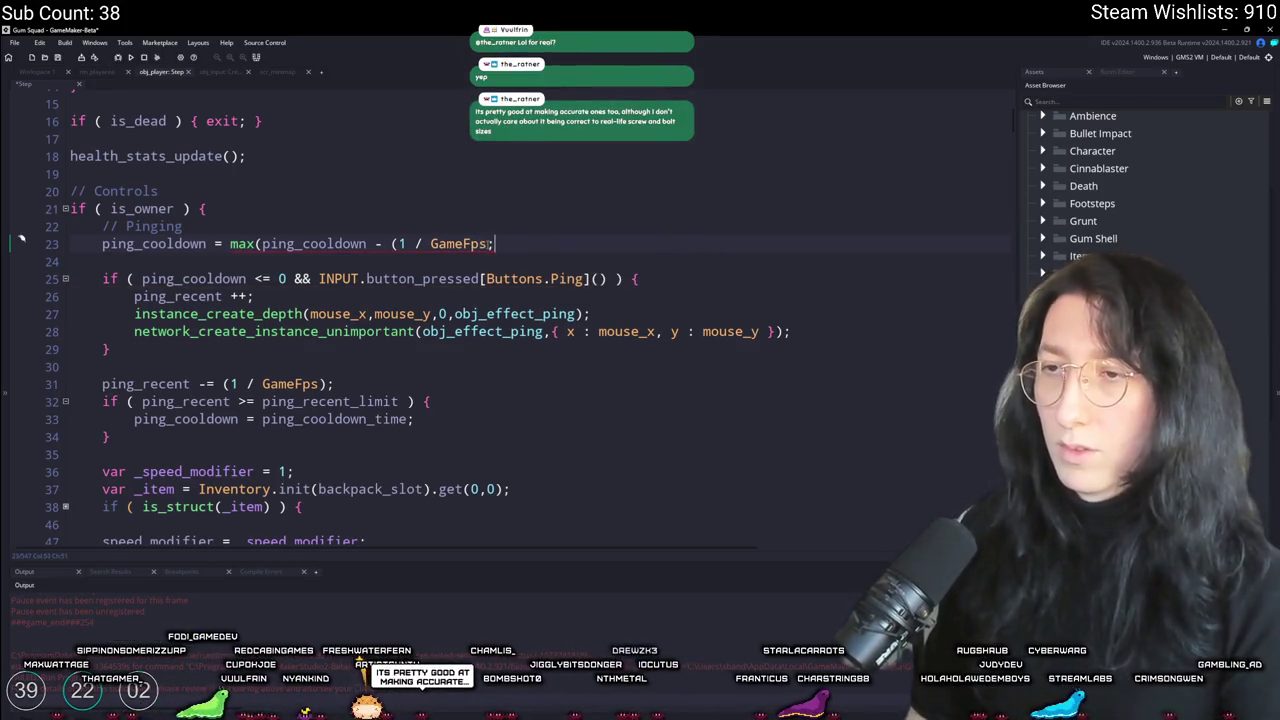
text(,0))
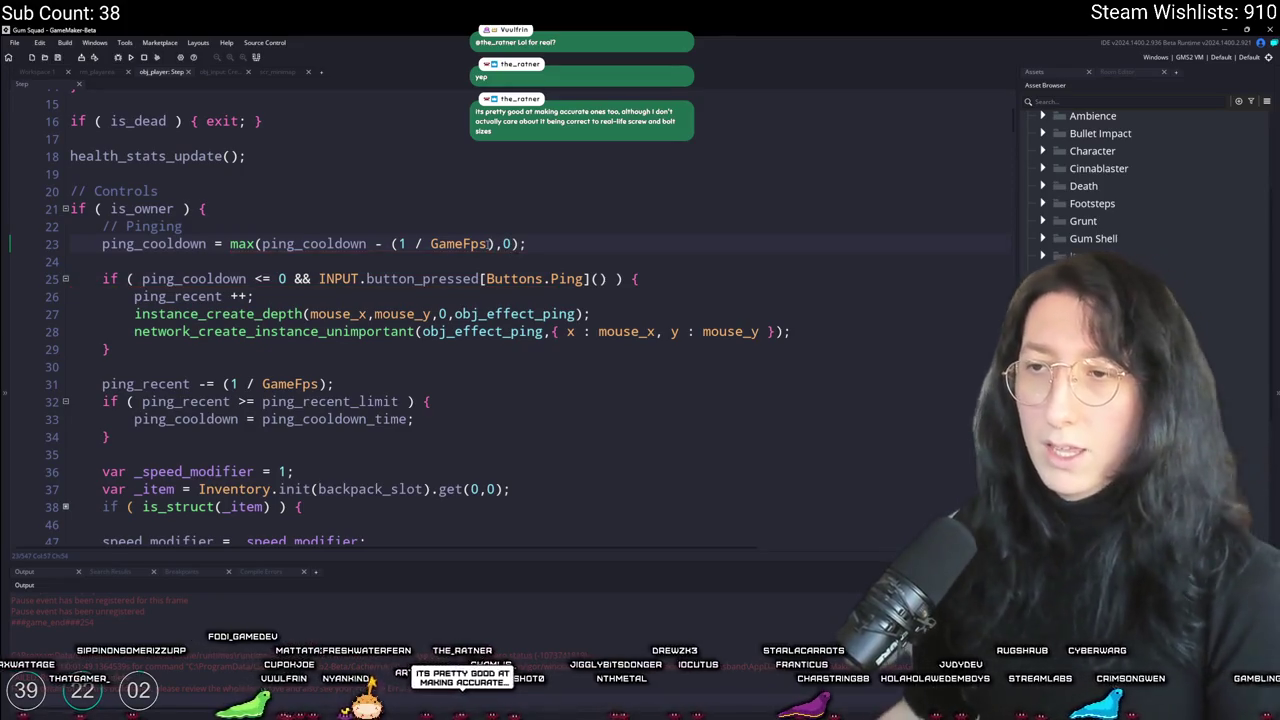
key(F5)
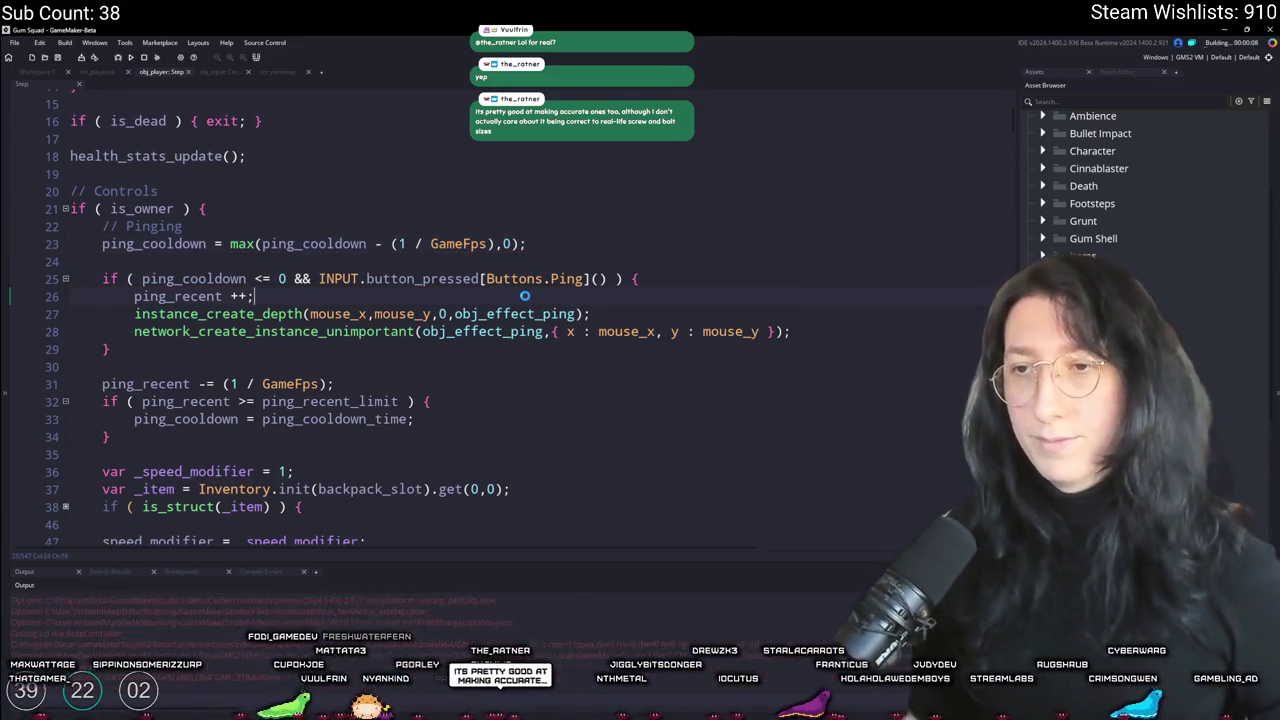
click(524, 296)
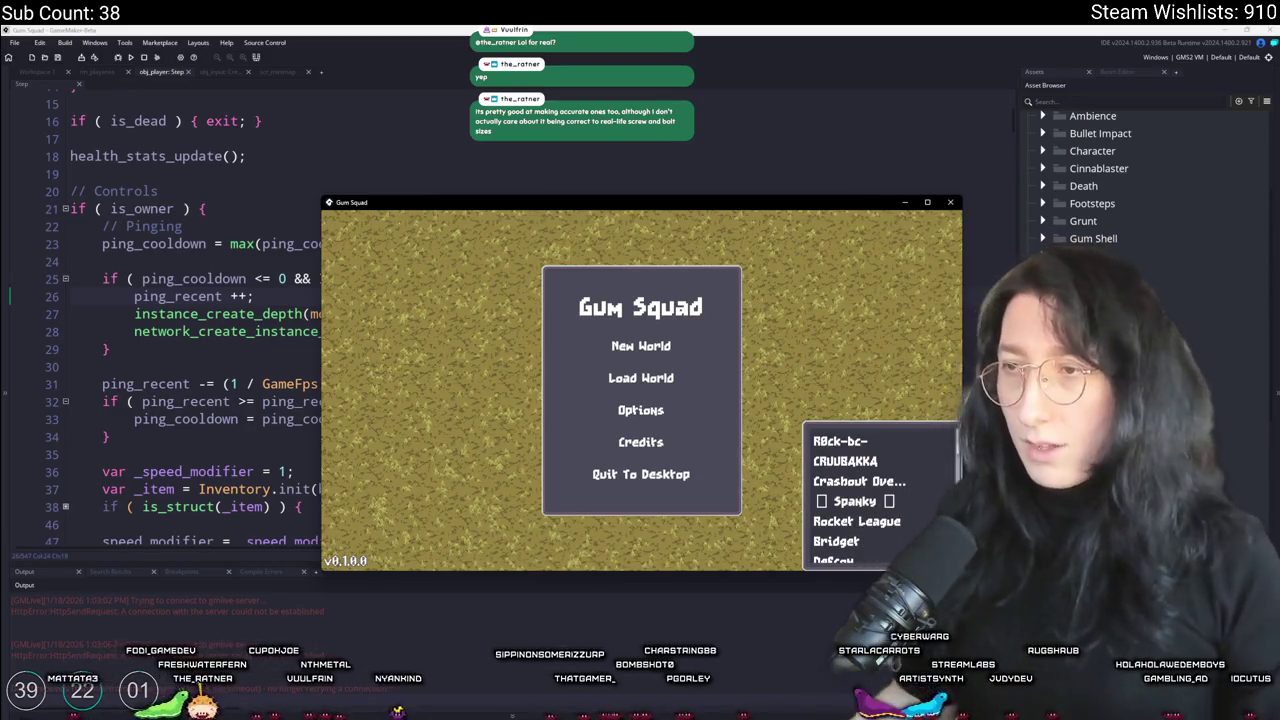
click(641, 346)
click(640, 466)
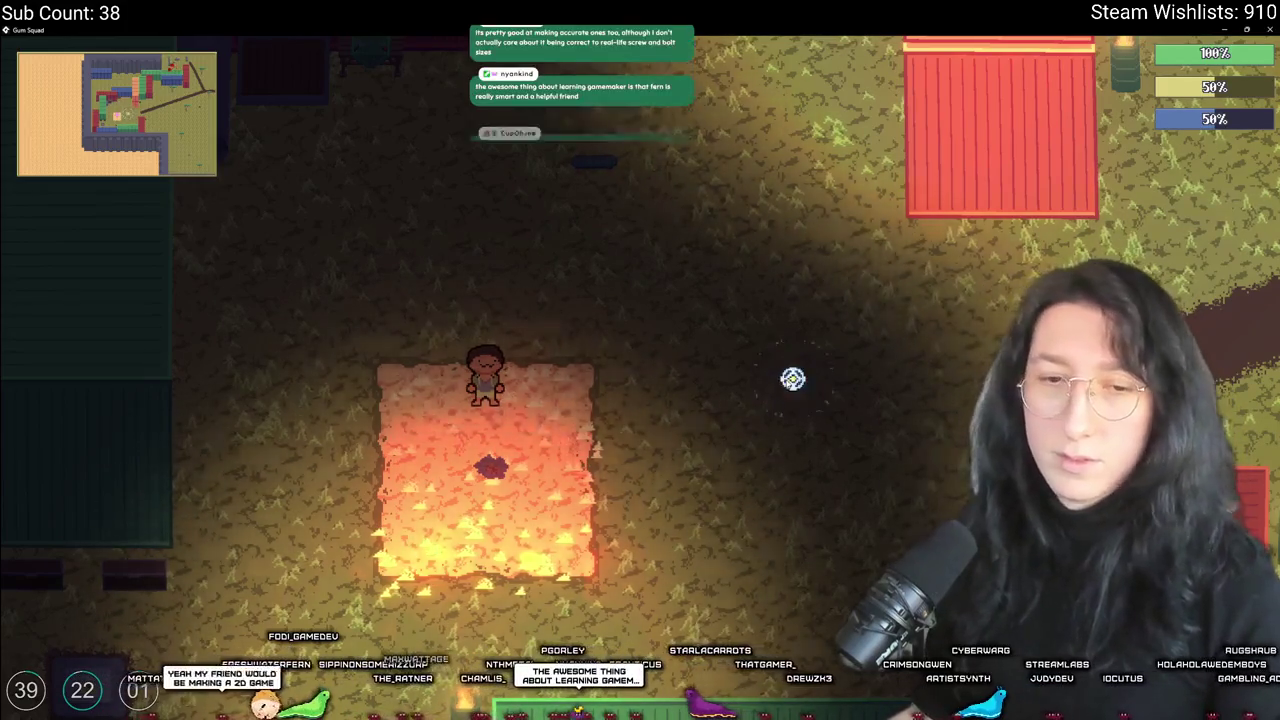
key(d)
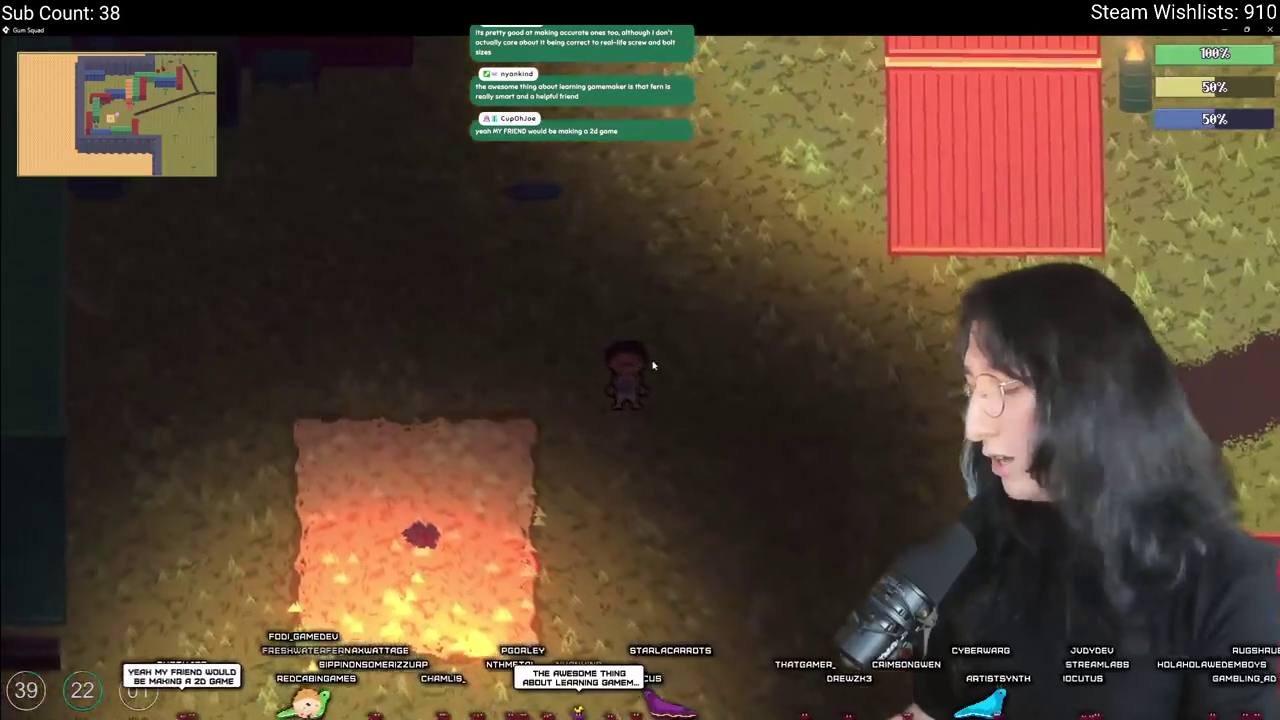
key(w)
key(s)
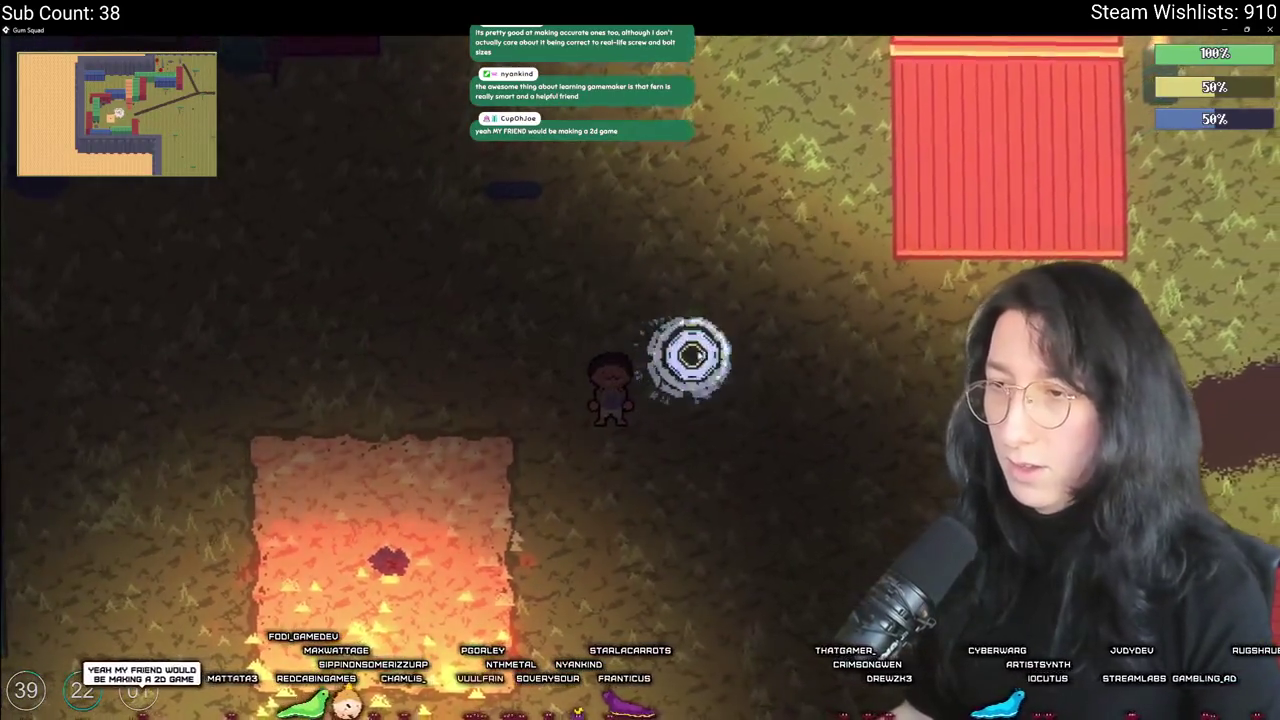
key(a)
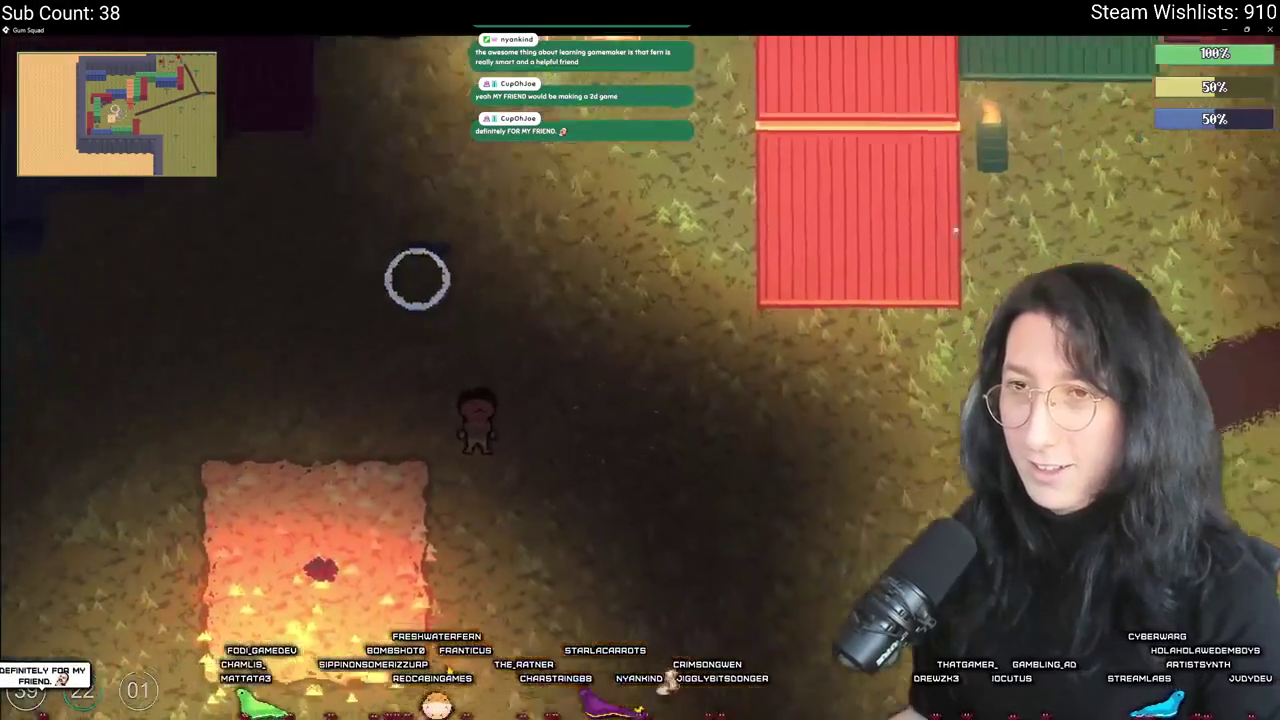
key(d)
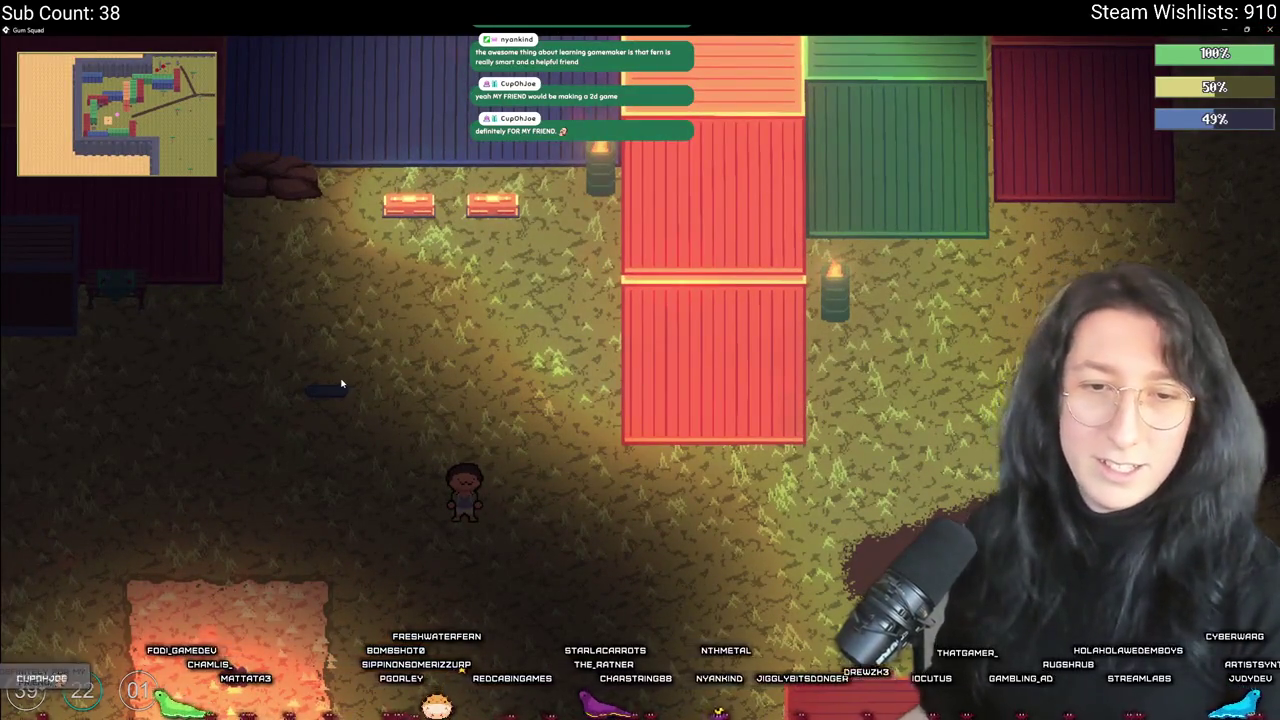
key(alt+F4)
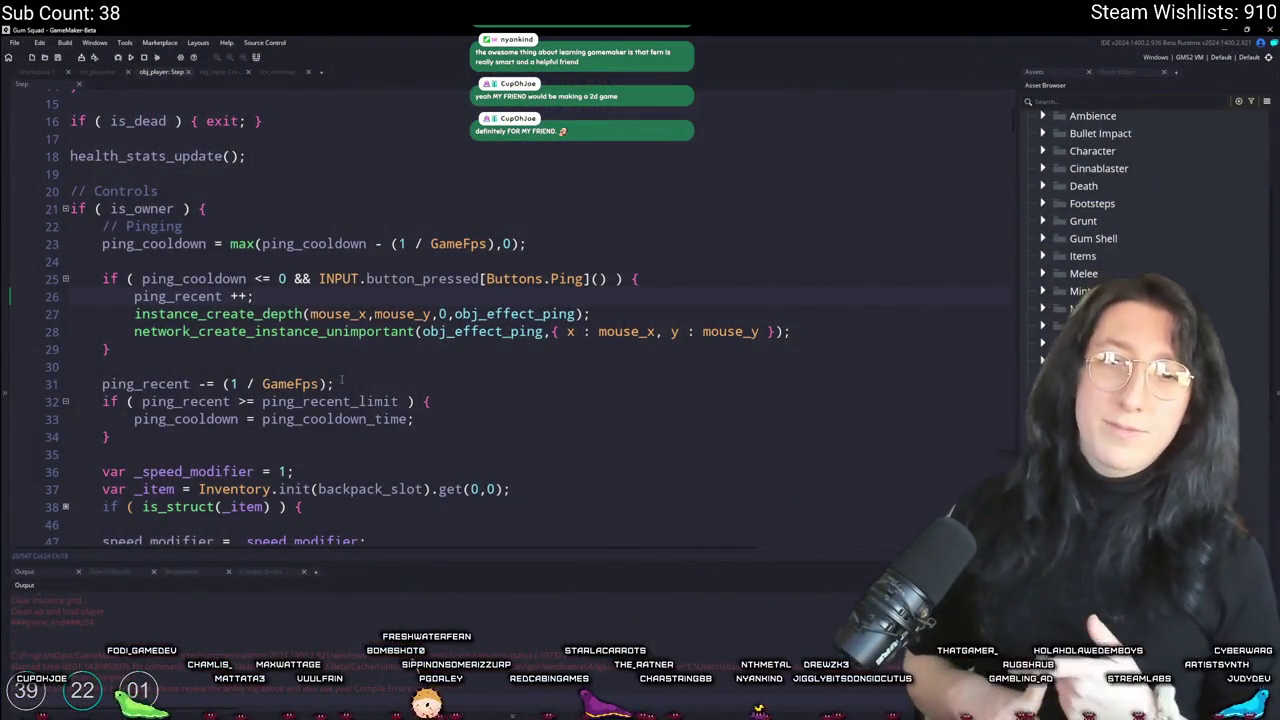
Step: Change line 31 to ping_recent -= ((1 / GameFps) * 1.5);
click(320, 454)
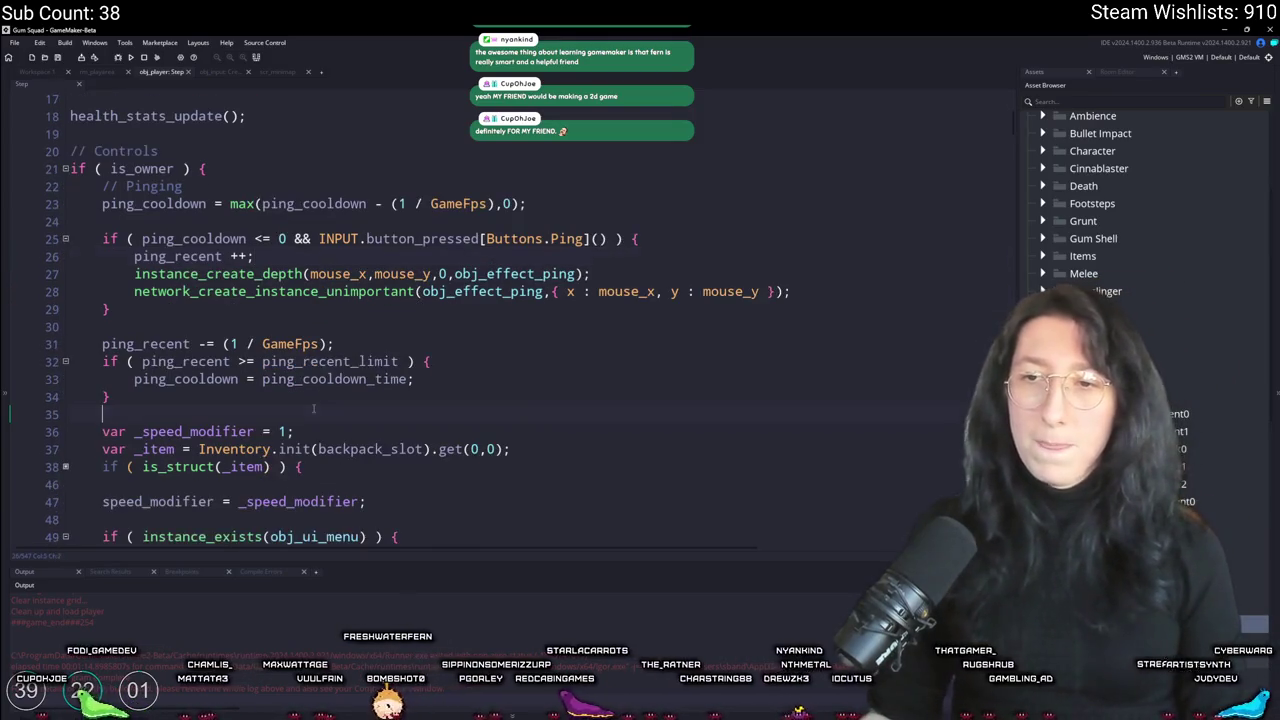
scroll(330, 420, down, 1)
click(327, 343)
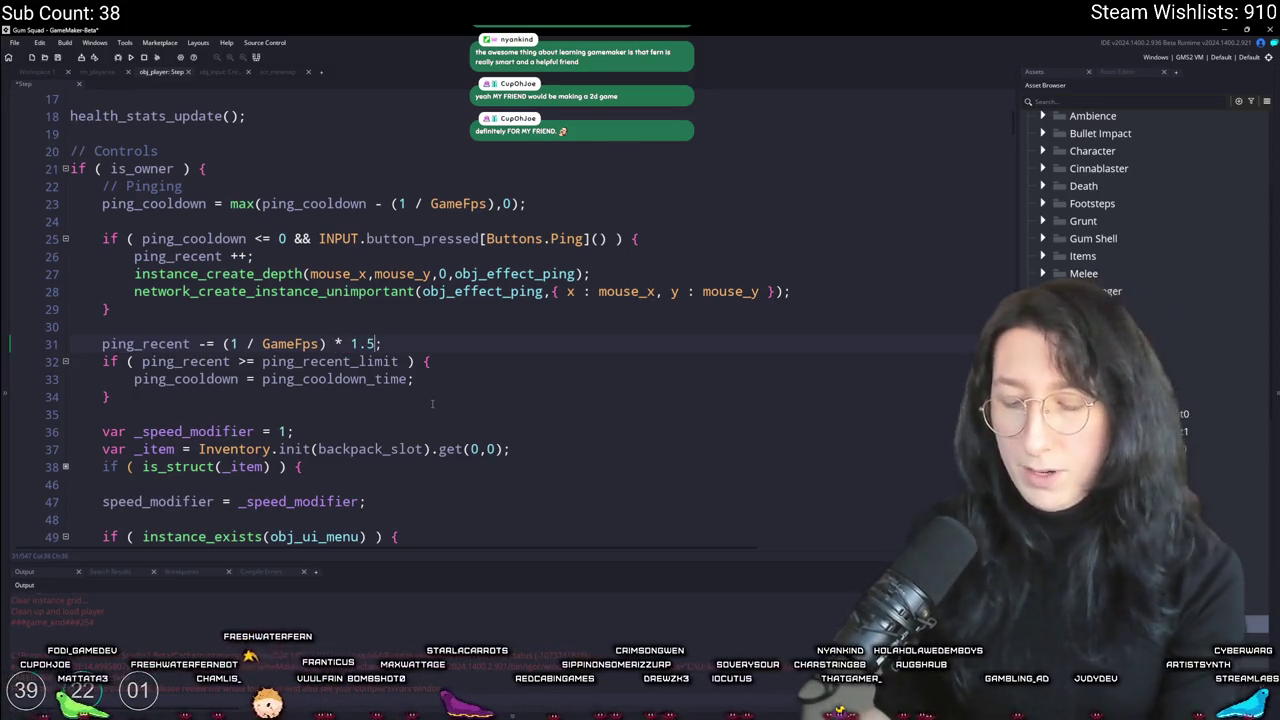
text(()
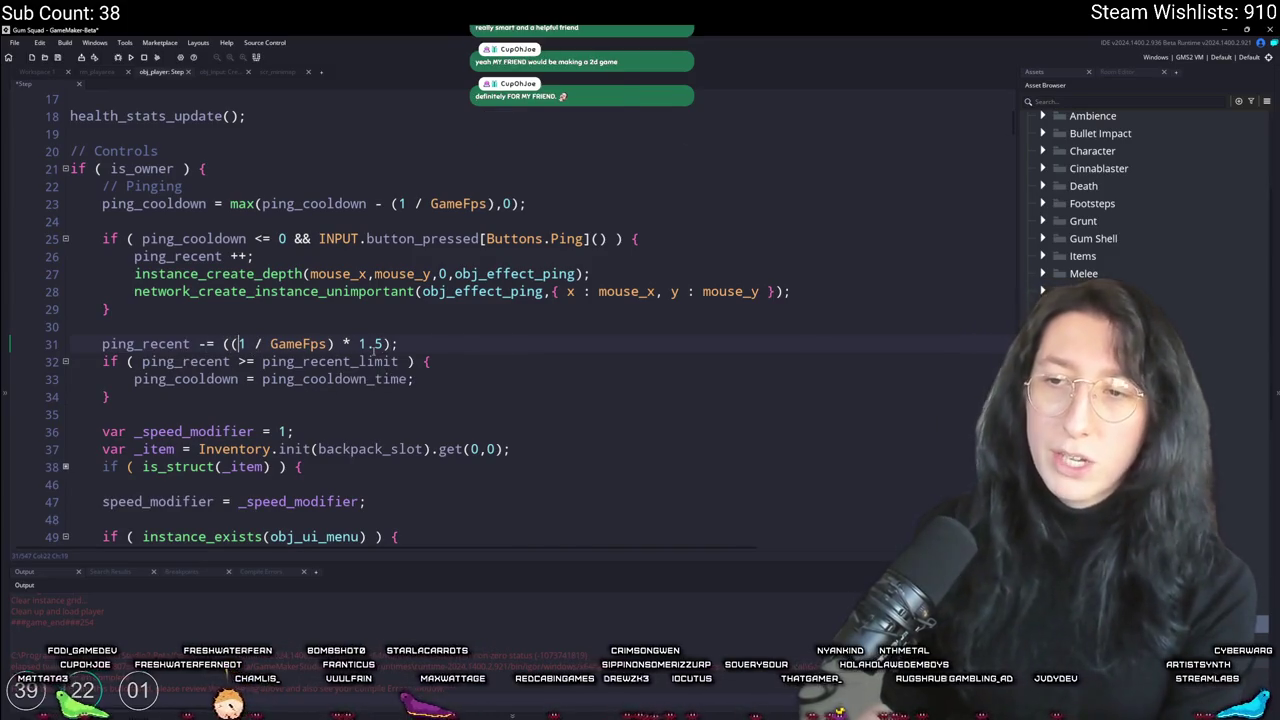
click(406, 340)
key(Left)
text())
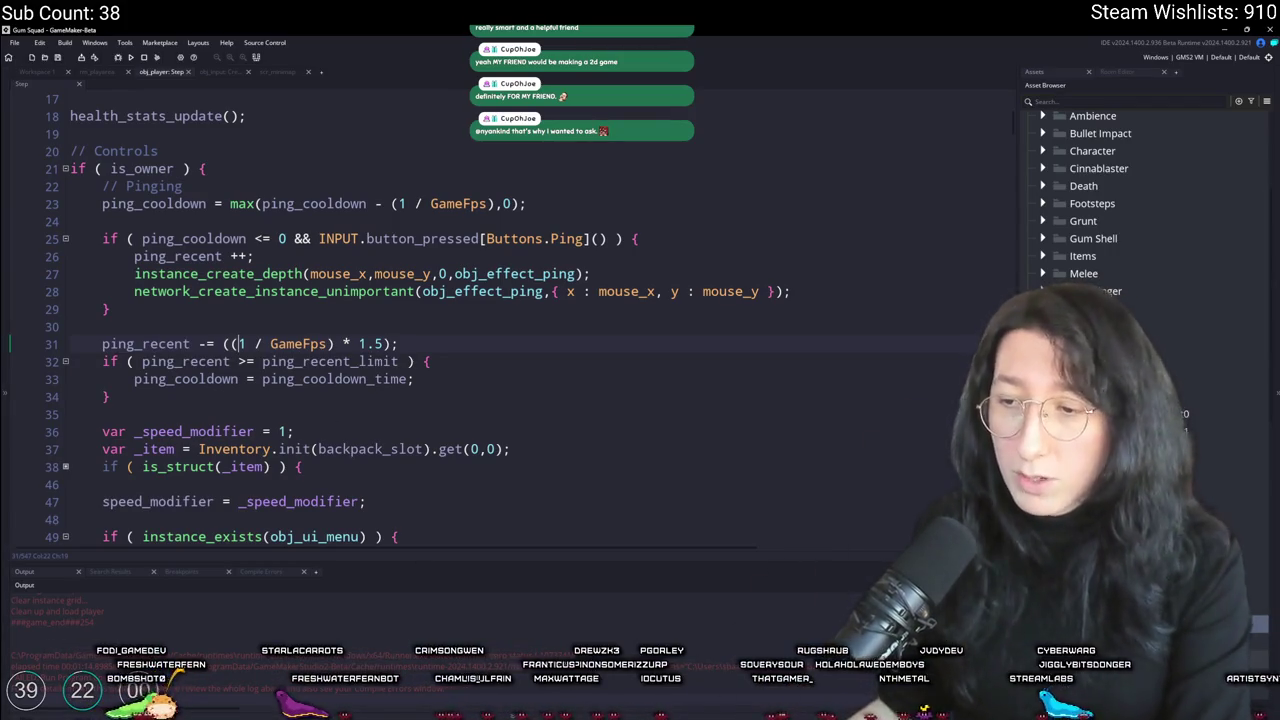
key(super)
Step: Launch Soundly via system search, then switch to the Ping sprite in Aseprite
text(soundly)
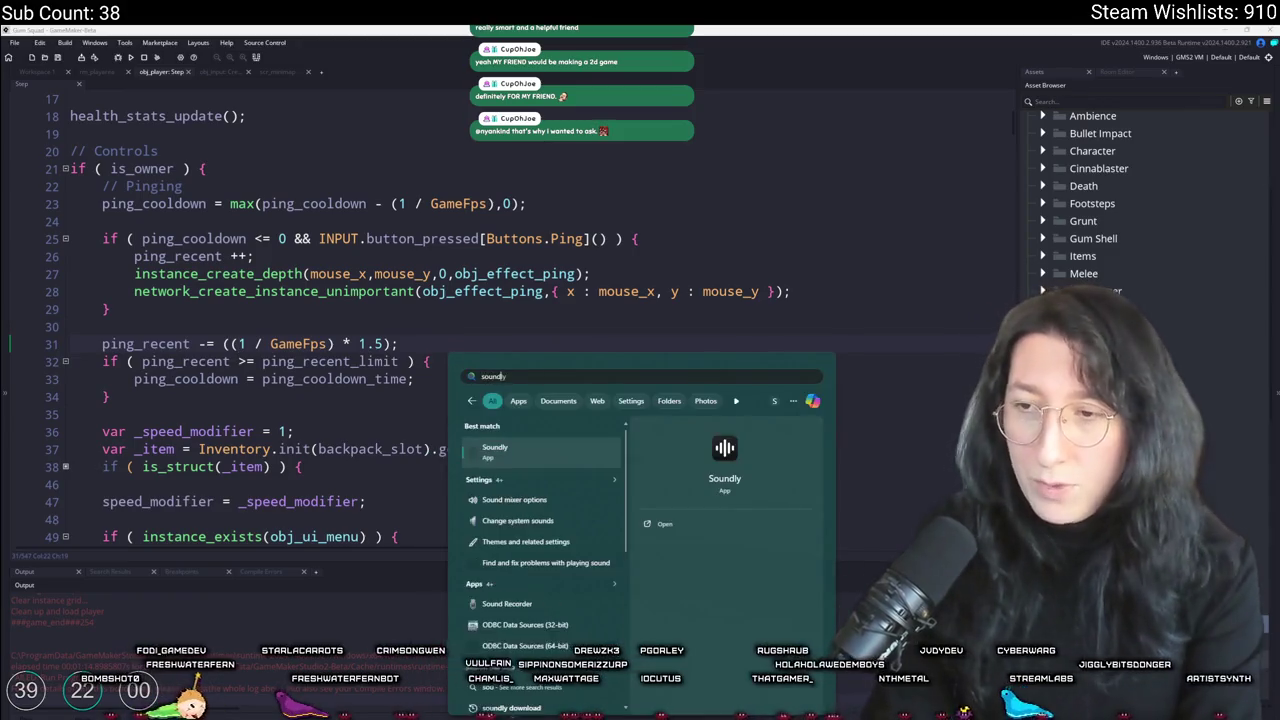
key(Return)
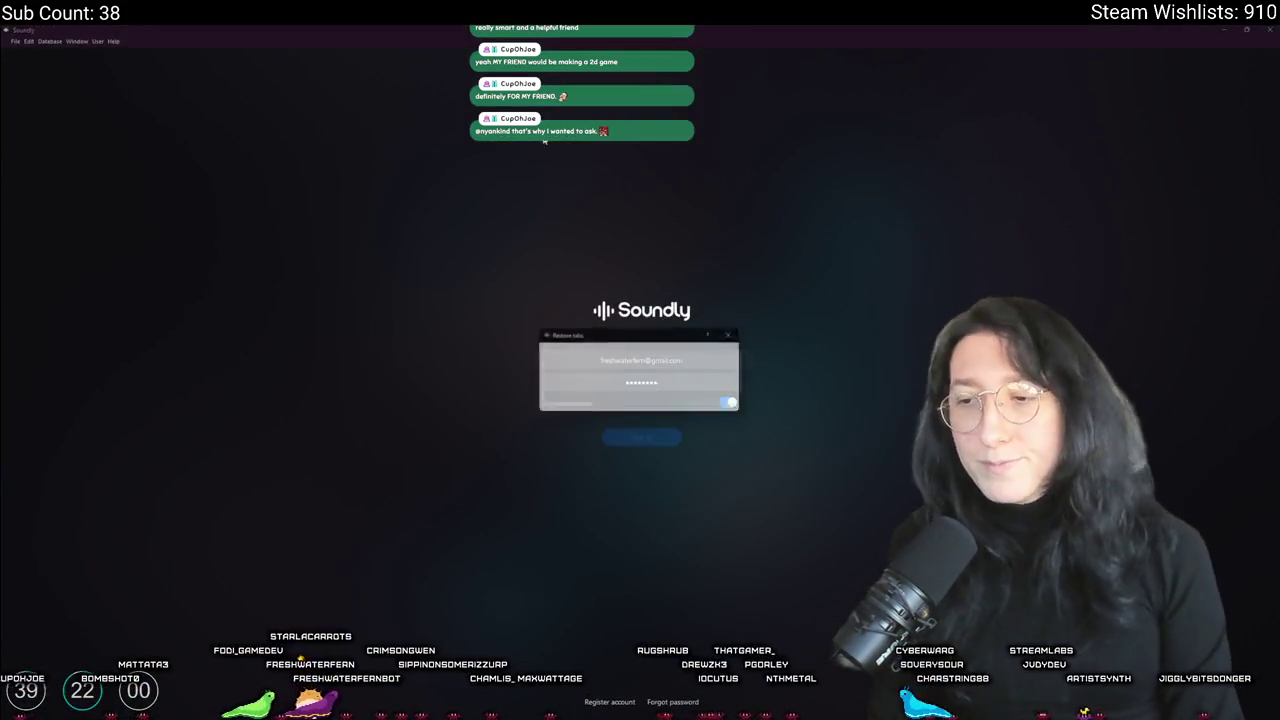
key(alt+Tab)
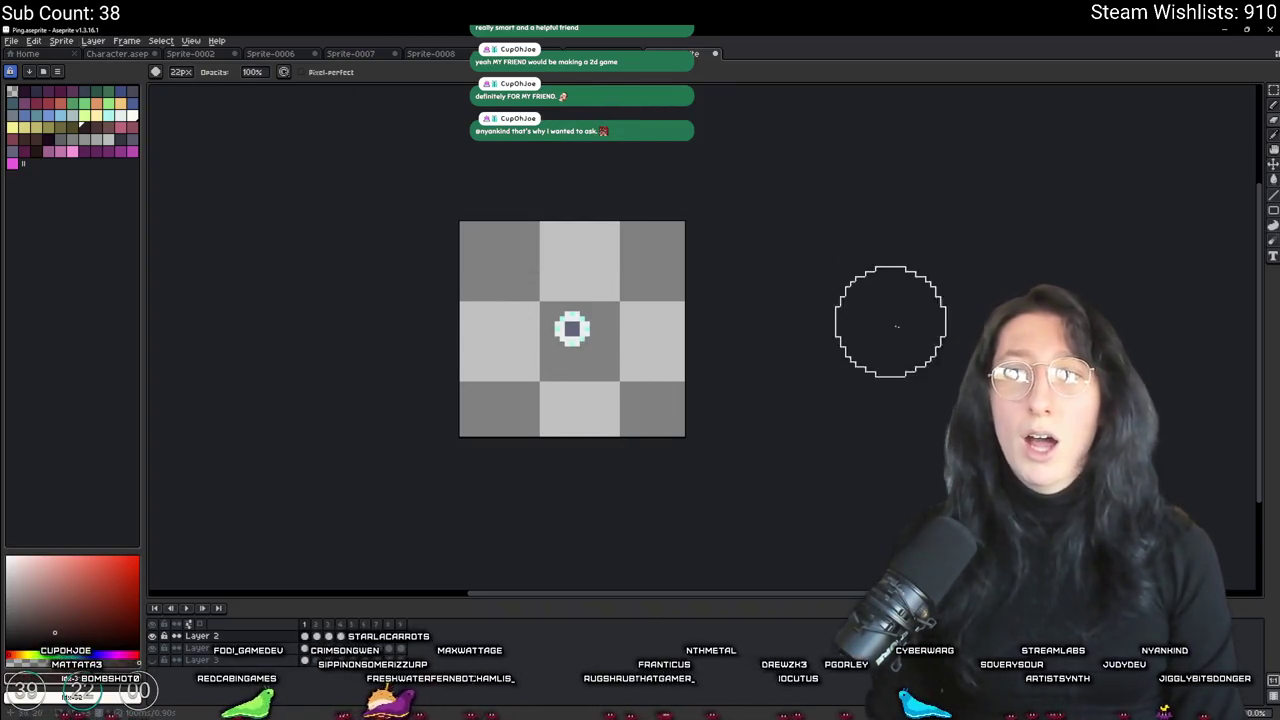
Step: Minimise Aseprite to reveal Soundly's home page and its restore-tabs prompt
click(1228, 29)
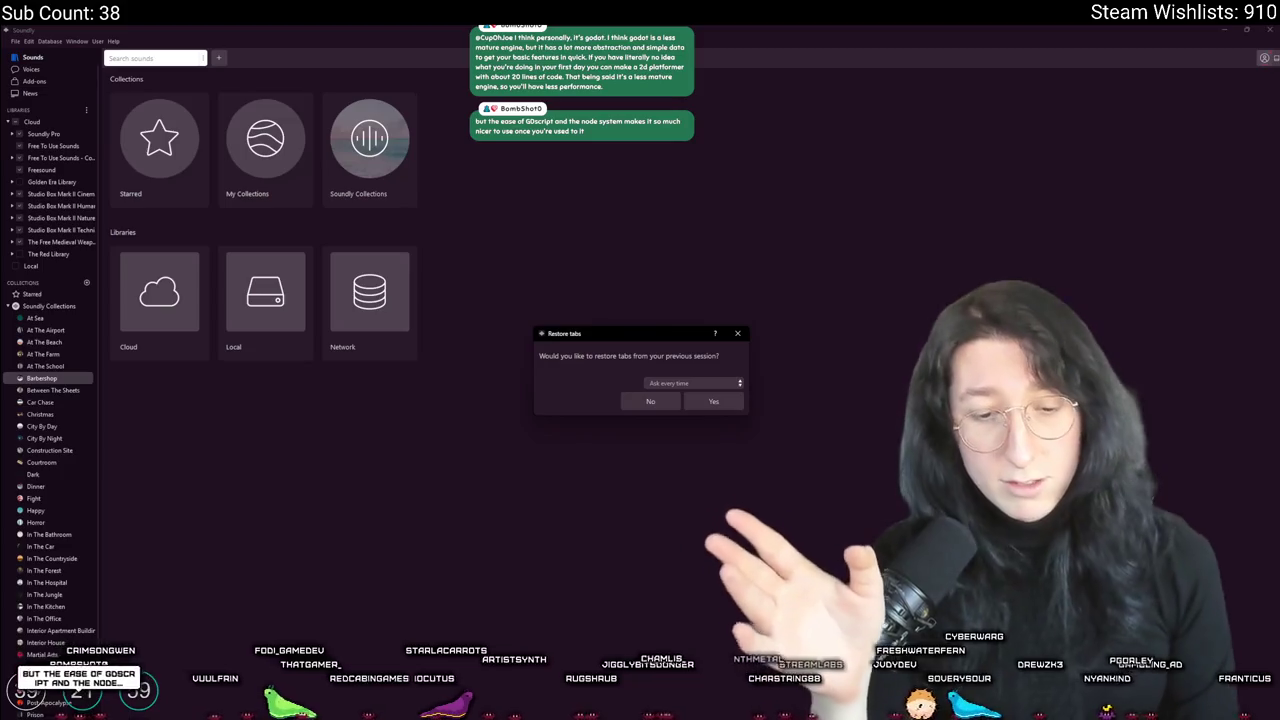
Step: Back in GameMaker, preview obj_effect_ping's spr_effect_ping expanding-ring animation
key(alt+Tab)
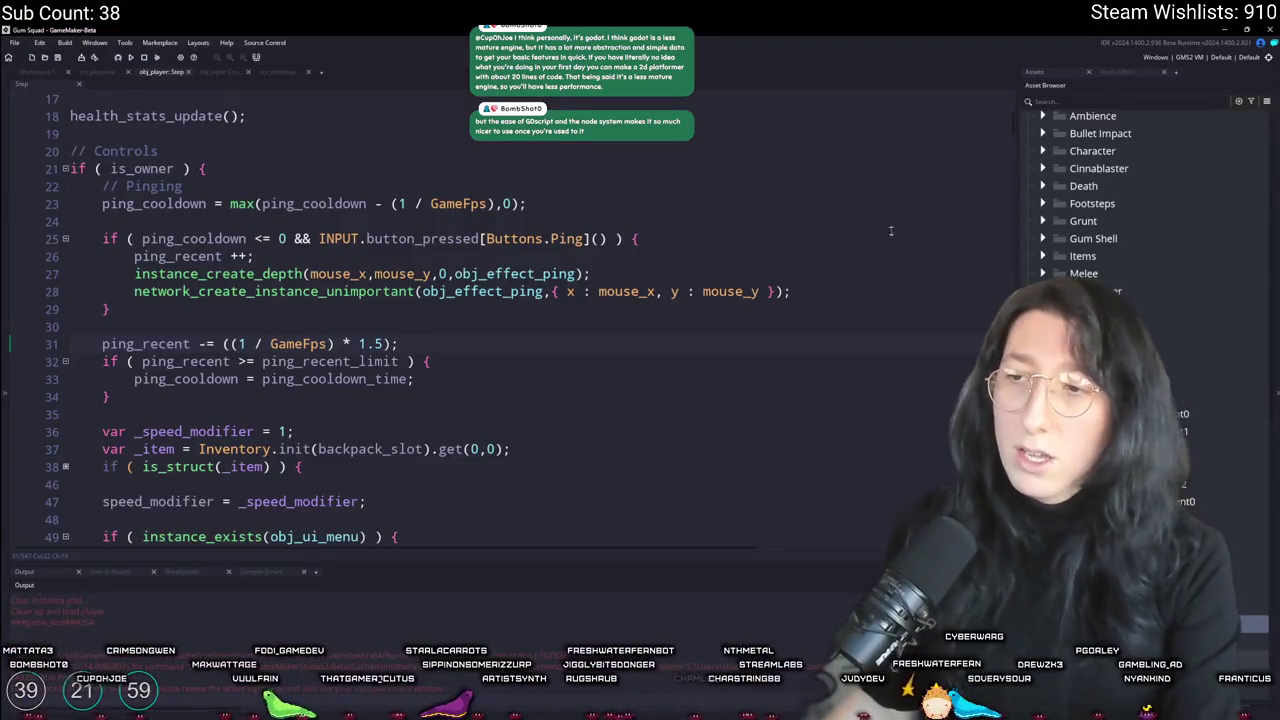
middle_click(505, 273)
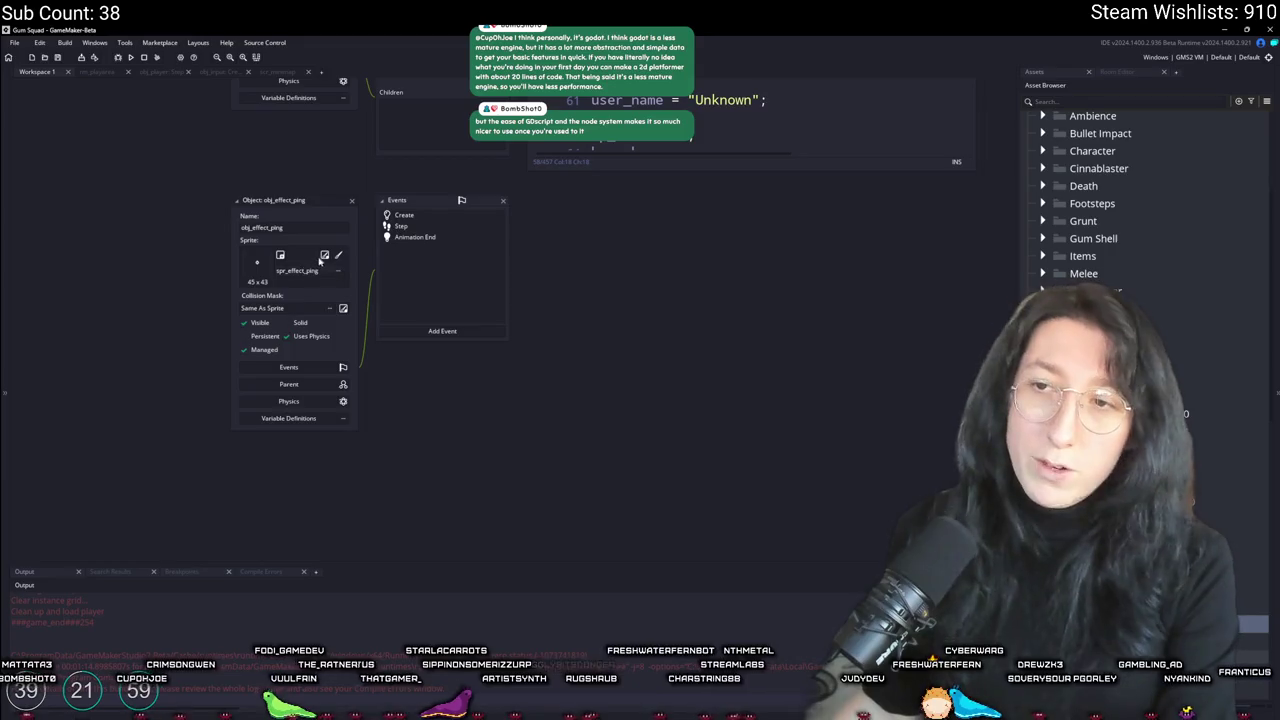
click(321, 258)
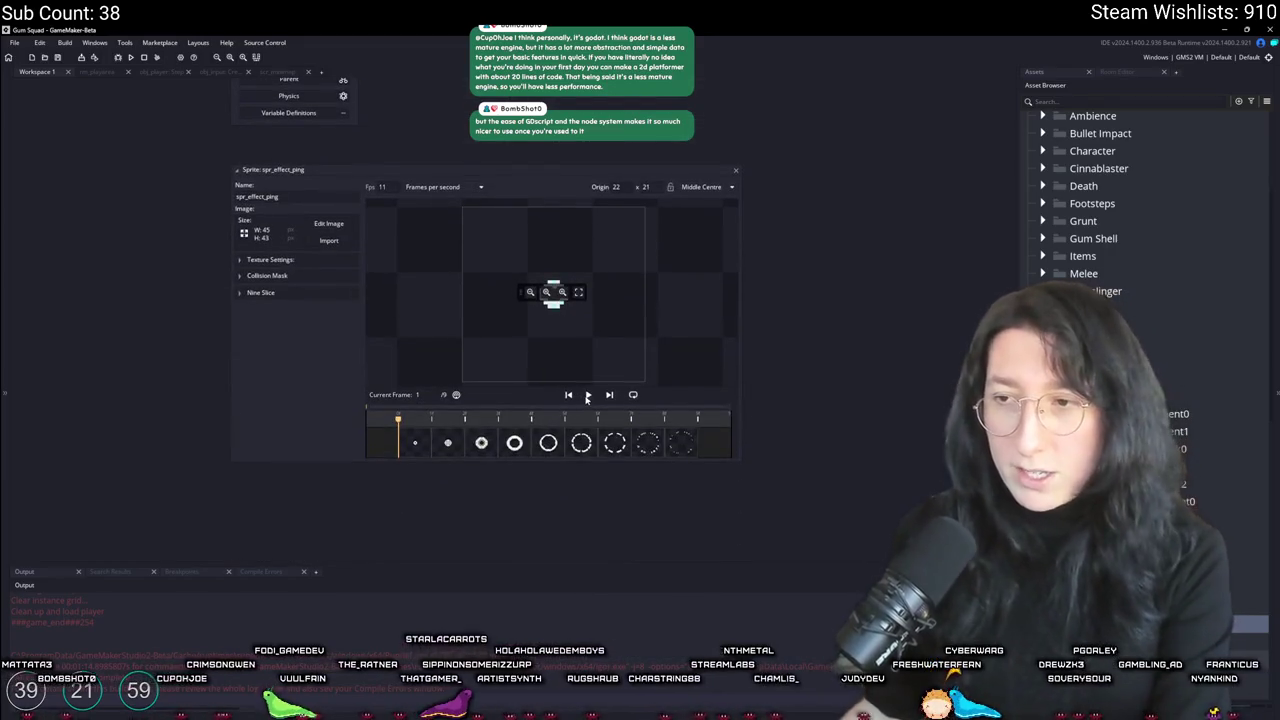
click(587, 396)
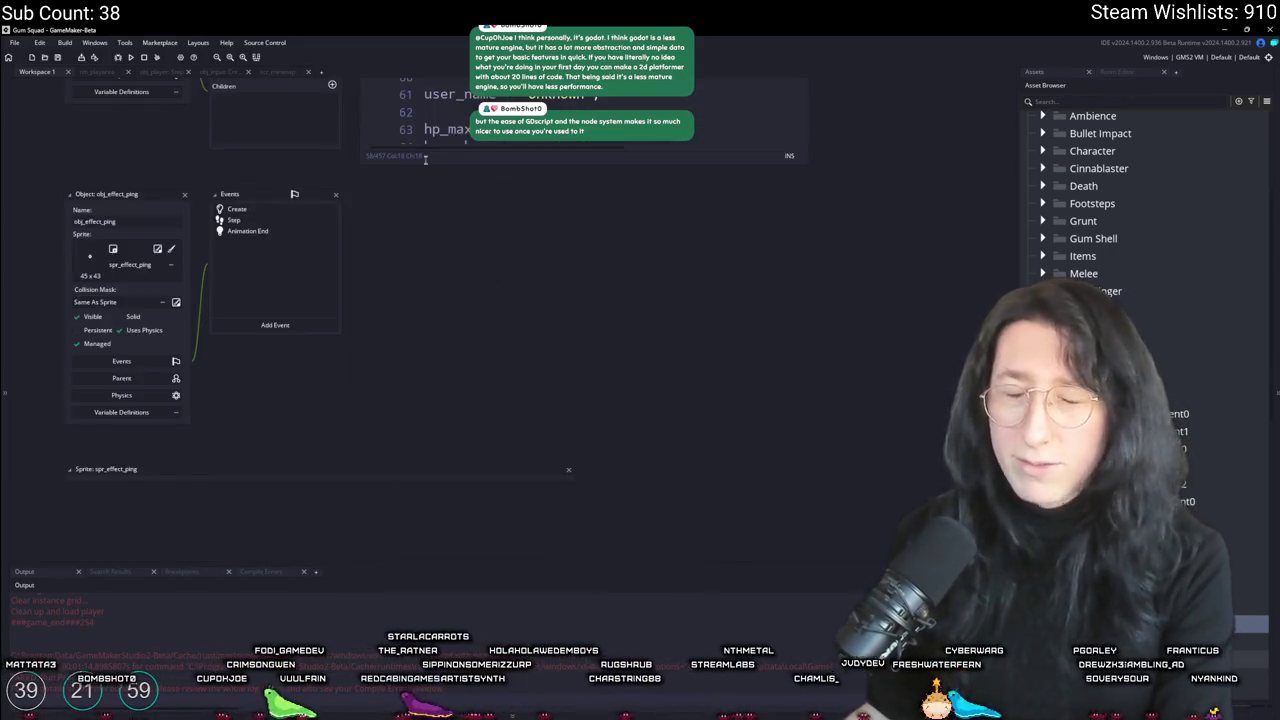
Step: Read obj_effect_ping's Create, Step and Animation End code, ending at blank line 5 of Create
click(260, 210)
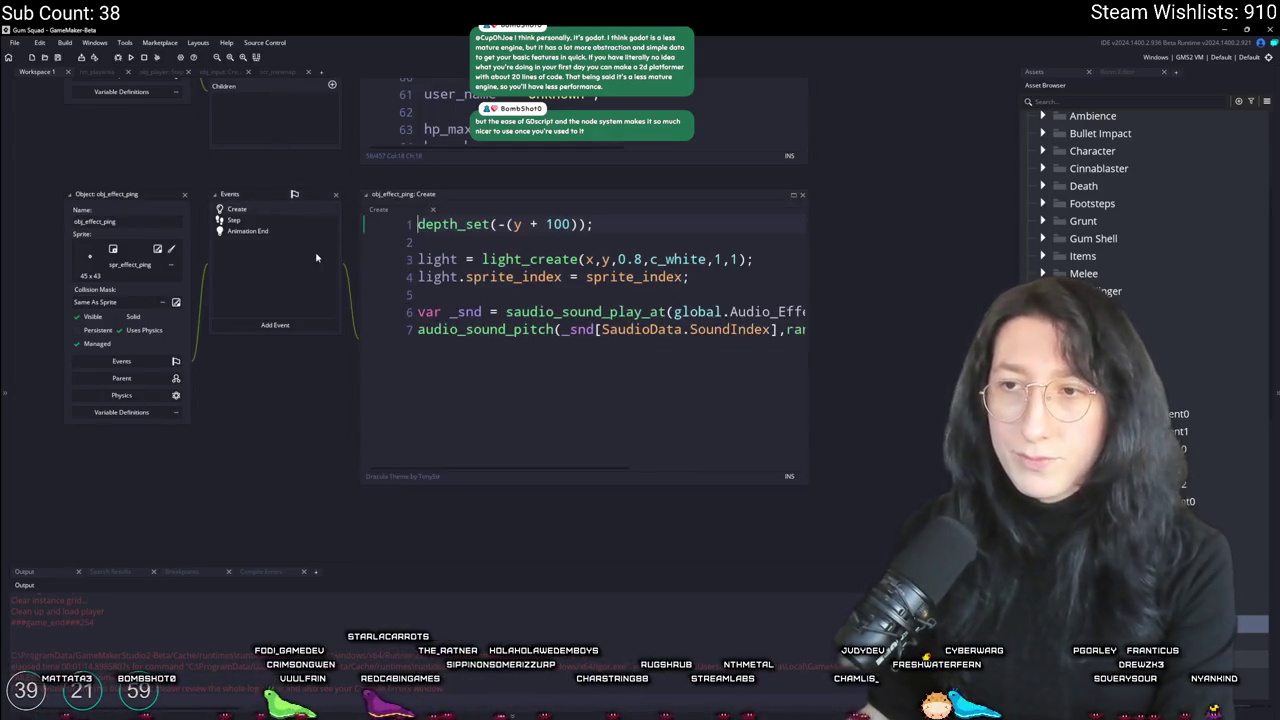
click(245, 220)
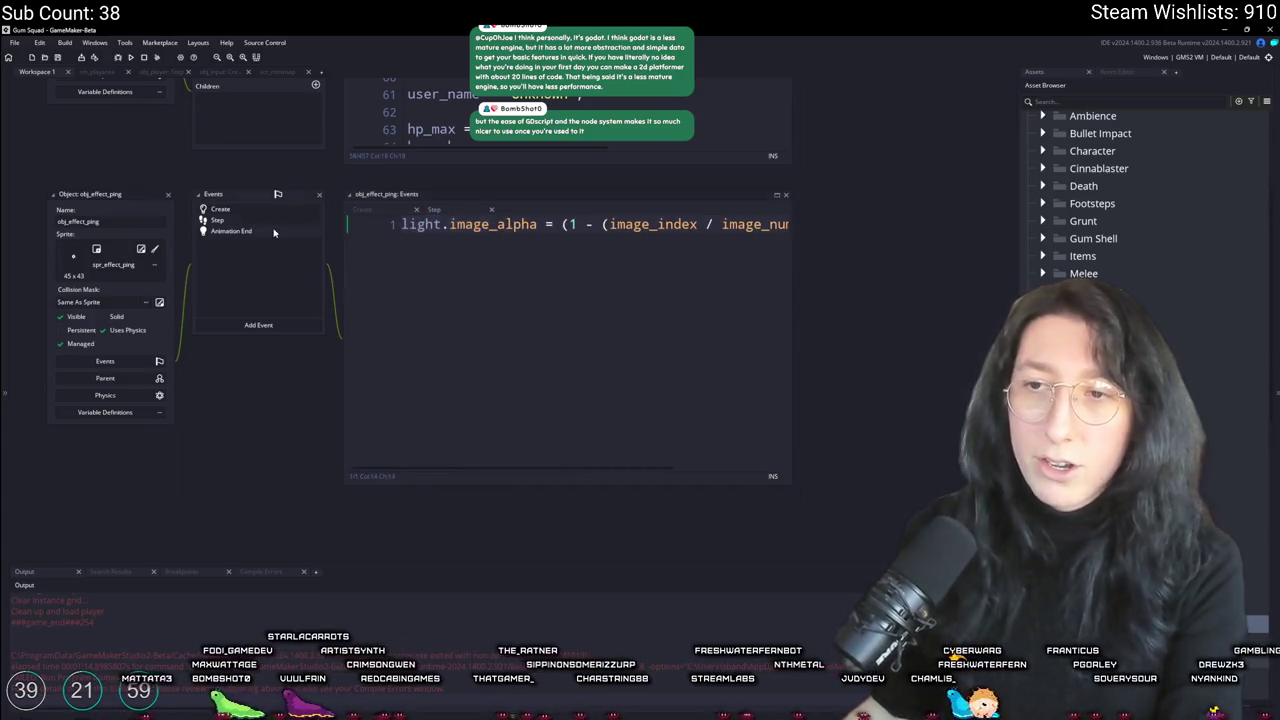
click(235, 231)
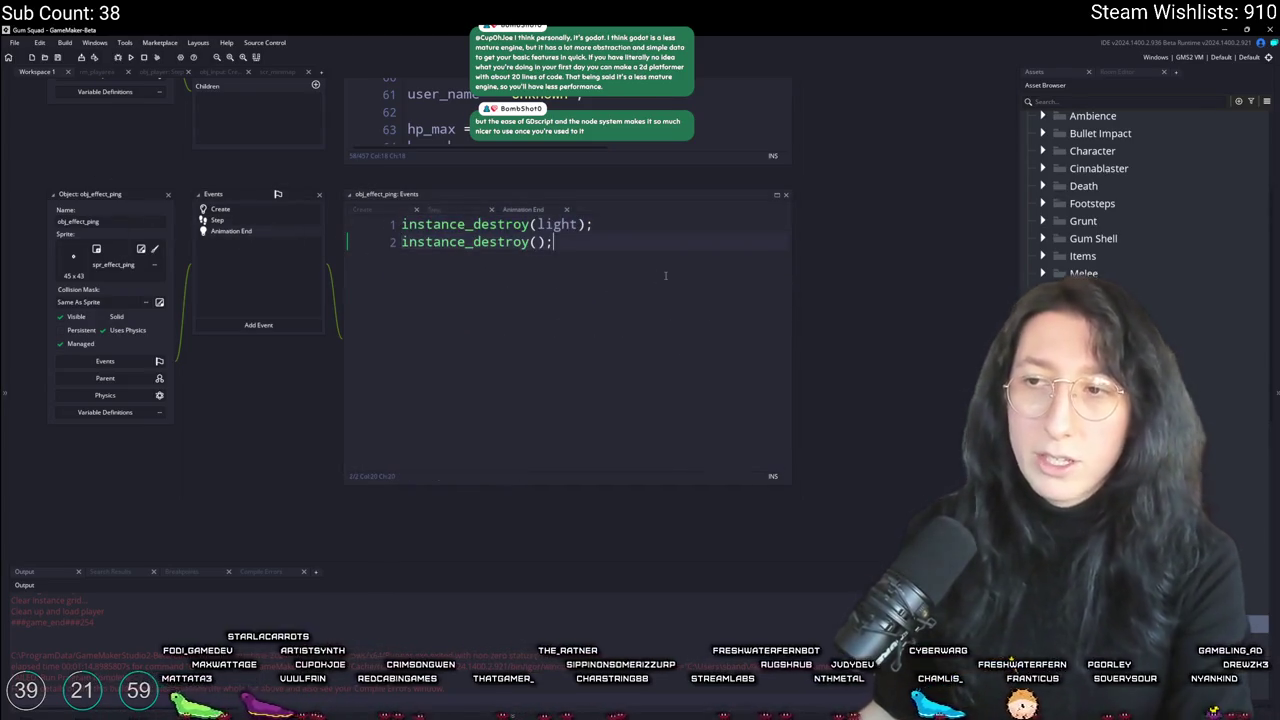
click(244, 211)
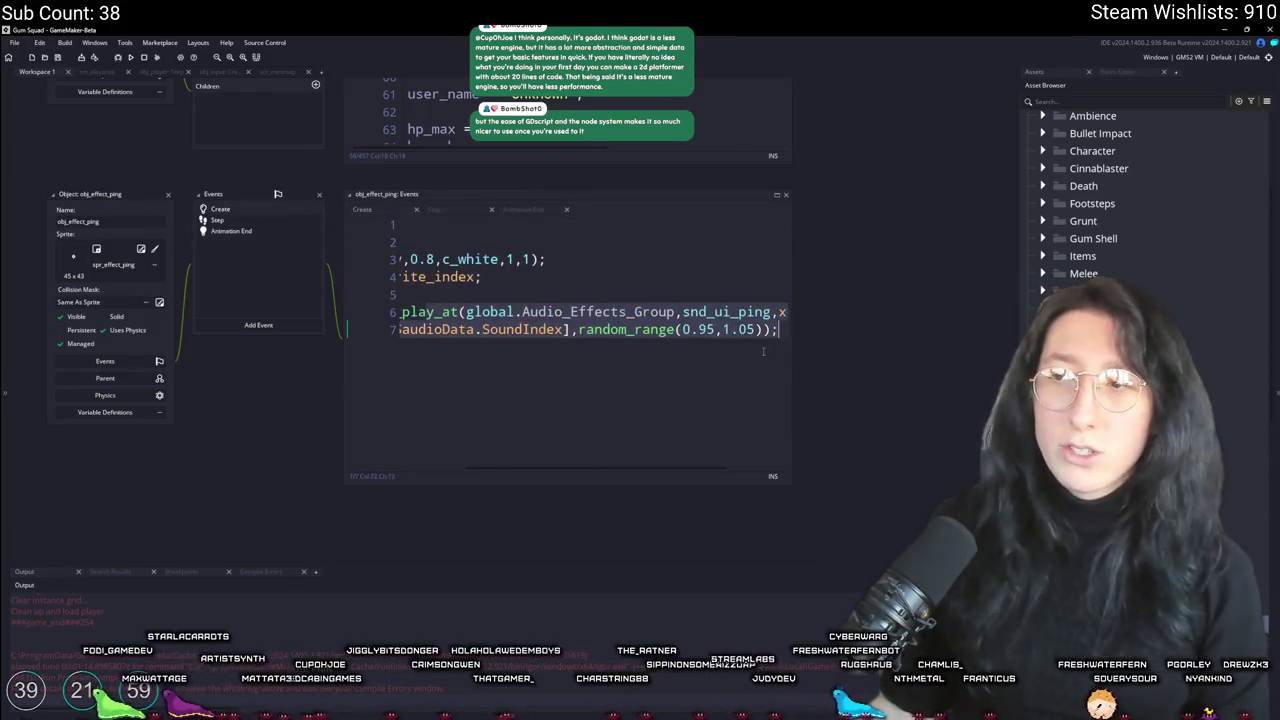
click(492, 292)
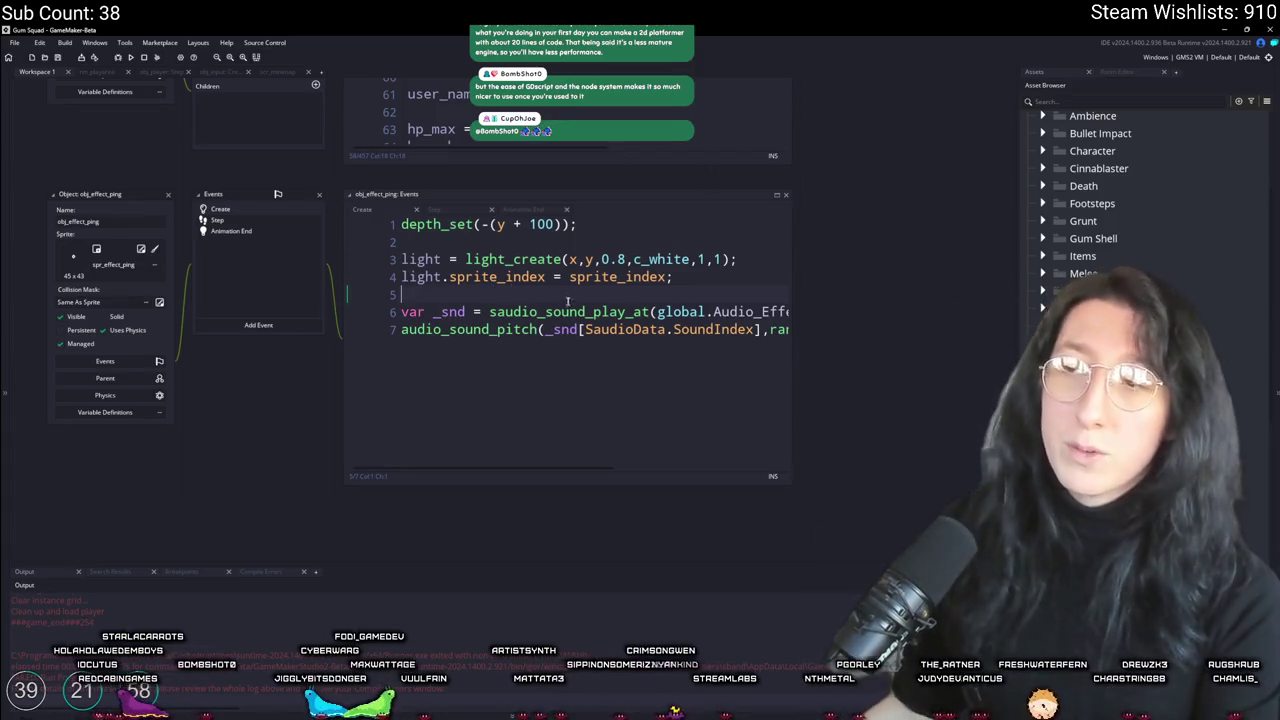
key(ctrl+End)
key(Return)
key(Return)
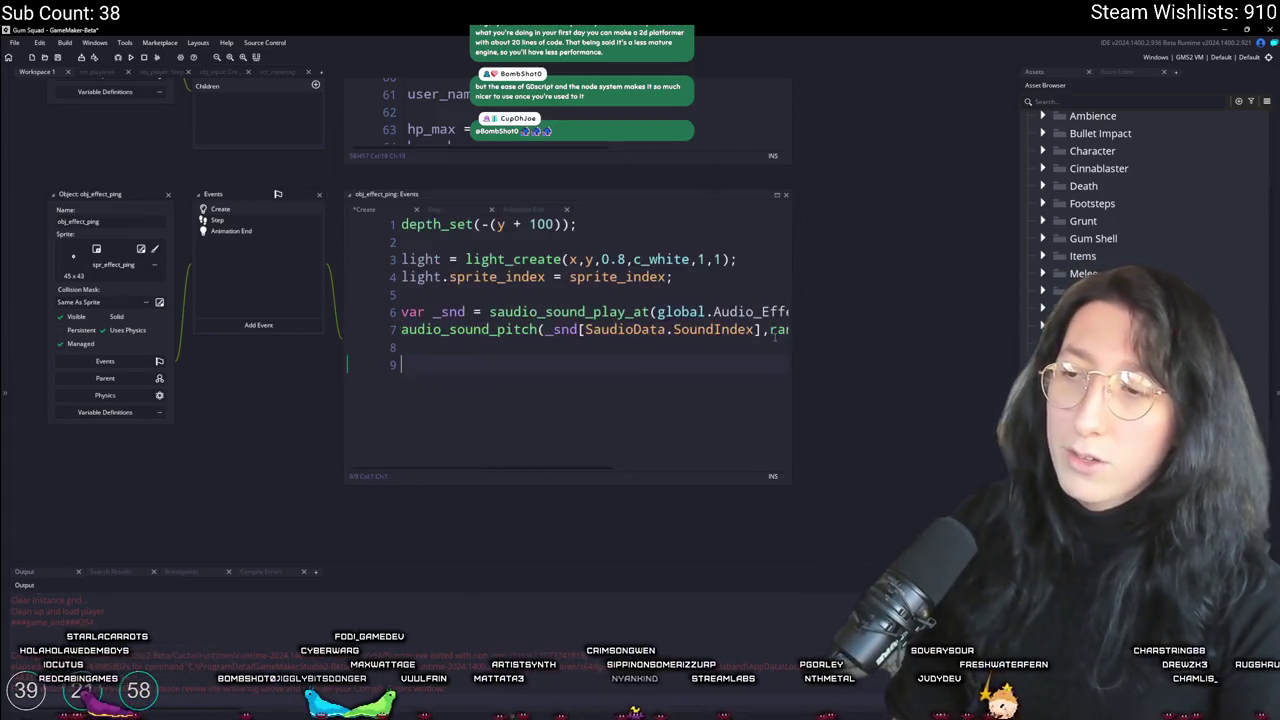
text(draw_circl)
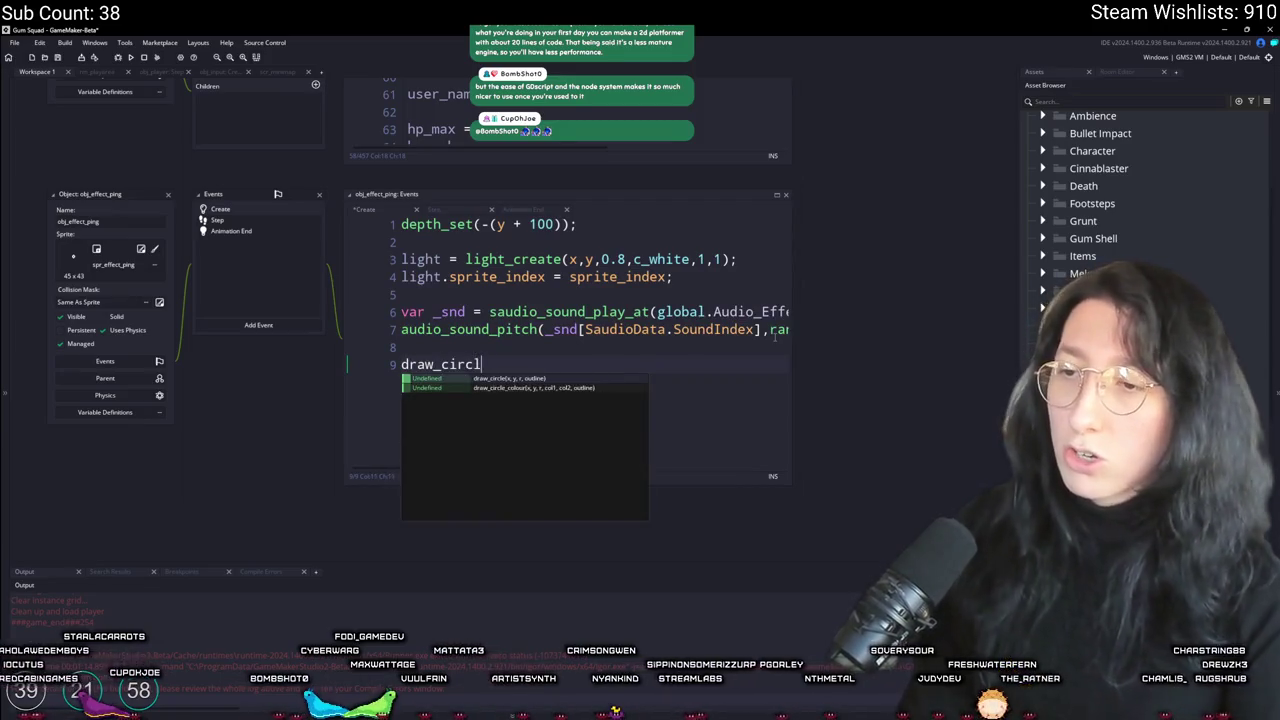
text(e(x,y,0,)
key(Home)
key(Return)
key(Up)
text(f)
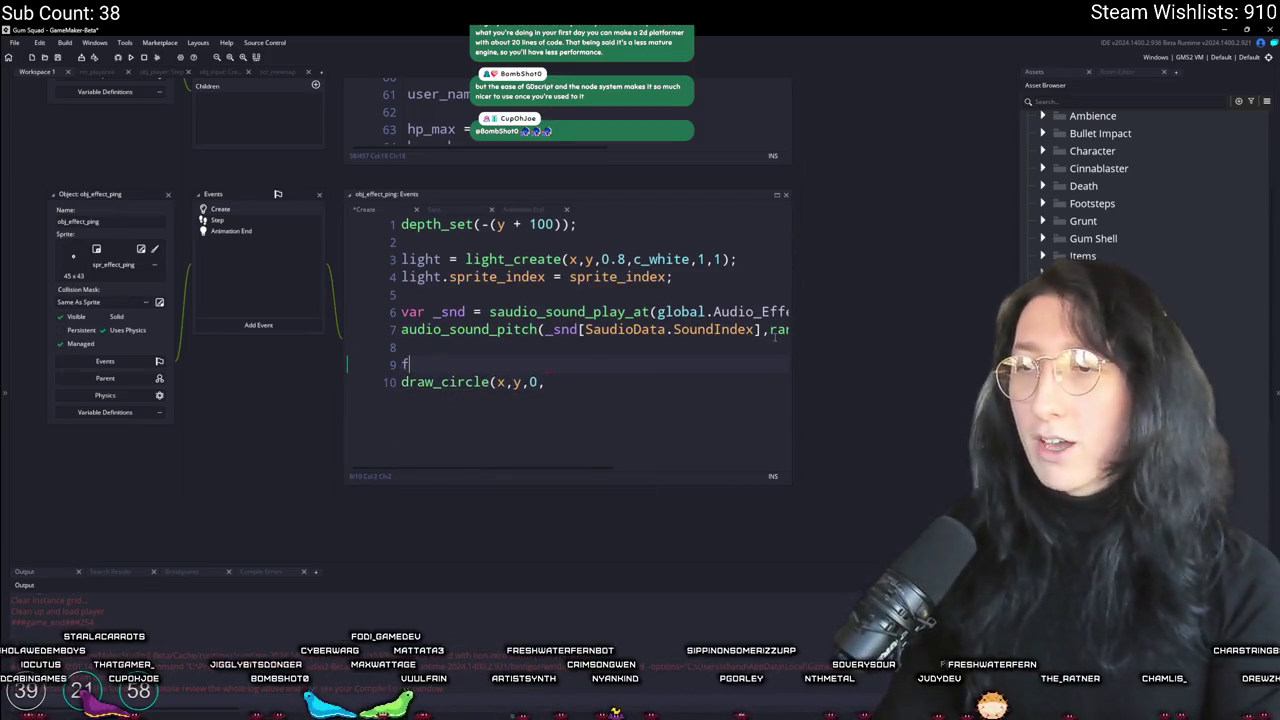
text(or ( var)
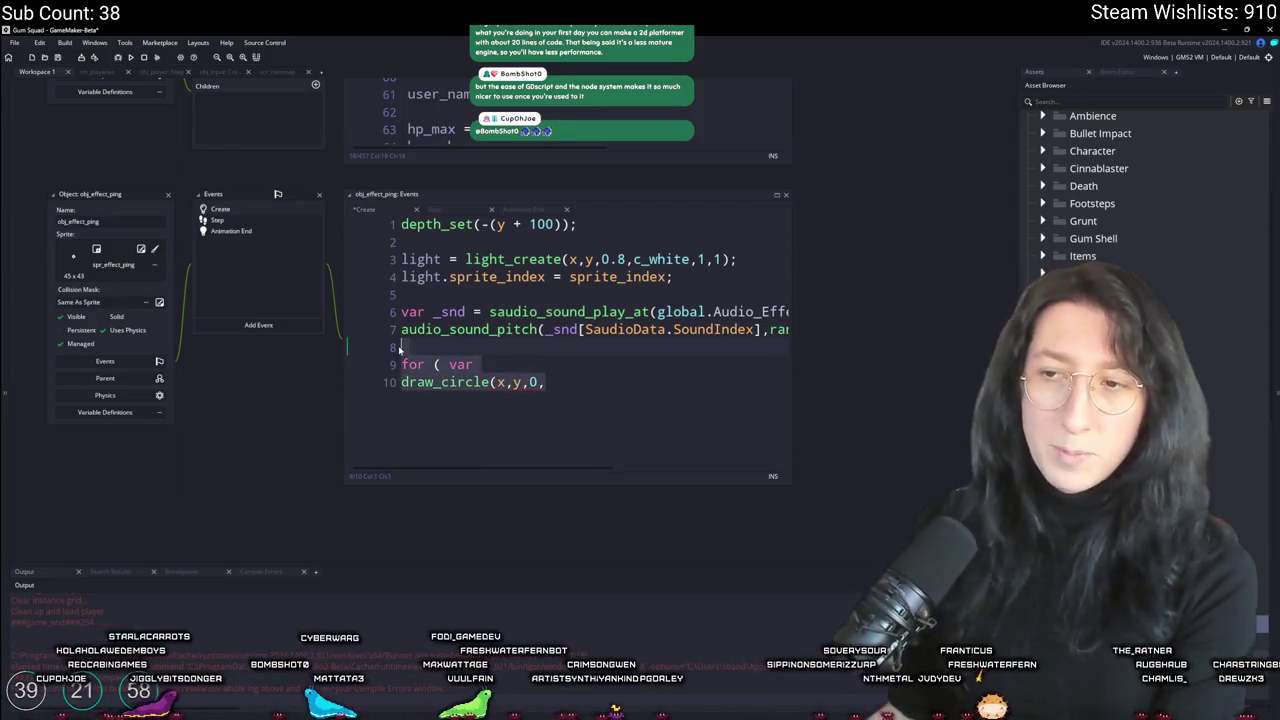
key(ctrl+z)
key(ctrl+z)
key(ctrl+z)
click(745, 288)
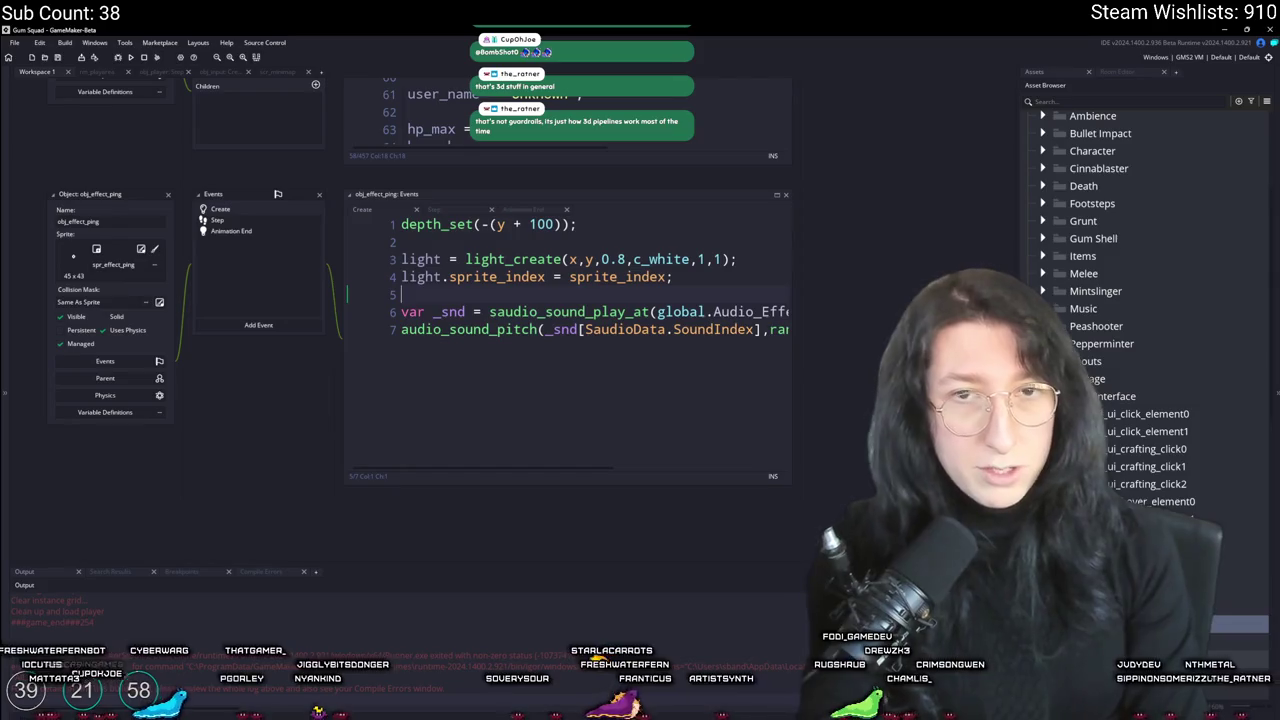
click(607, 375)
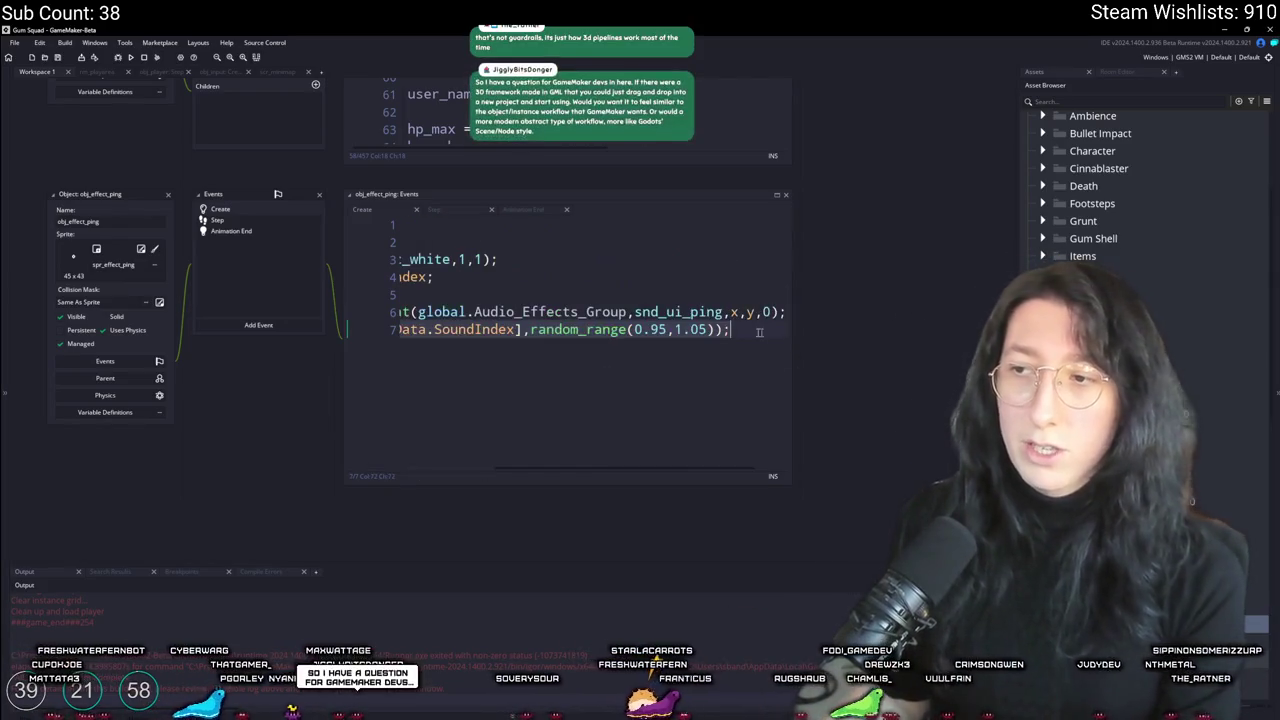
key(Return)
key(Return)
text(perspect)
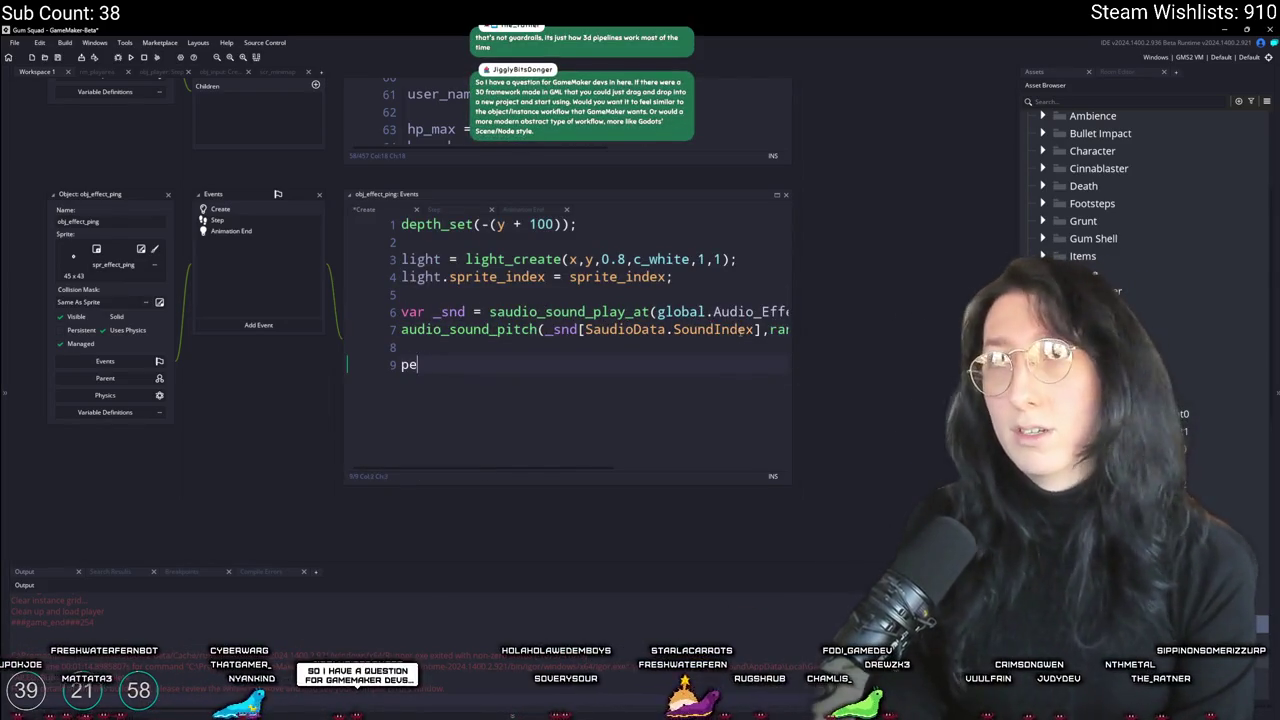
key(Down)
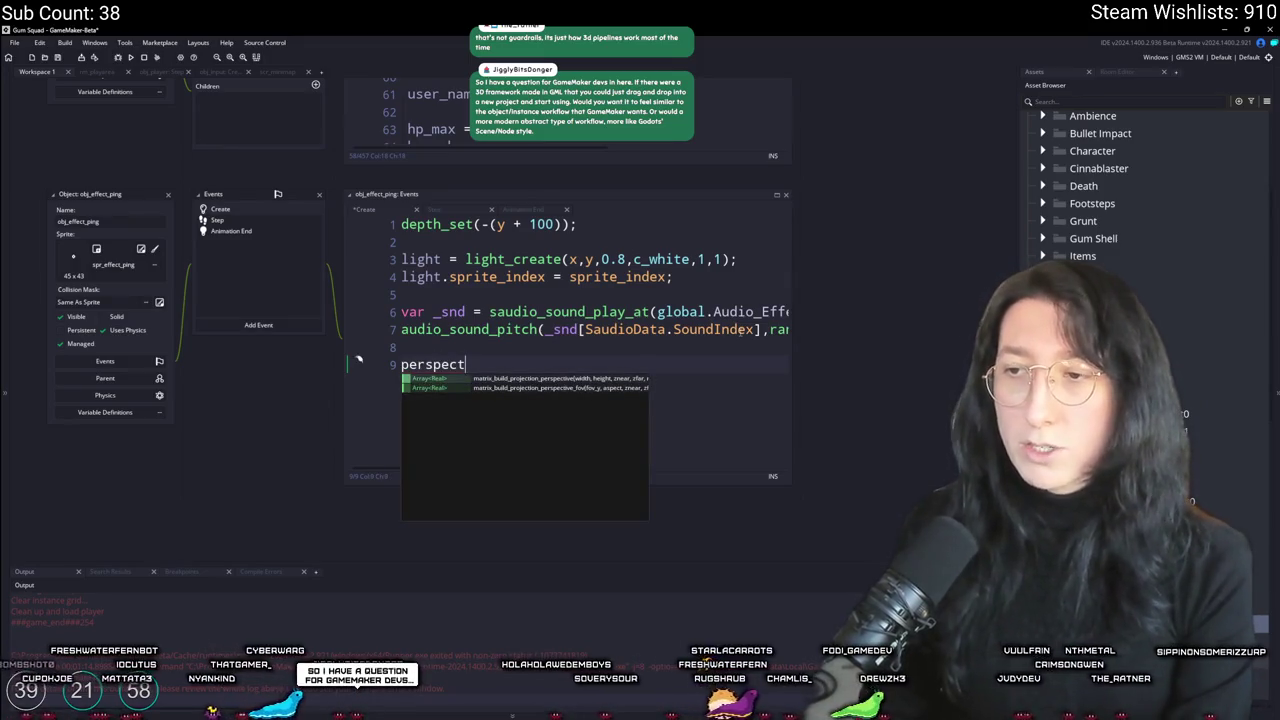
key(Return)
click(778, 367)
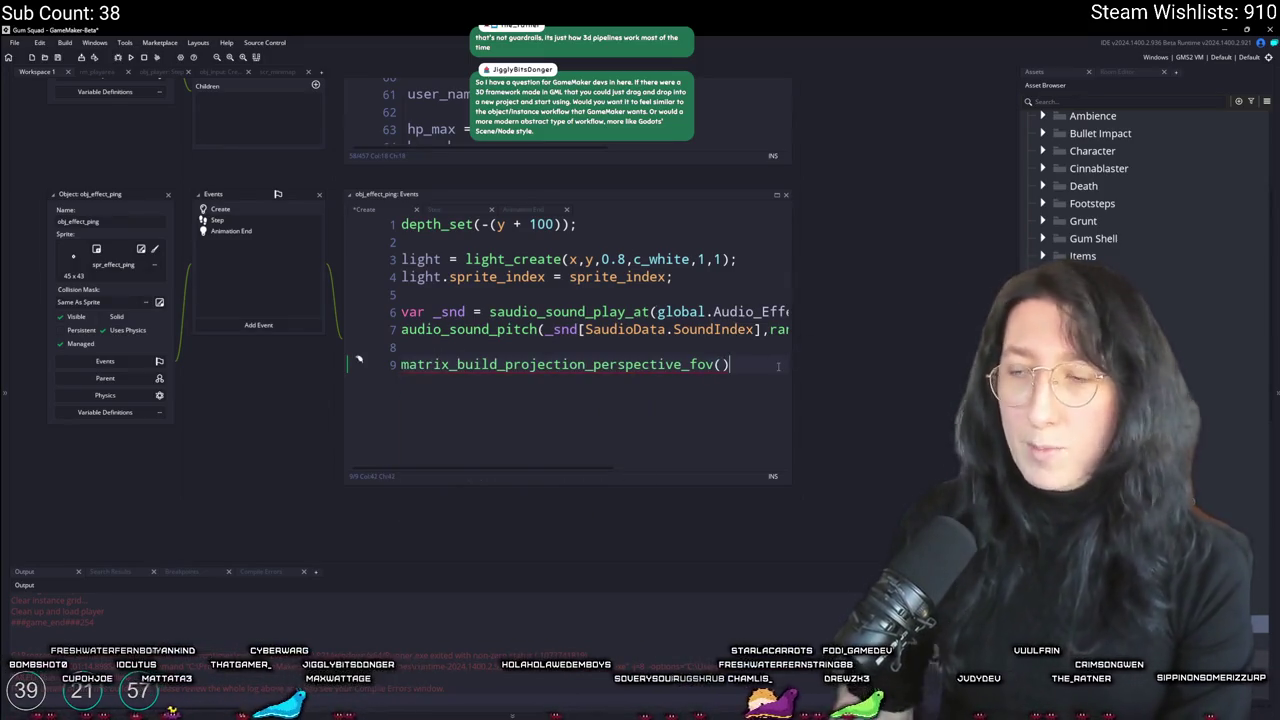
key(Return)
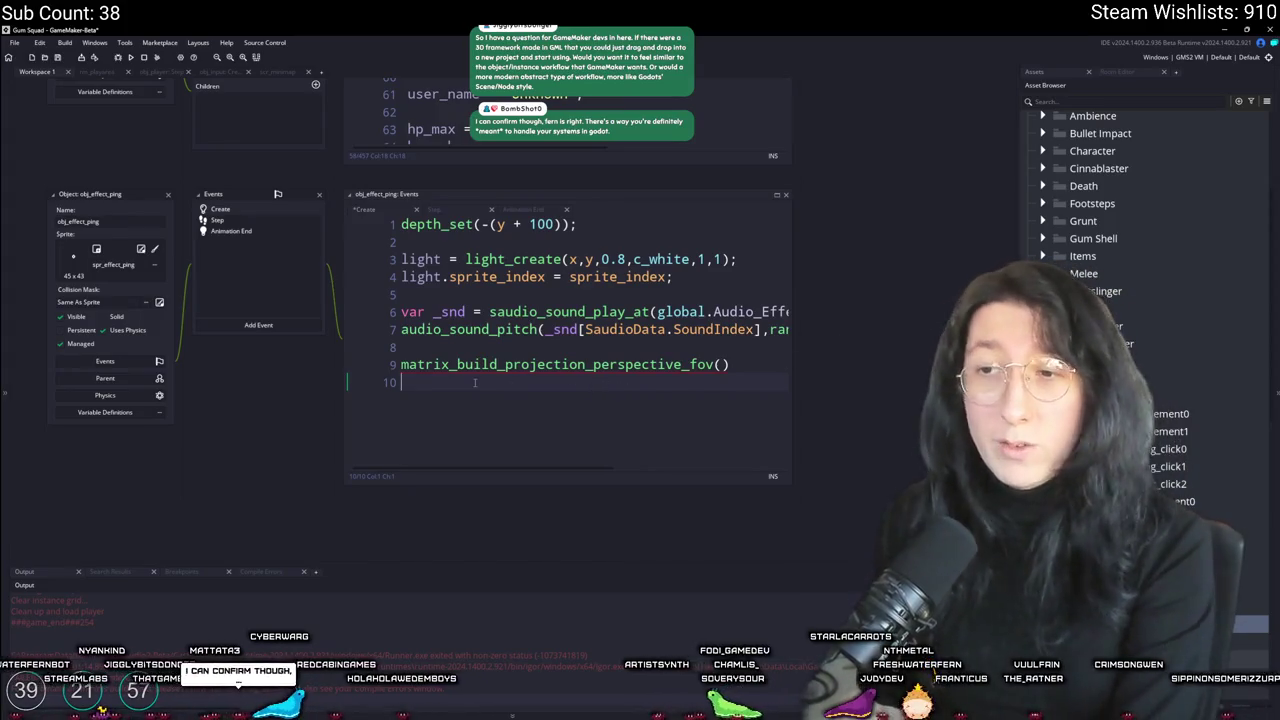
key(BackSpace)
key(BackSpace)
key(BackSpace)
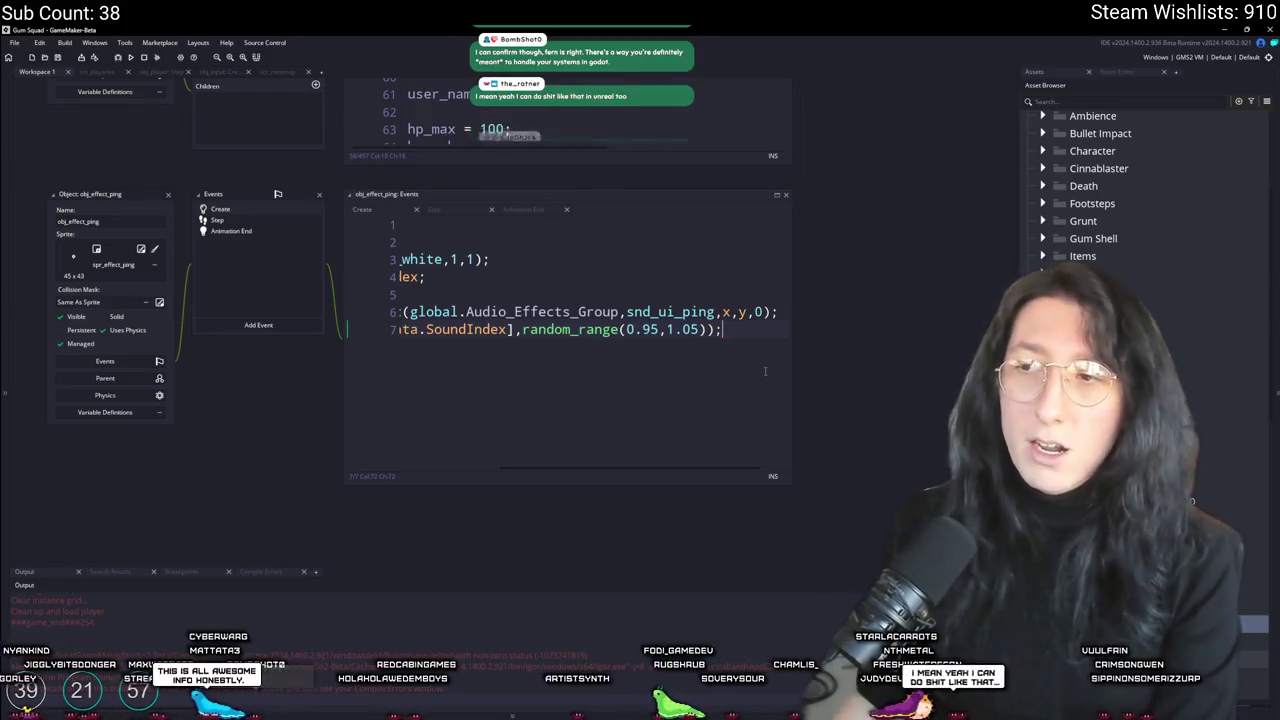
click(542, 292)
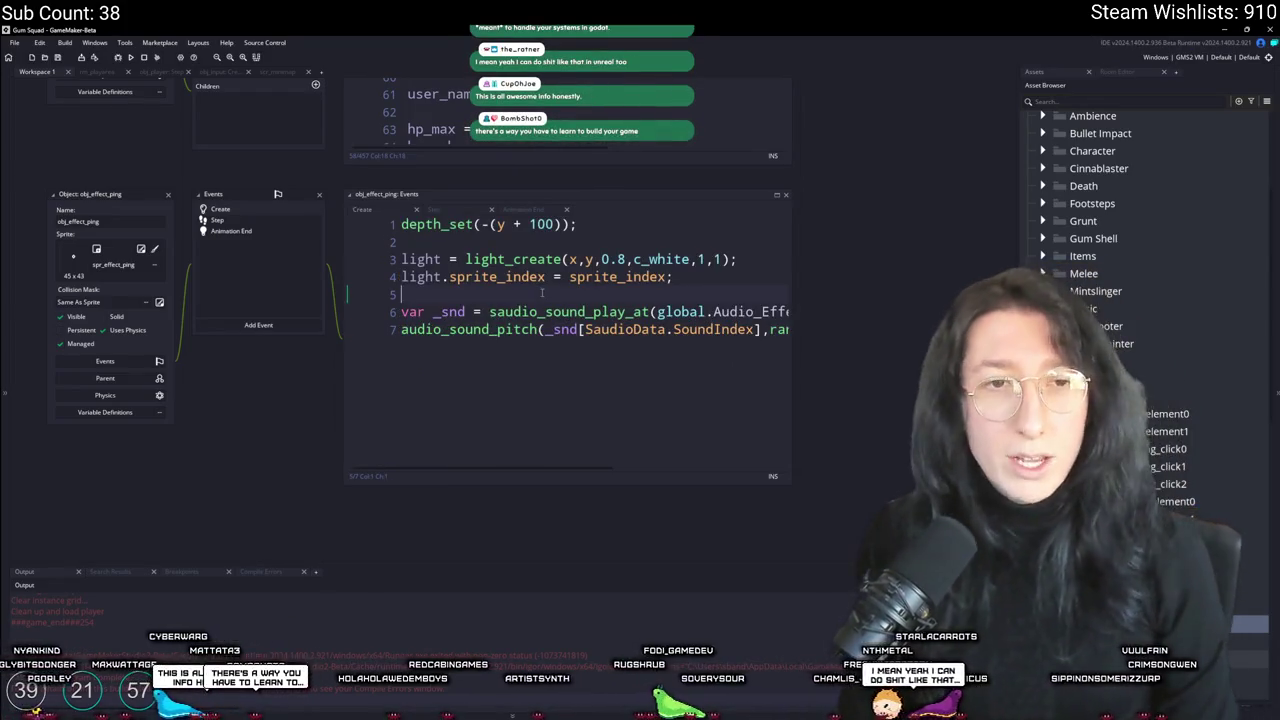
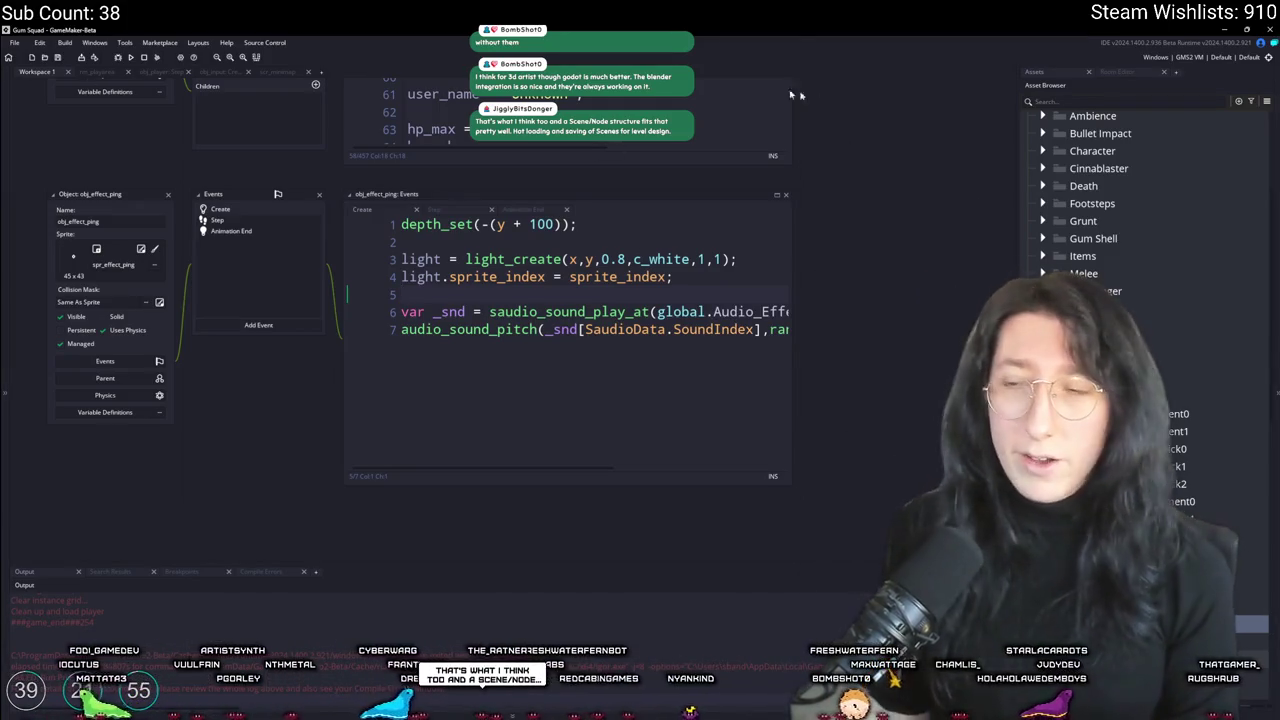
Step: Undo the stray lines added to the ping's Create code and create a new object obj_my_player
click(775, 357)
key(Return)
key(Return)
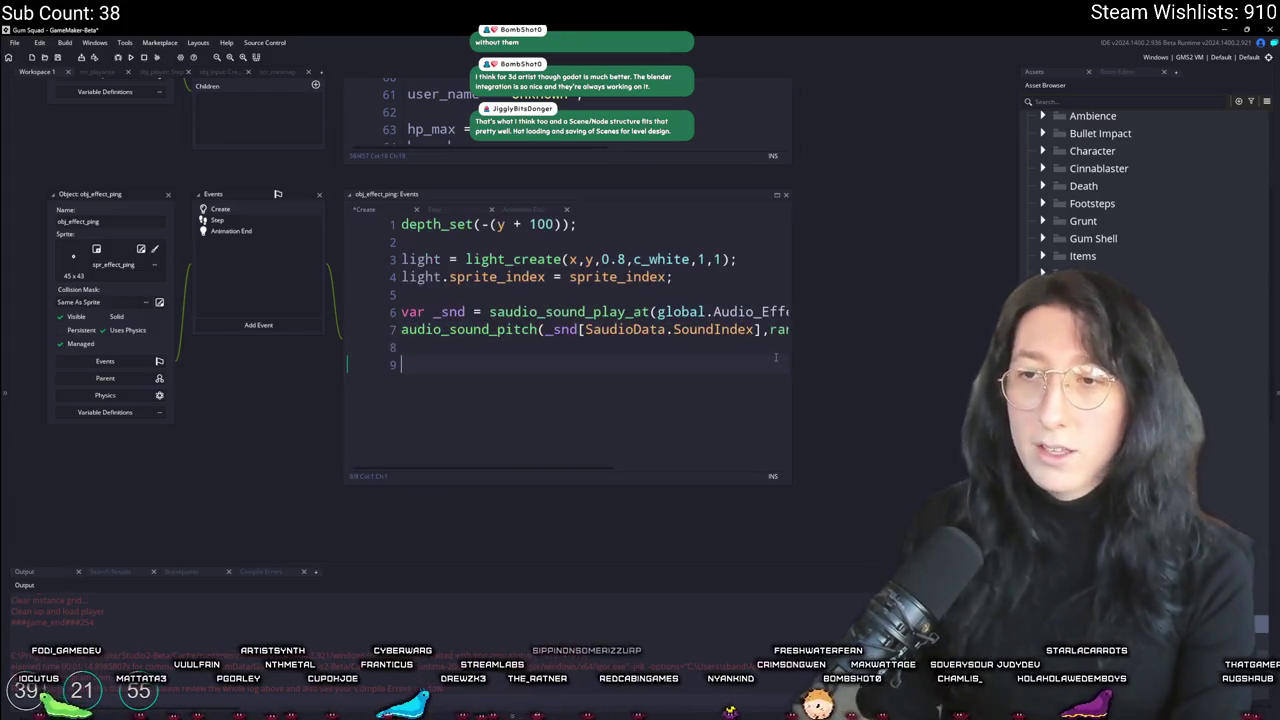
text(d)
key(ctrl+z)
key(ctrl+z)
key(ctrl+z)
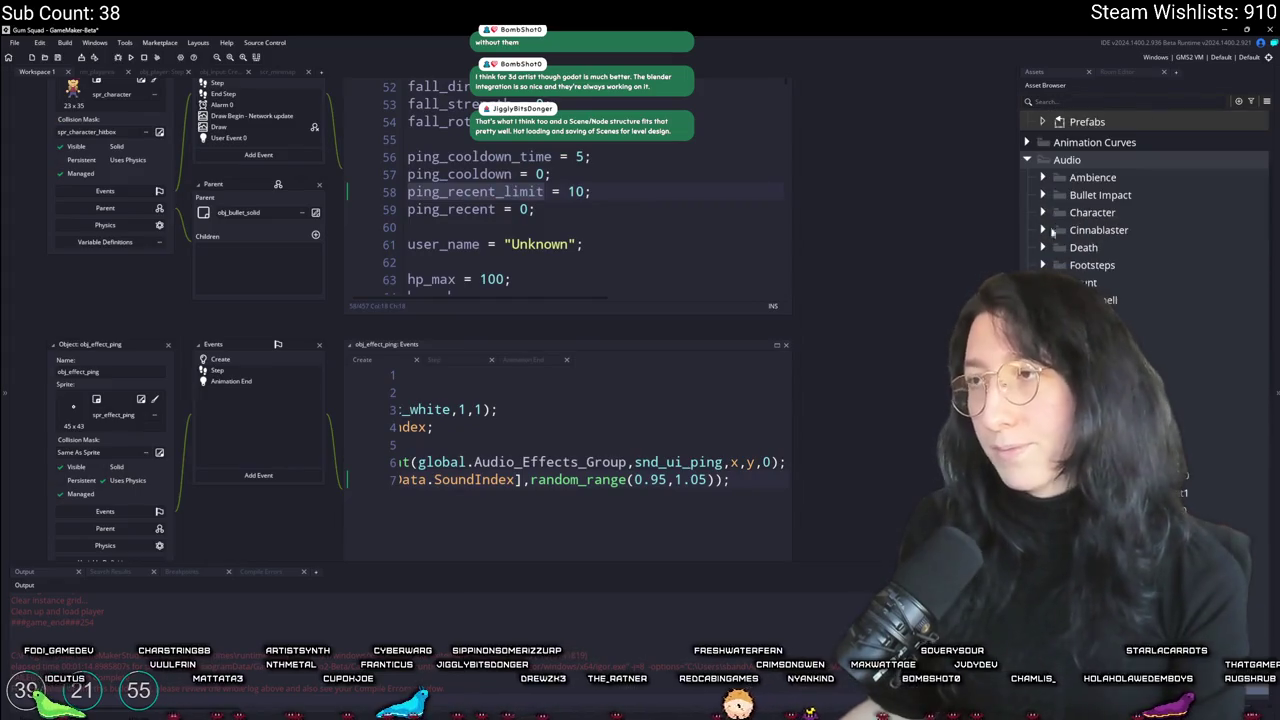
right_click(1078, 237)
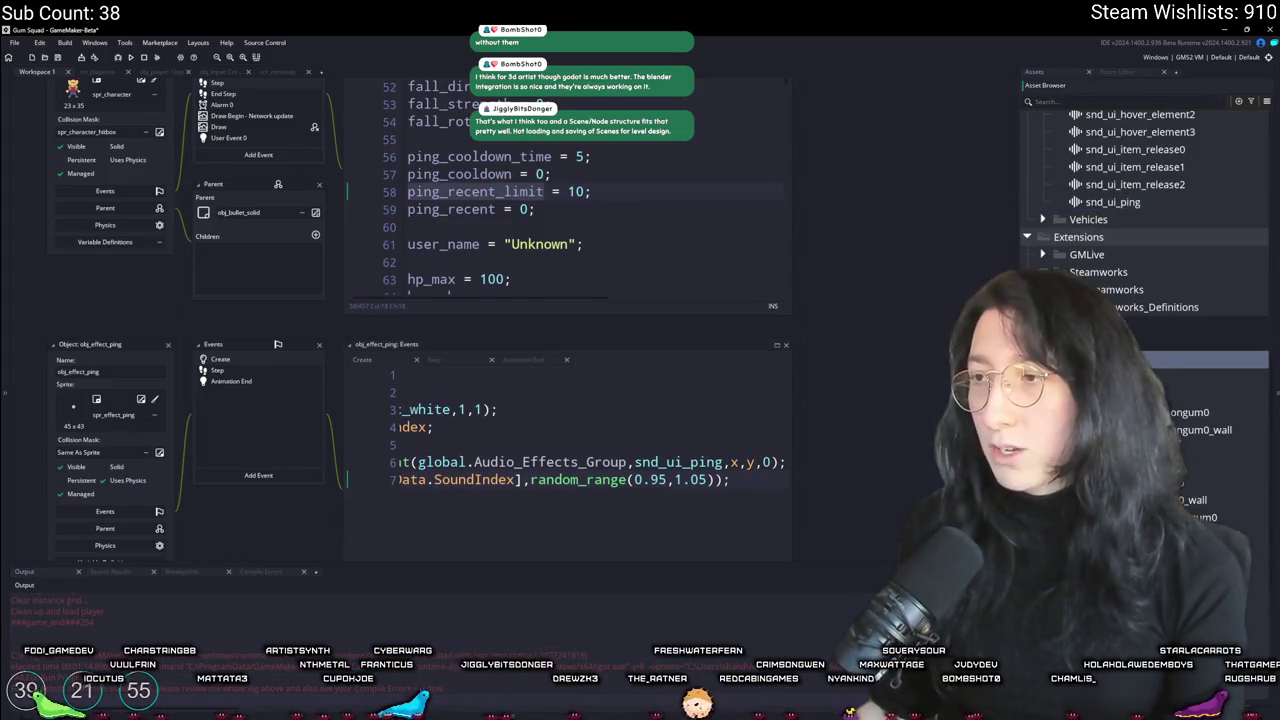
click(1187, 421)
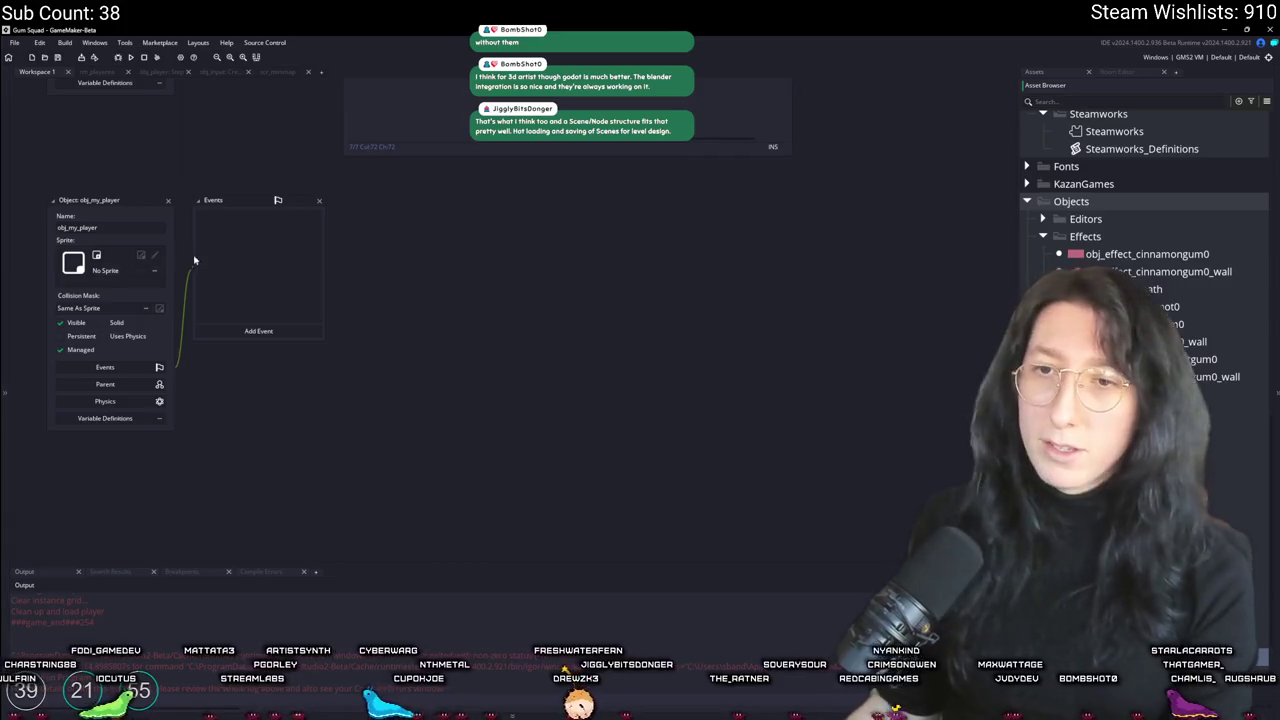
Step: Assign the 64x64 texture sprite from Clouds Filter > Sprites to obj_my_player
scroll(297, 293, up, 2)
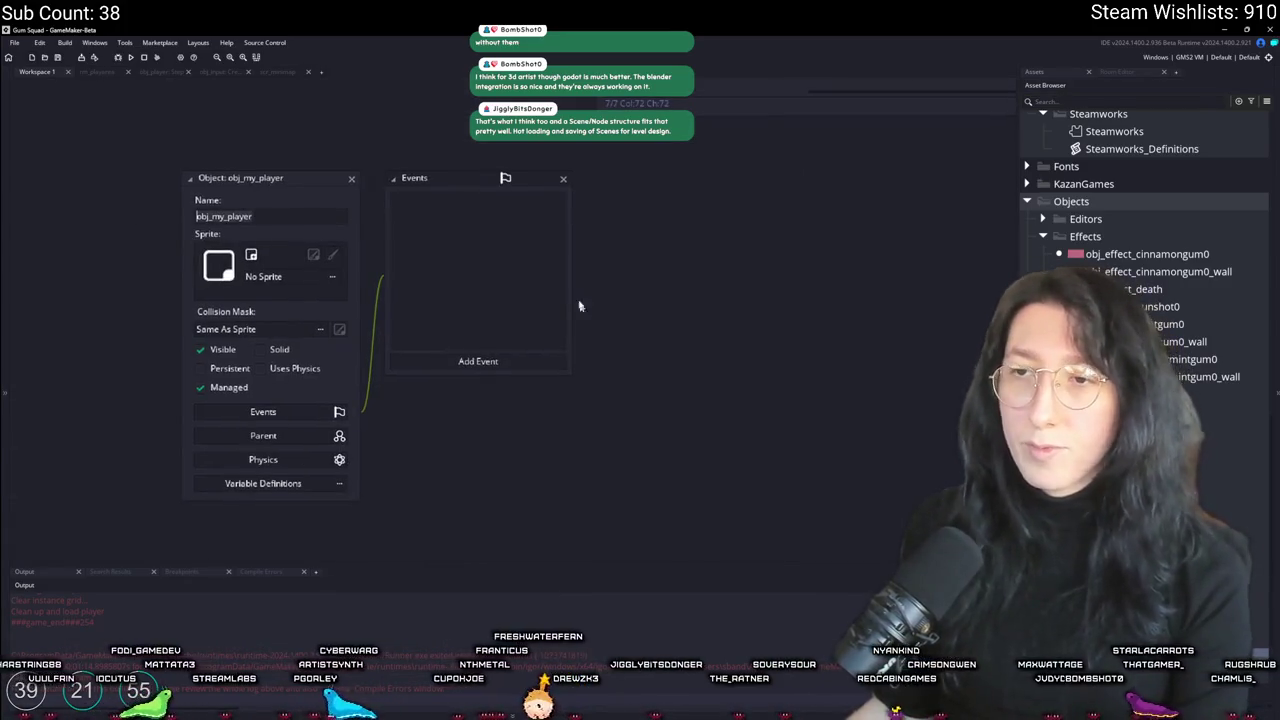
click(285, 277)
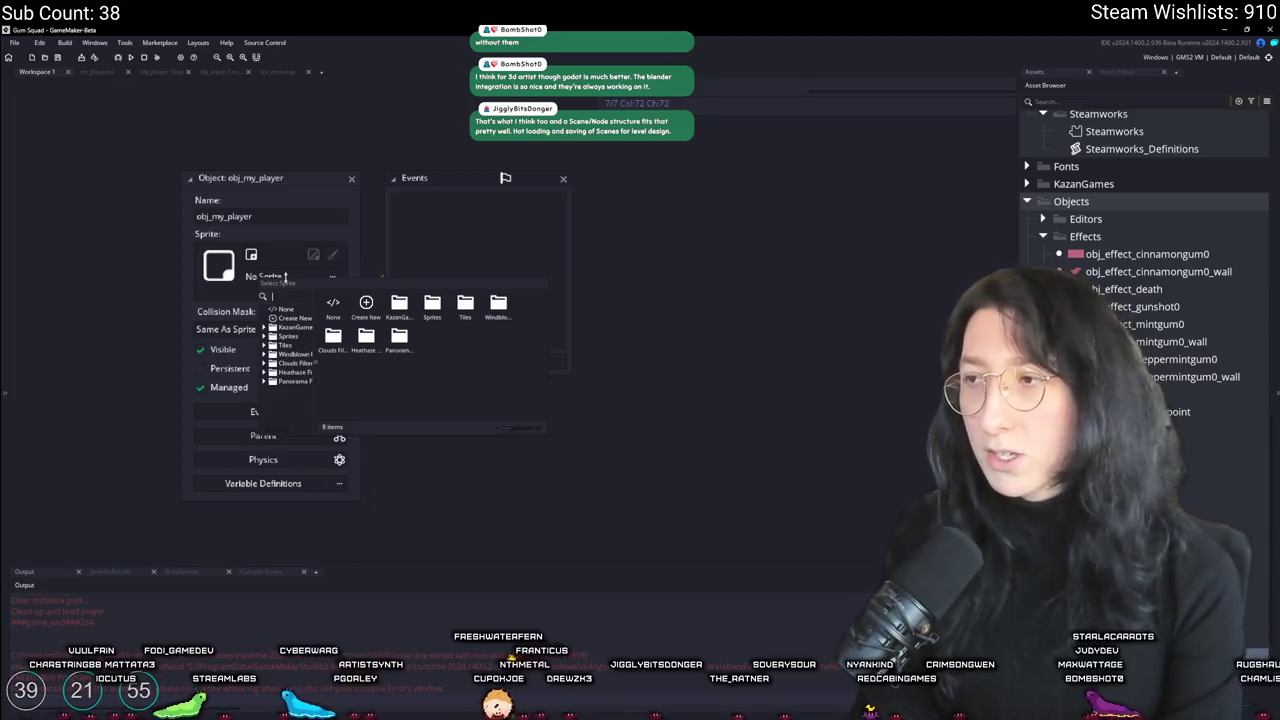
text(player)
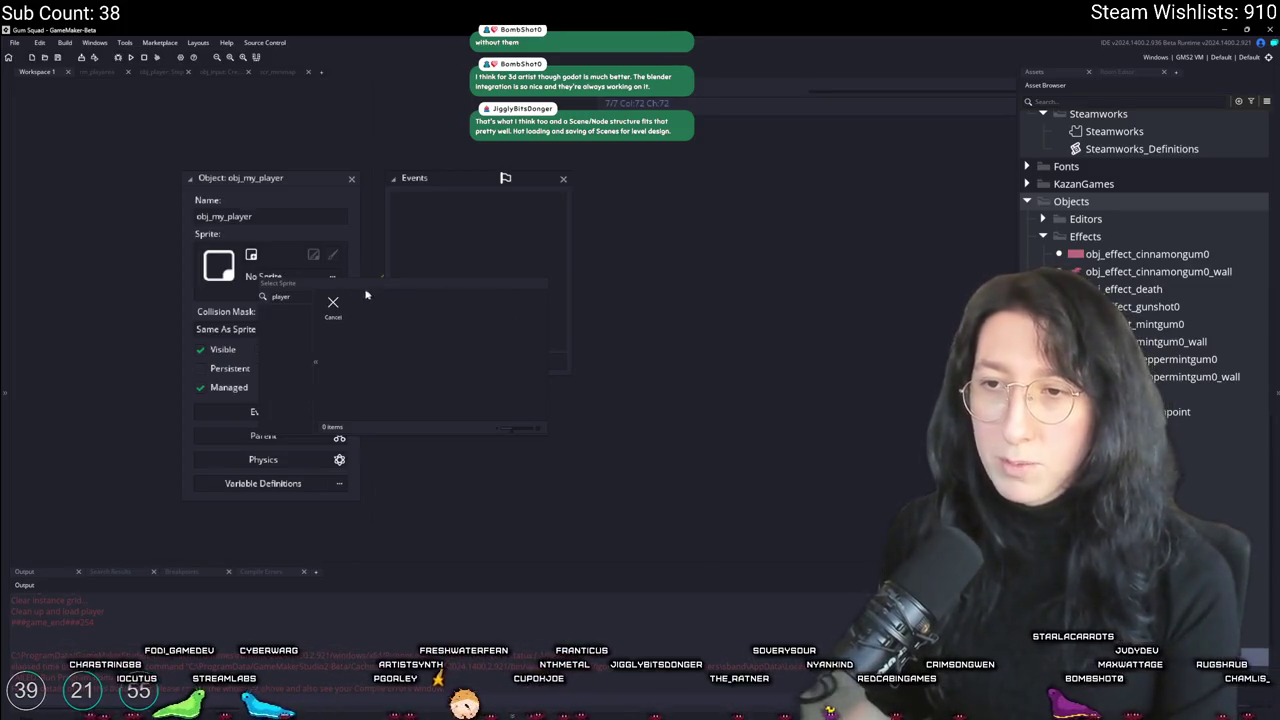
key(BackSpace)
key(BackSpace)
key(BackSpace)
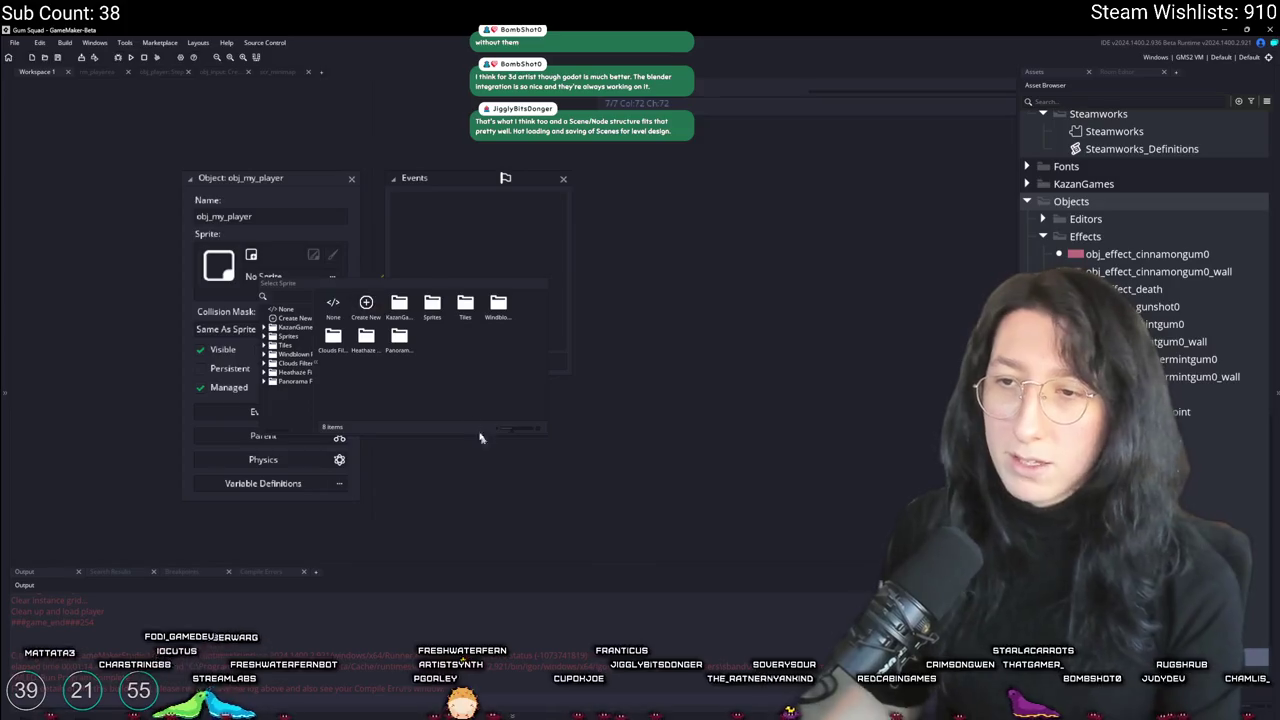
double_click(335, 338)
double_click(362, 310)
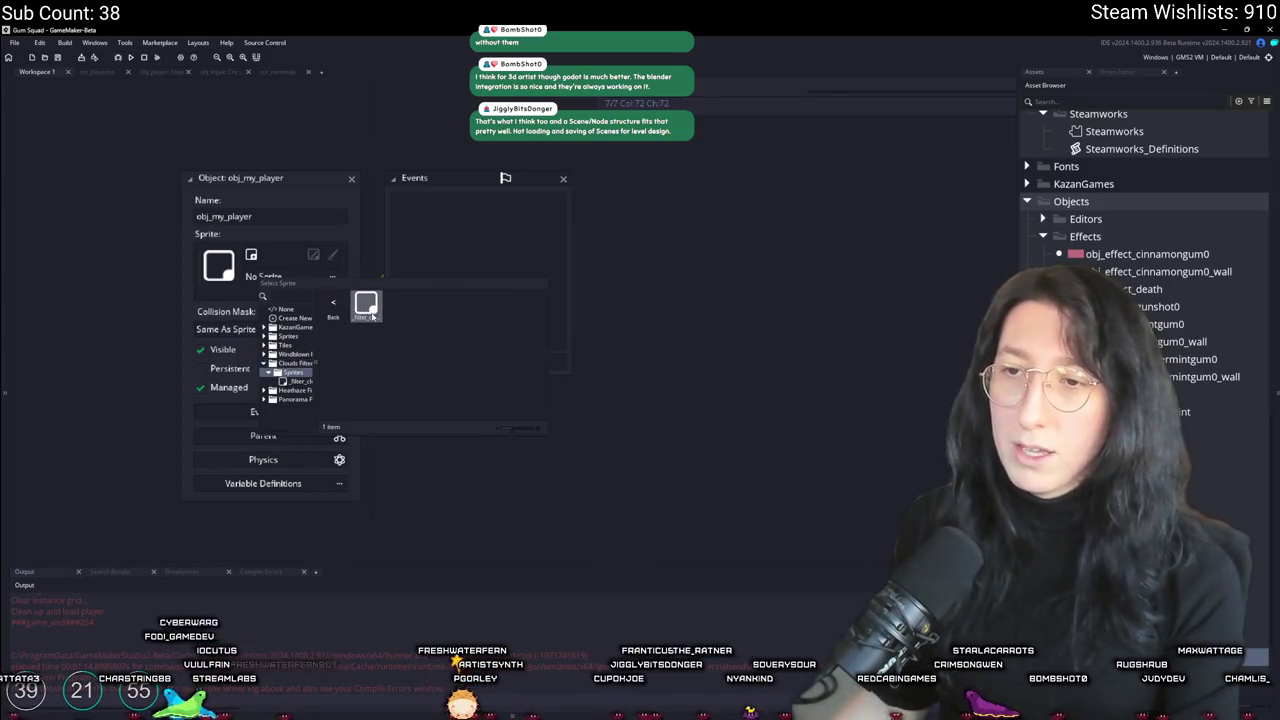
double_click(362, 310)
Step: Add a Draw event to obj_my_player containing draw_self() and a draw call
click(447, 360)
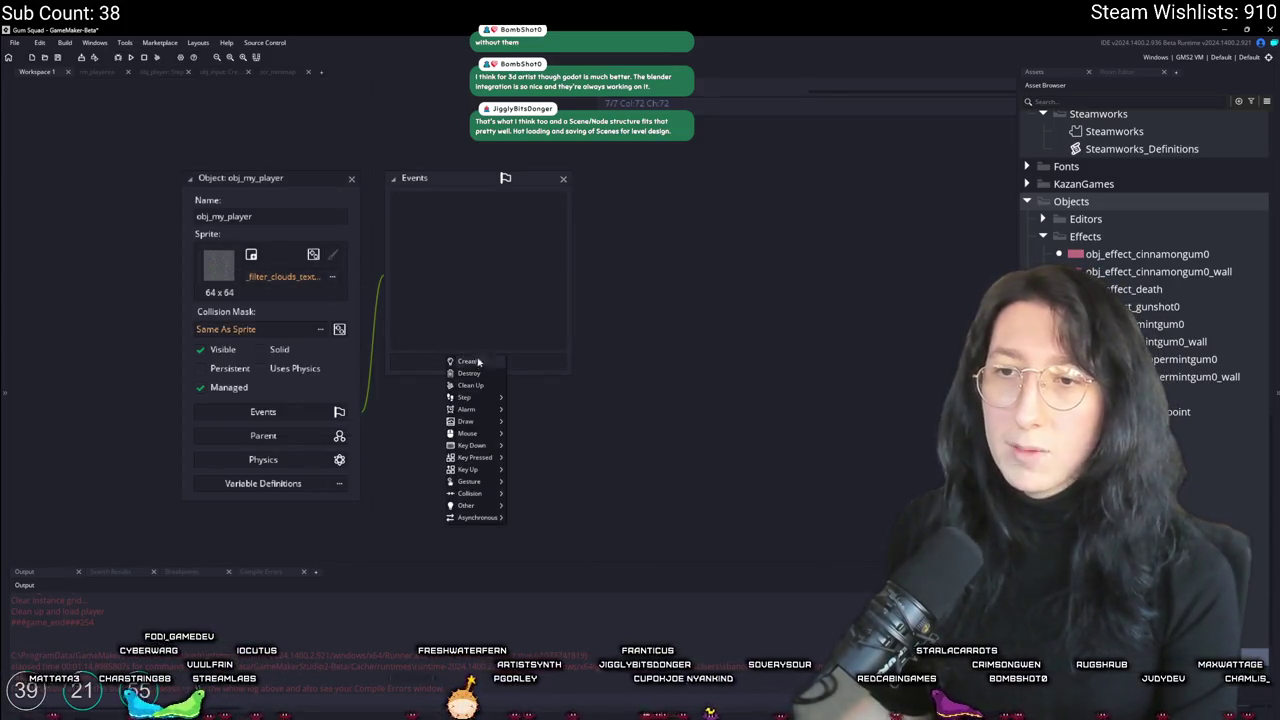
click(517, 424)
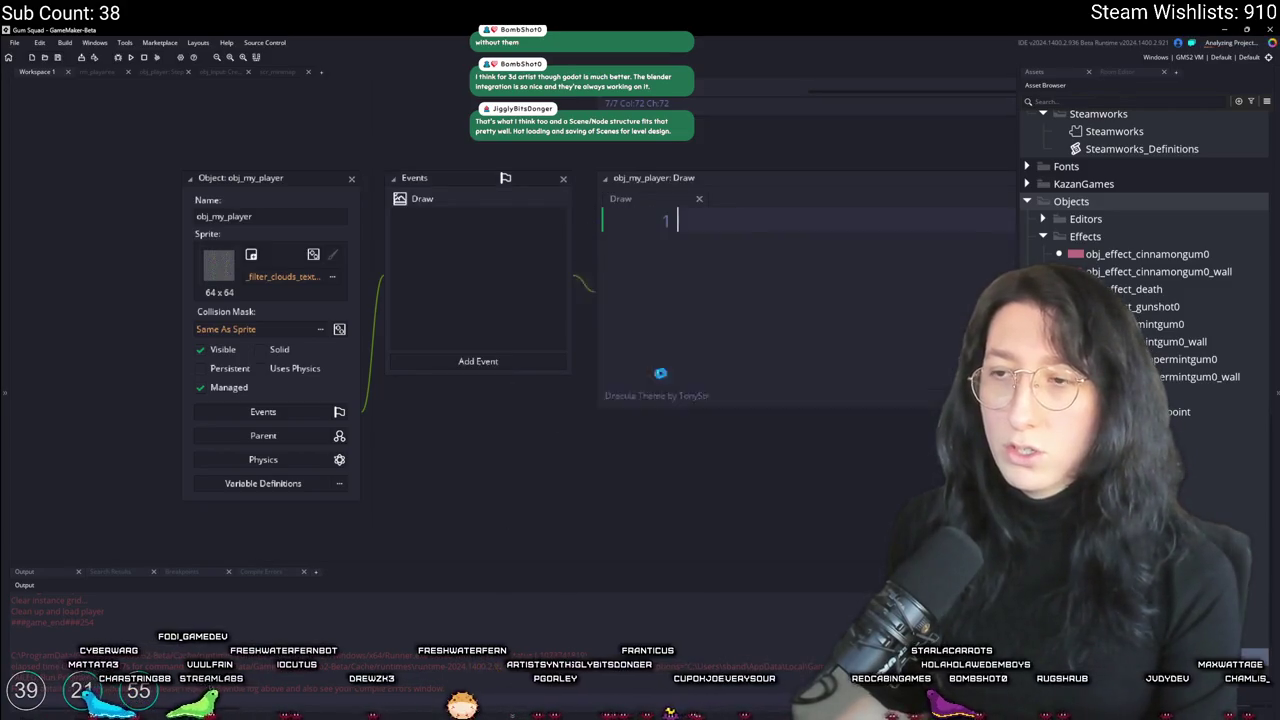
text(draw_self();)
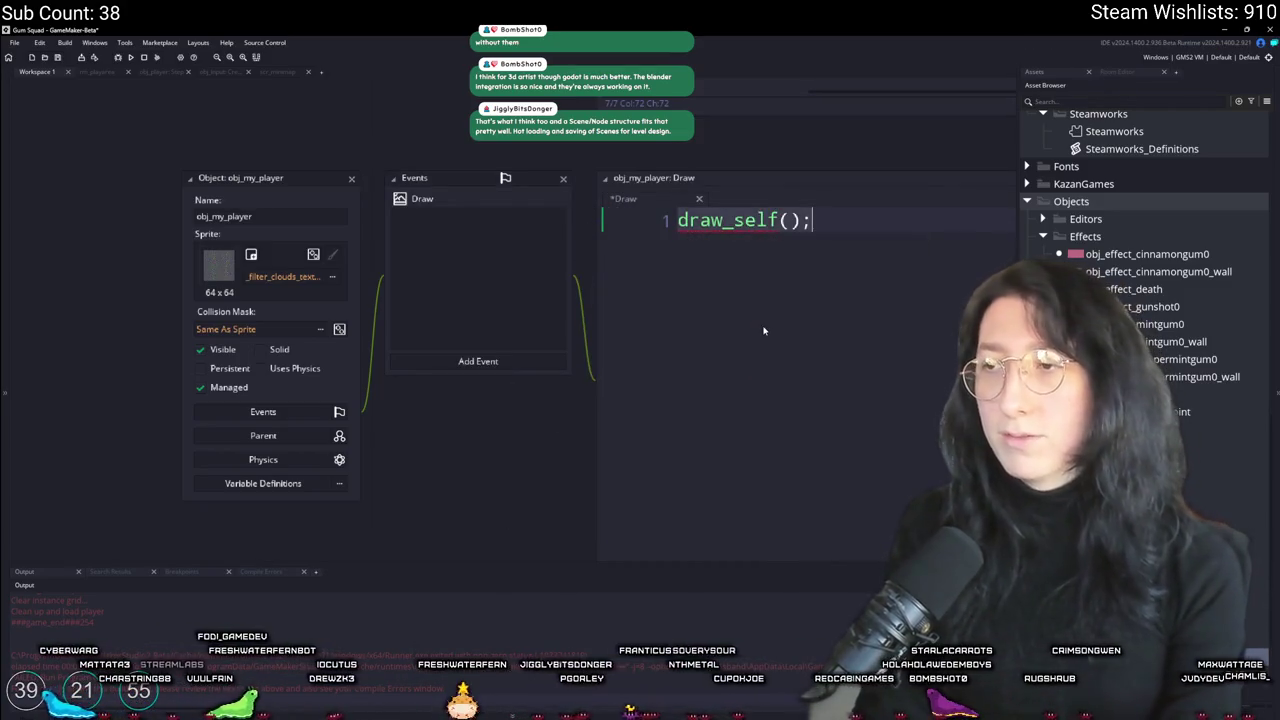
text(draw_sprit)
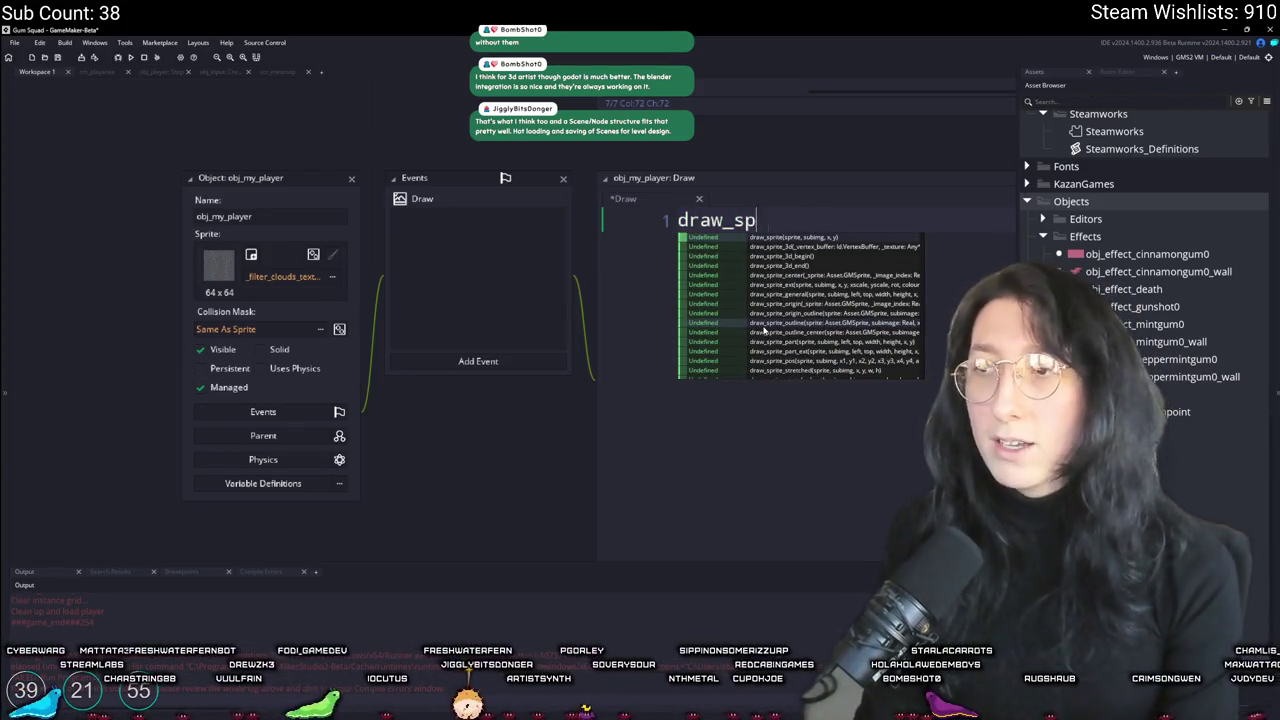
key(BackSpace)
text(circle)
key(Escape)
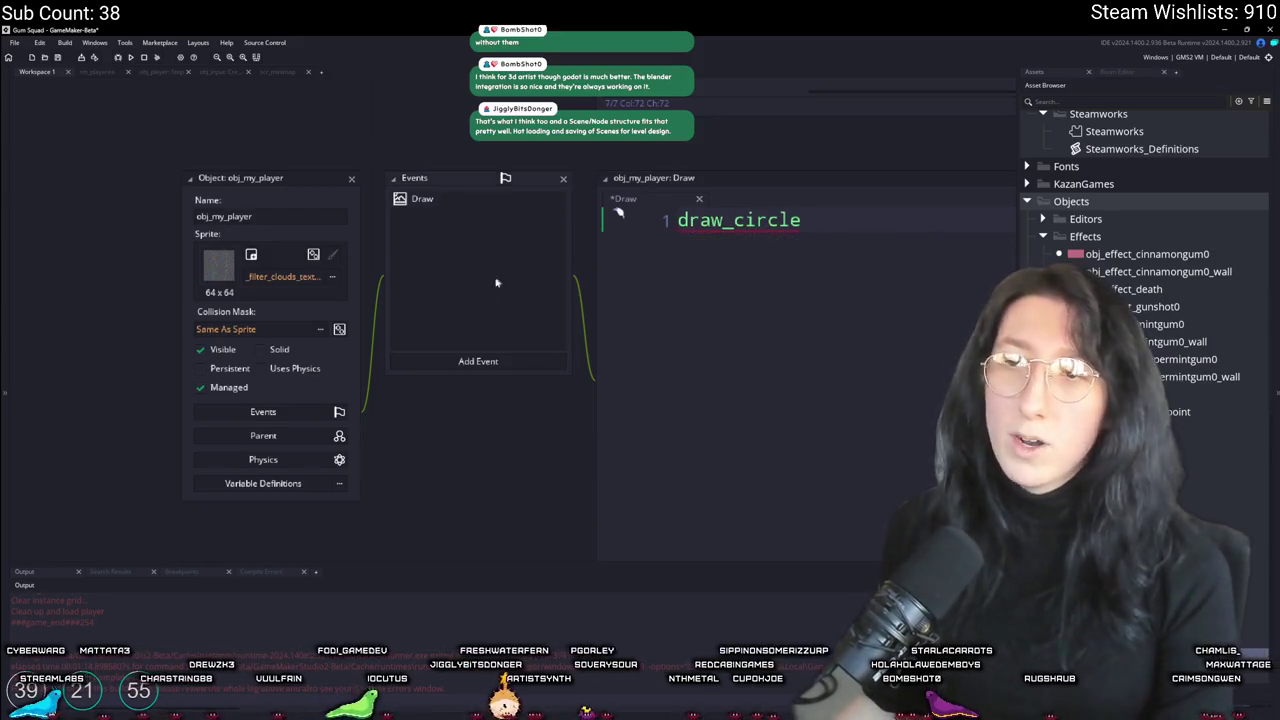
Step: Add a Key Down - Left event that moves the object with x -= 1
click(480, 362)
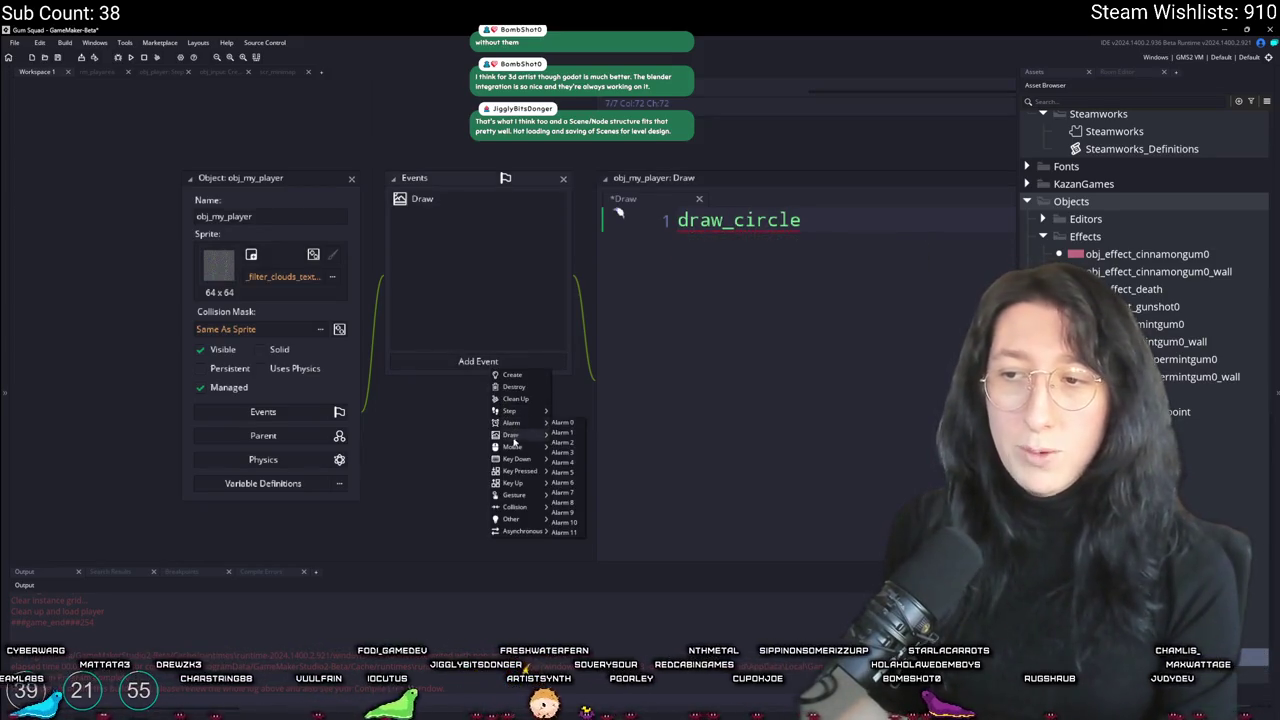
mouse_move(507, 459)
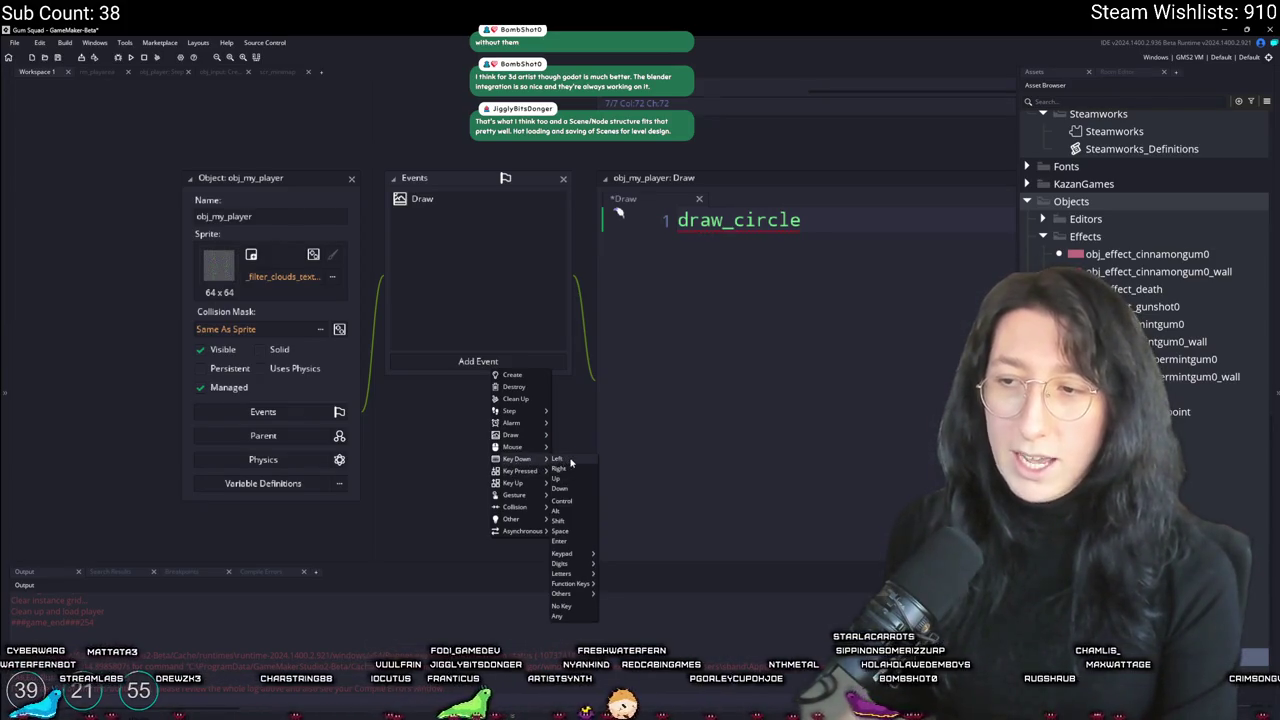
click(758, 321)
click(478, 361)
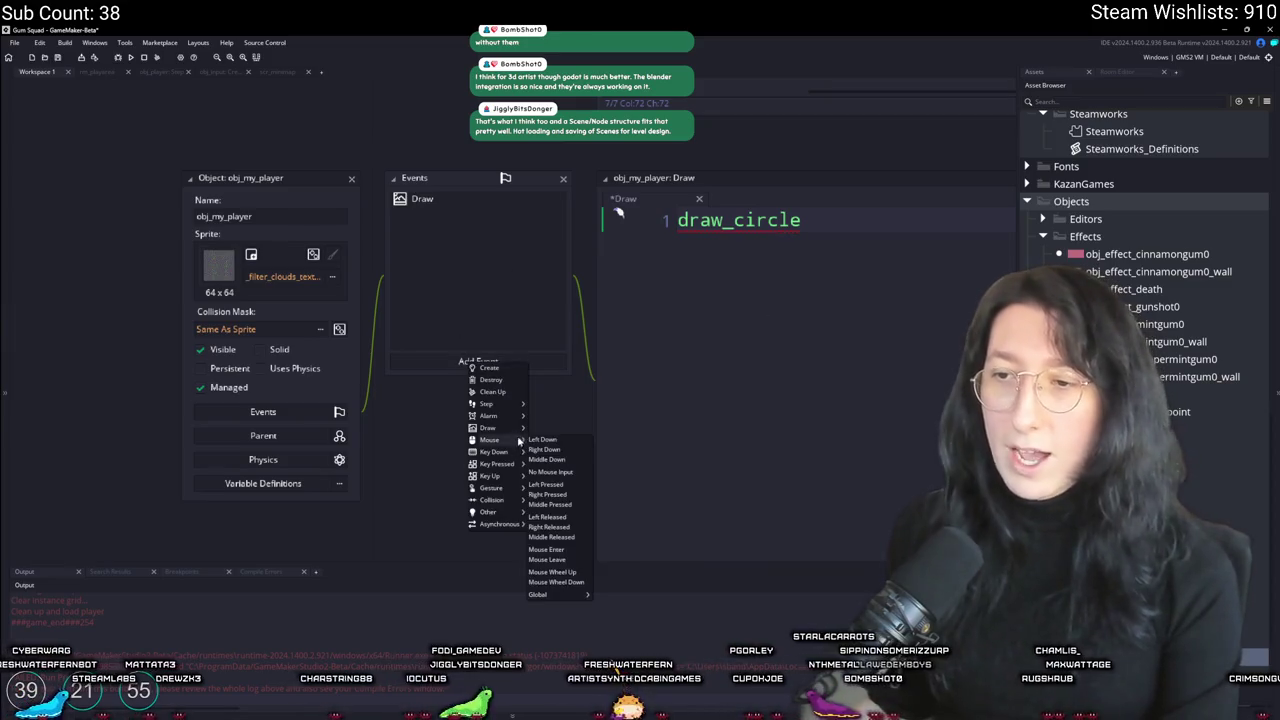
click(536, 453)
text(x -=)
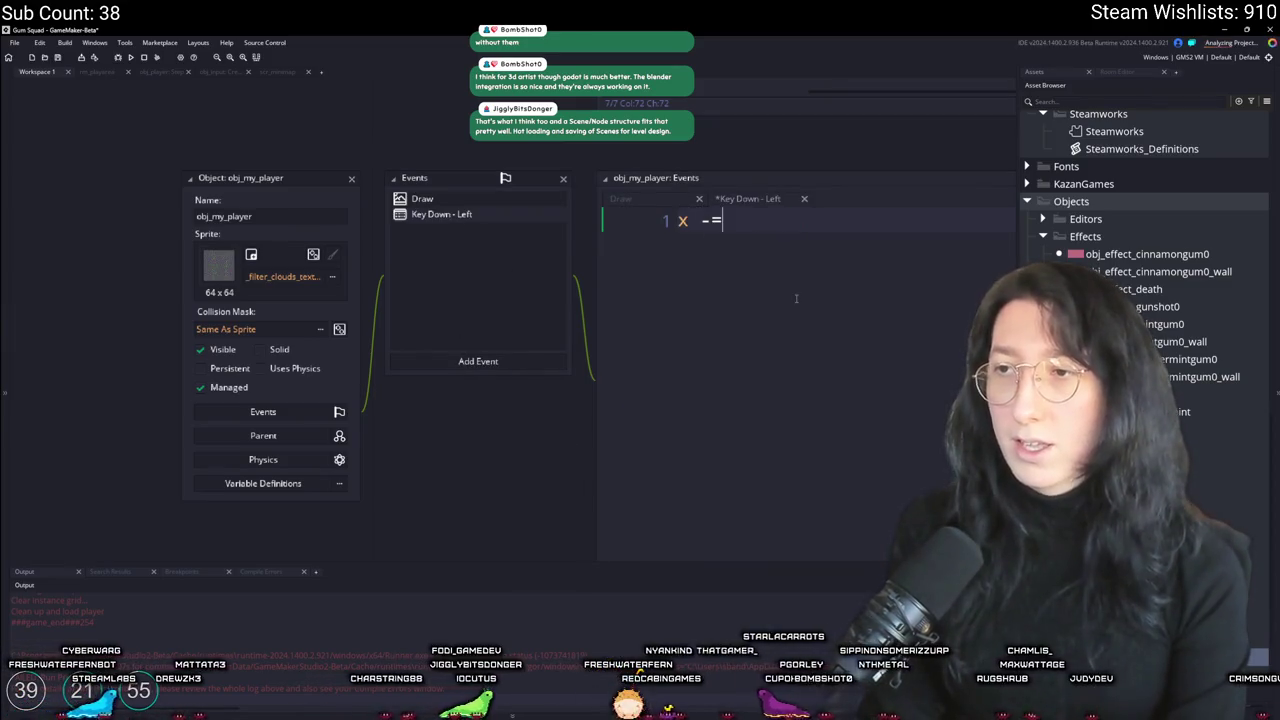
text(1;)
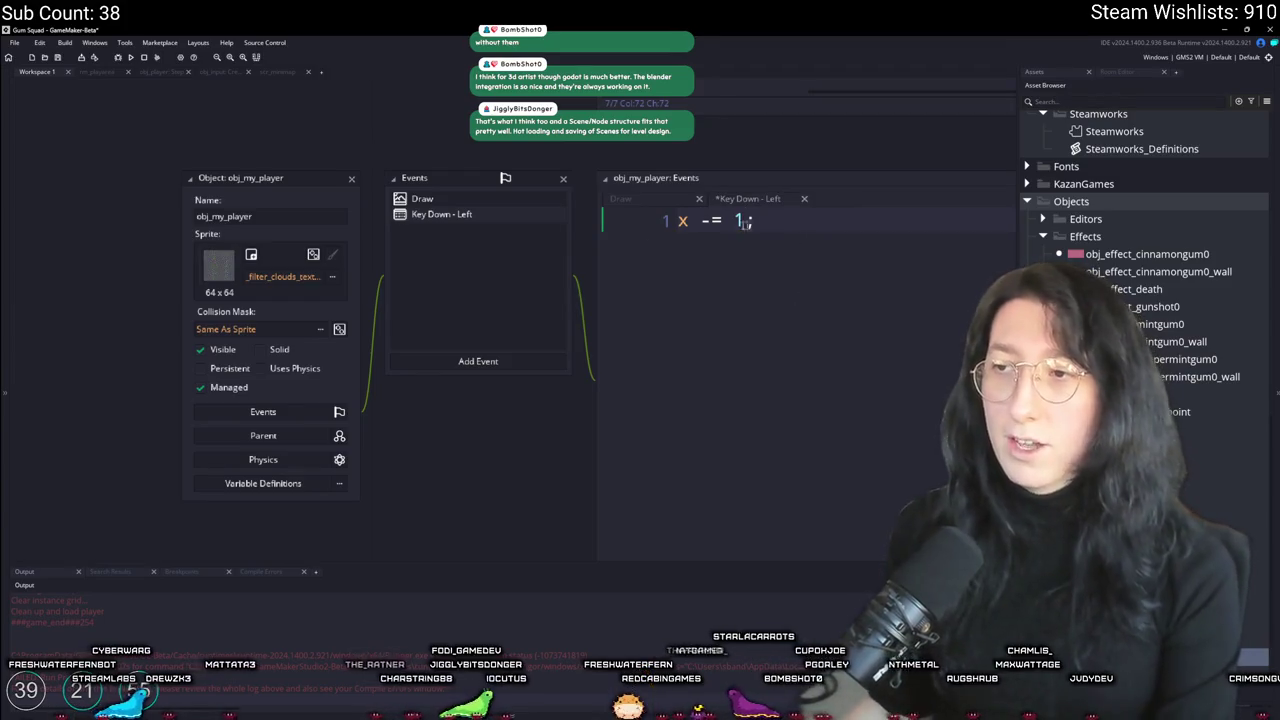
key(Home)
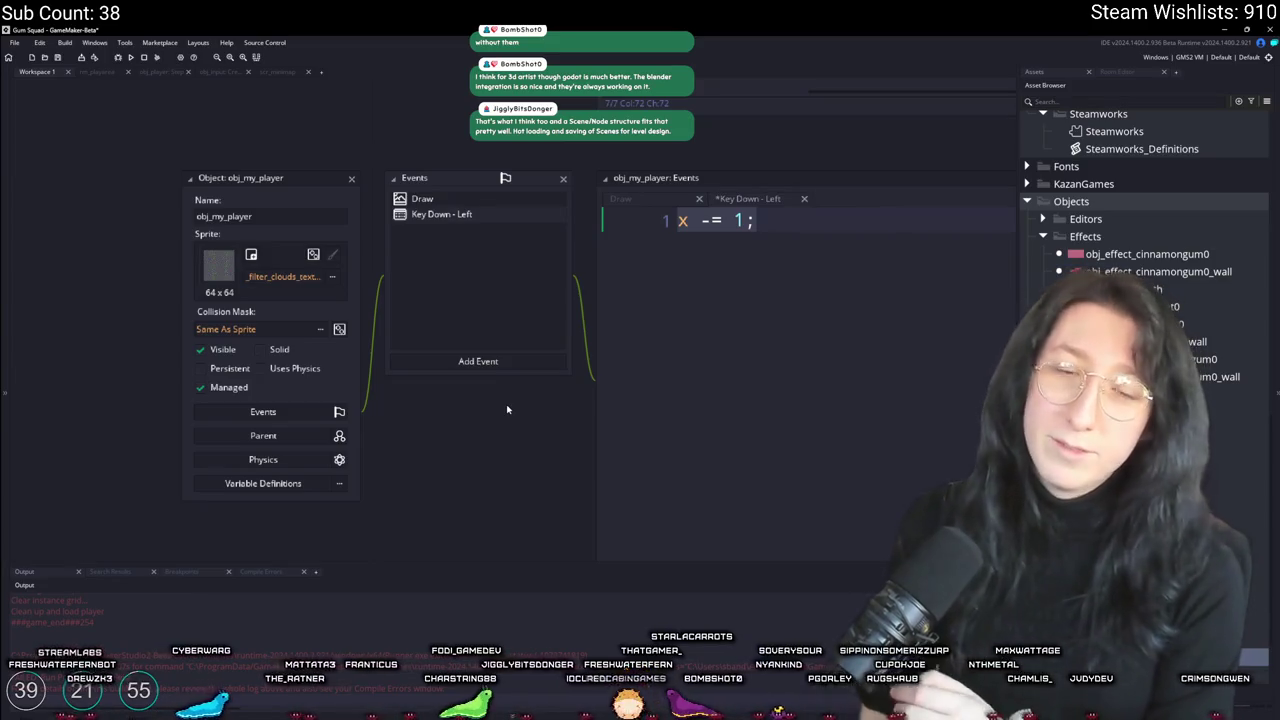
Step: Add an empty Step event to obj_my_player
click(478, 361)
mouse_move(507, 437)
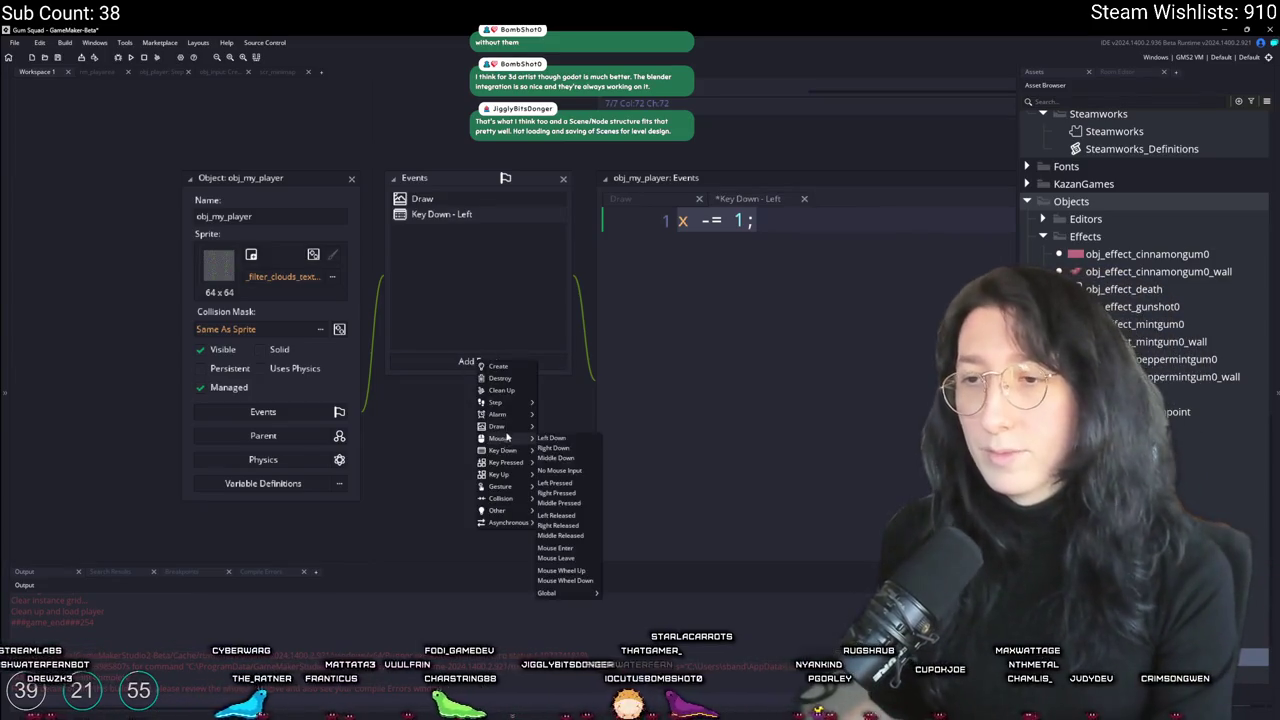
mouse_move(497, 402)
click(552, 403)
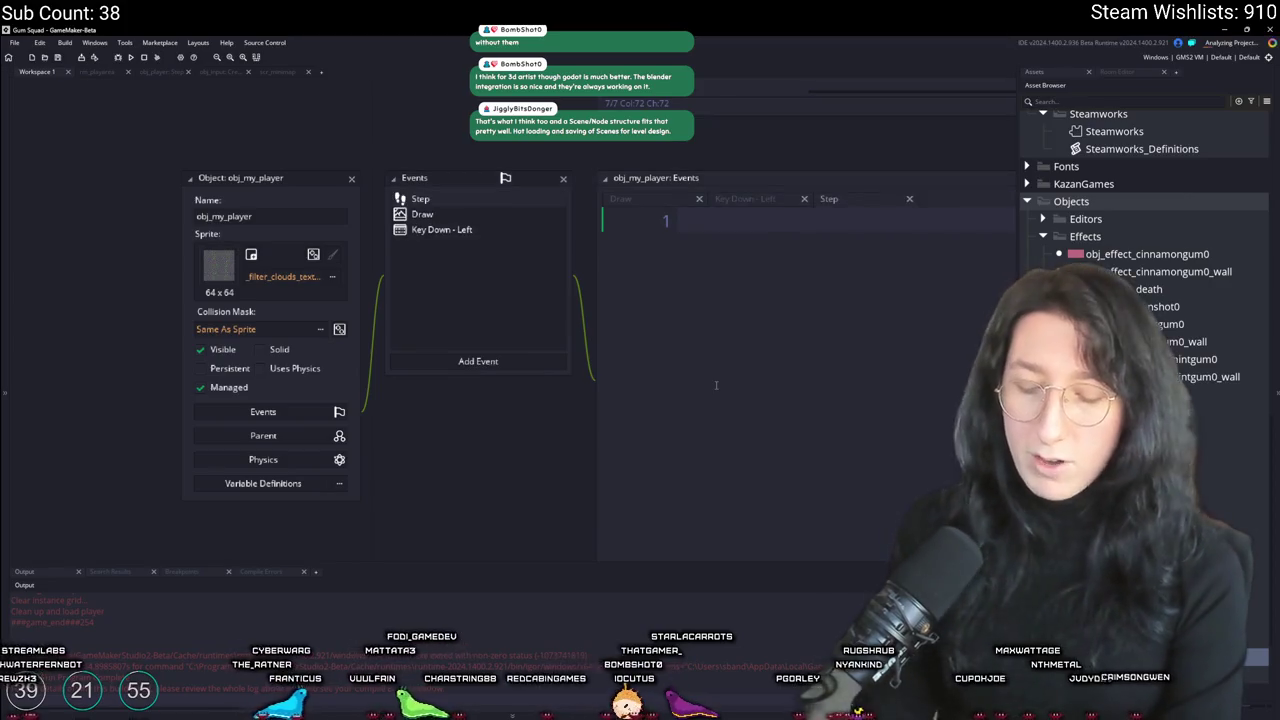
Step: Write if (keyboard_check(vk_left)) { x -= 1; } in the Step event, checking it against Key Down - Left
text(if ( keyboard_)
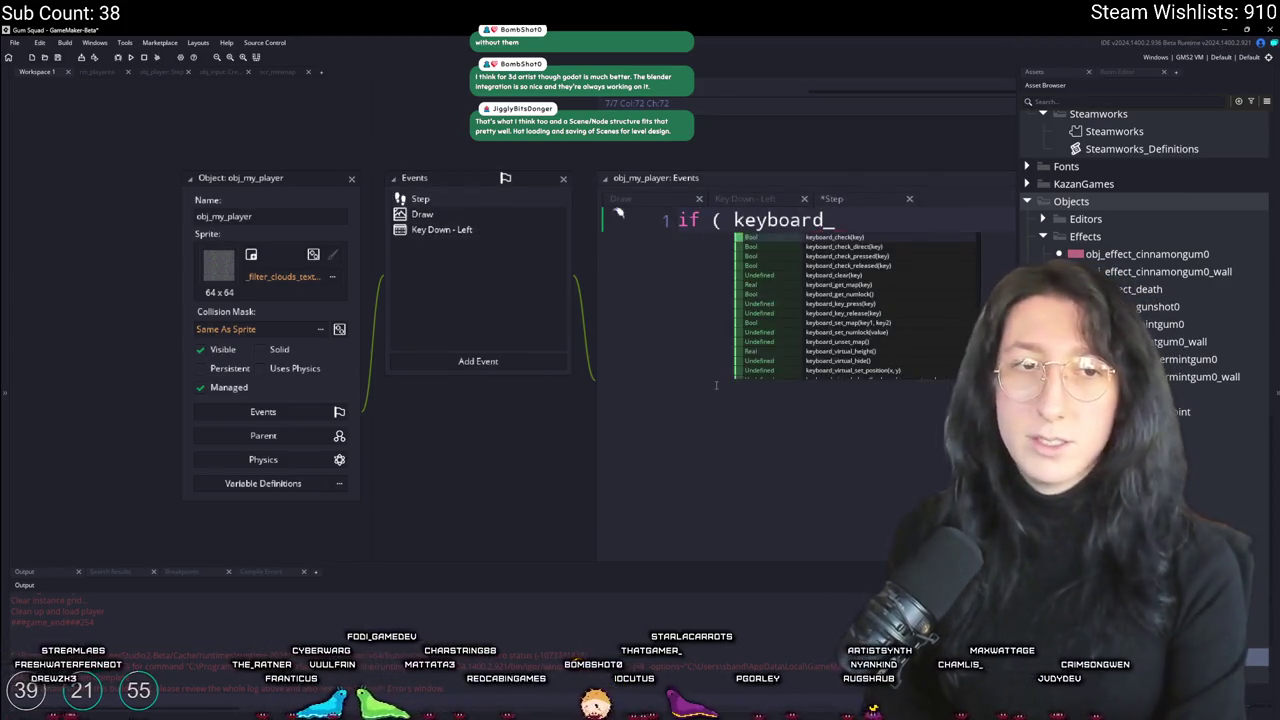
text(check(vk)
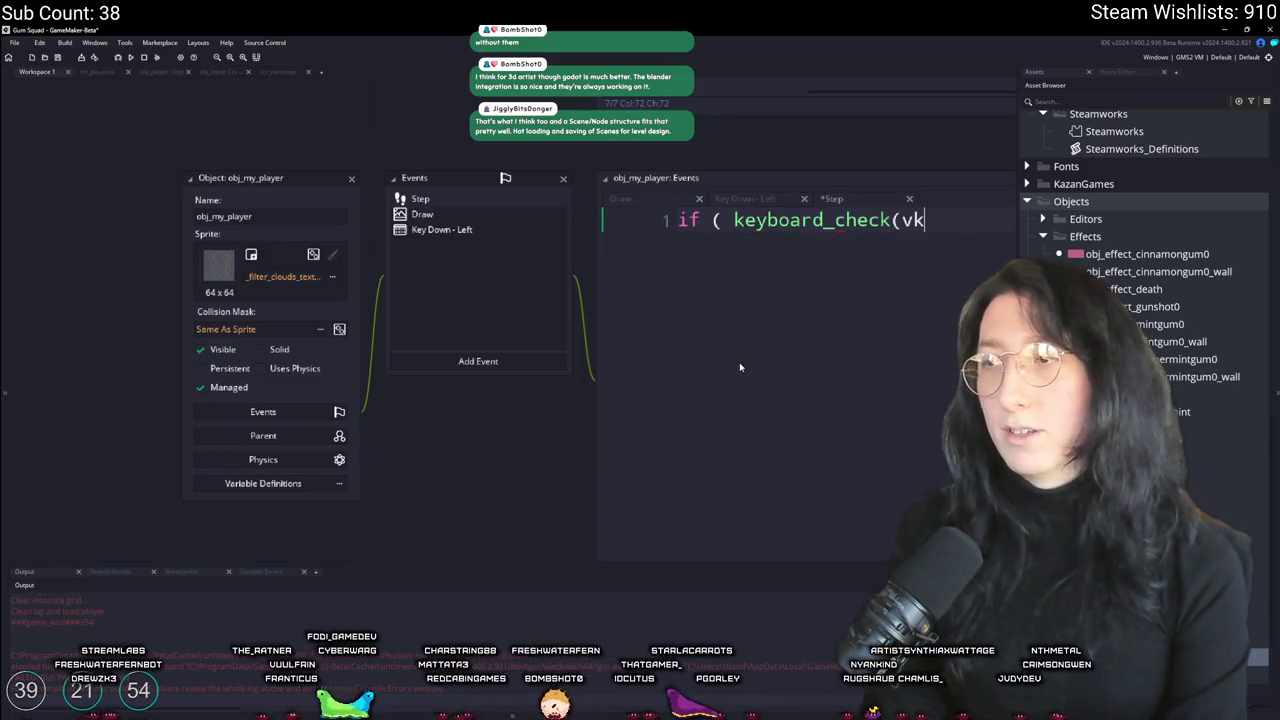
text(_left) _ {)
key(Return)
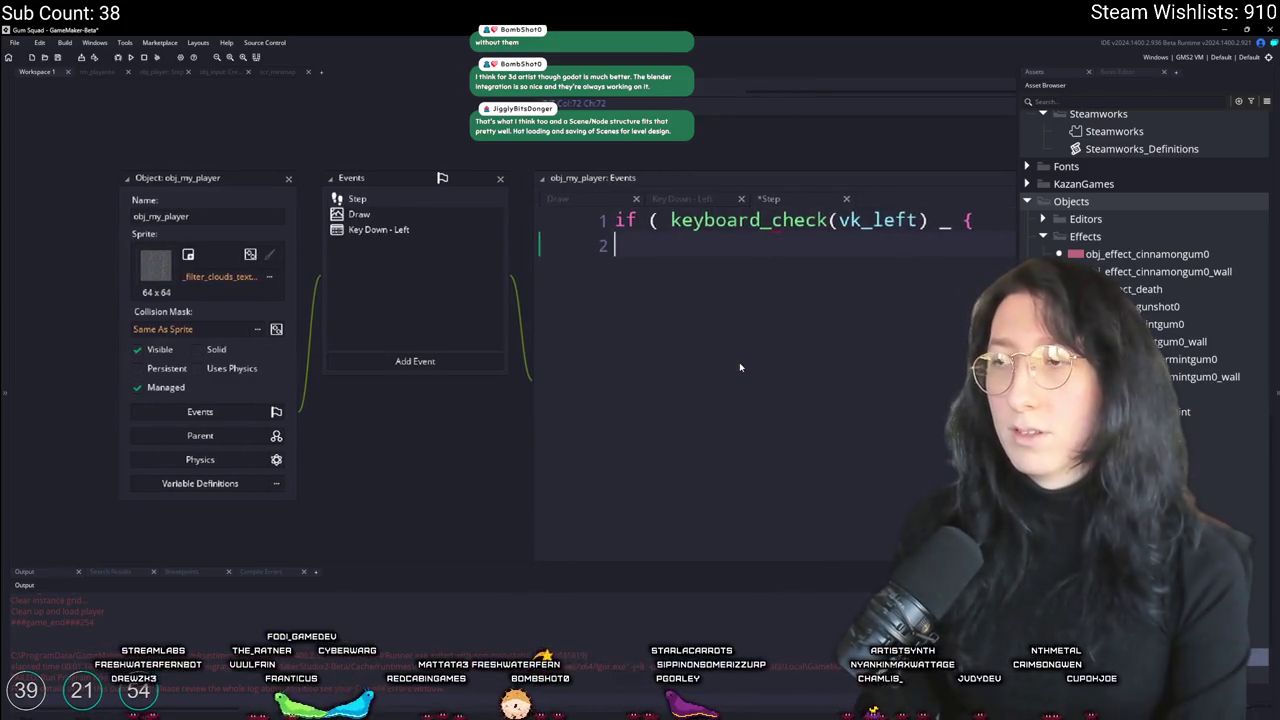
key(Tab)
text(x -)
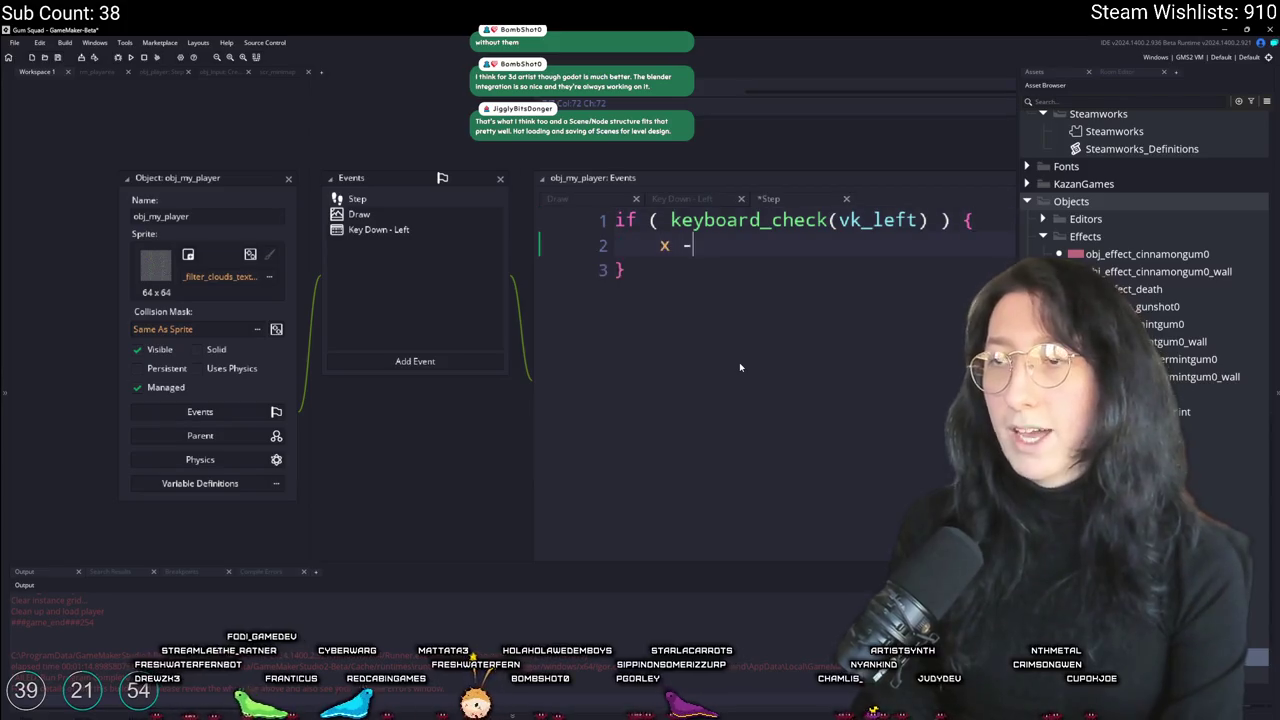
text(= 1;)
click(690, 198)
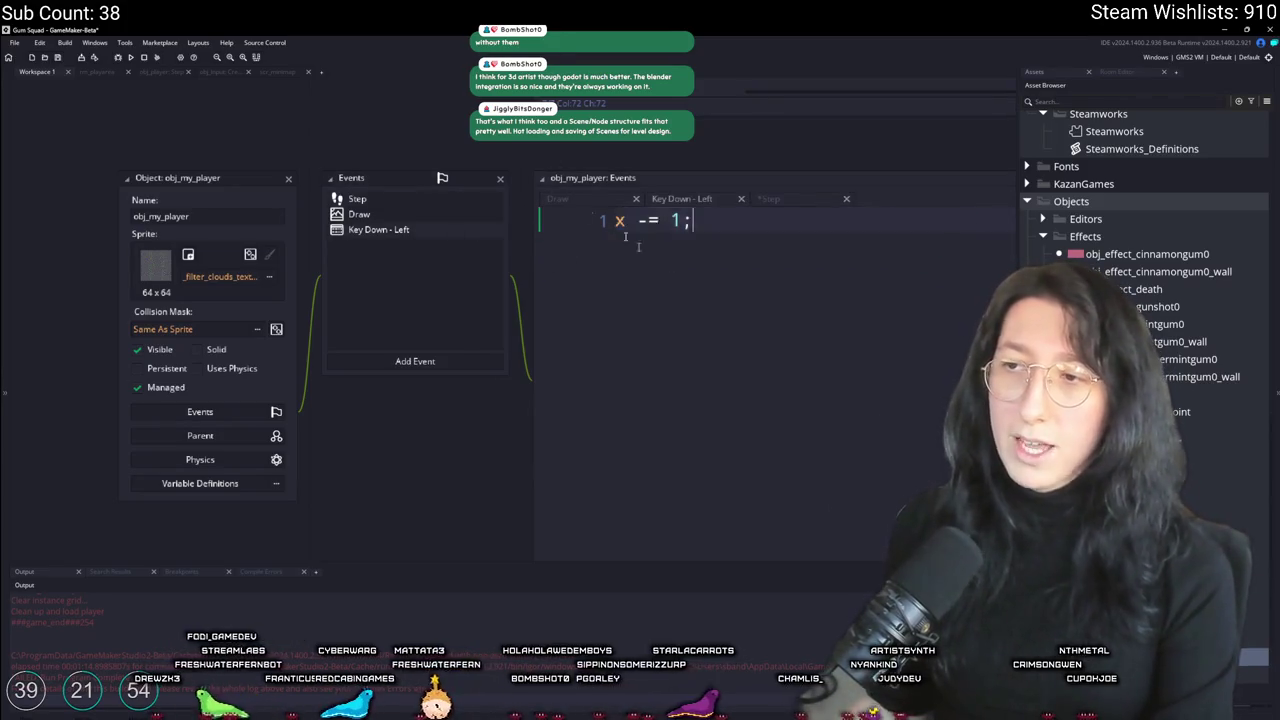
click(375, 205)
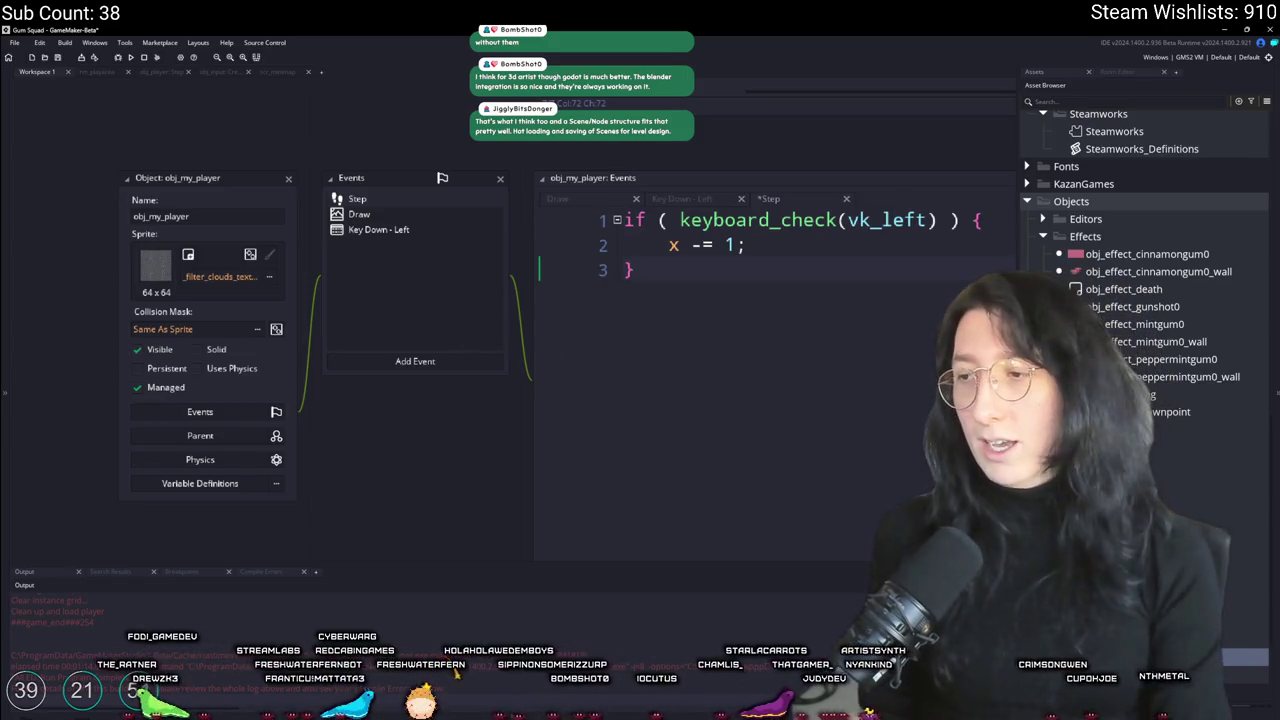
click(716, 479)
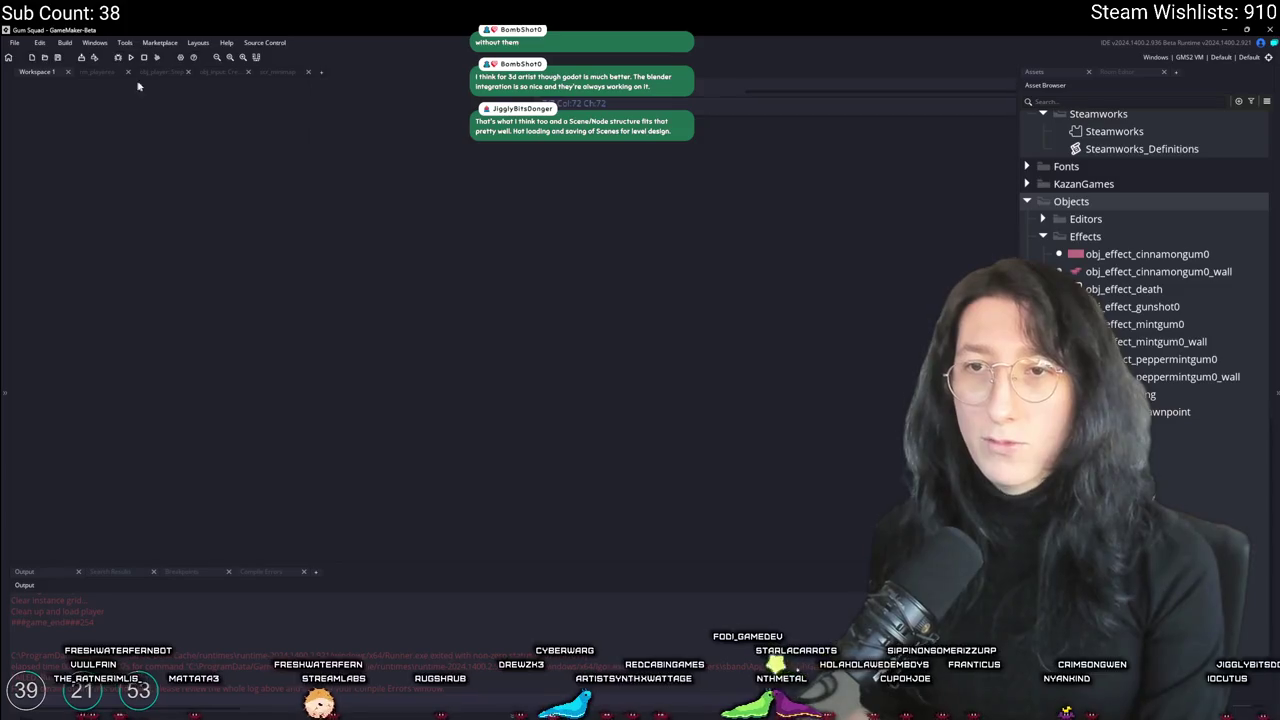
Step: Open the main Game Options window and close it again
click(182, 59)
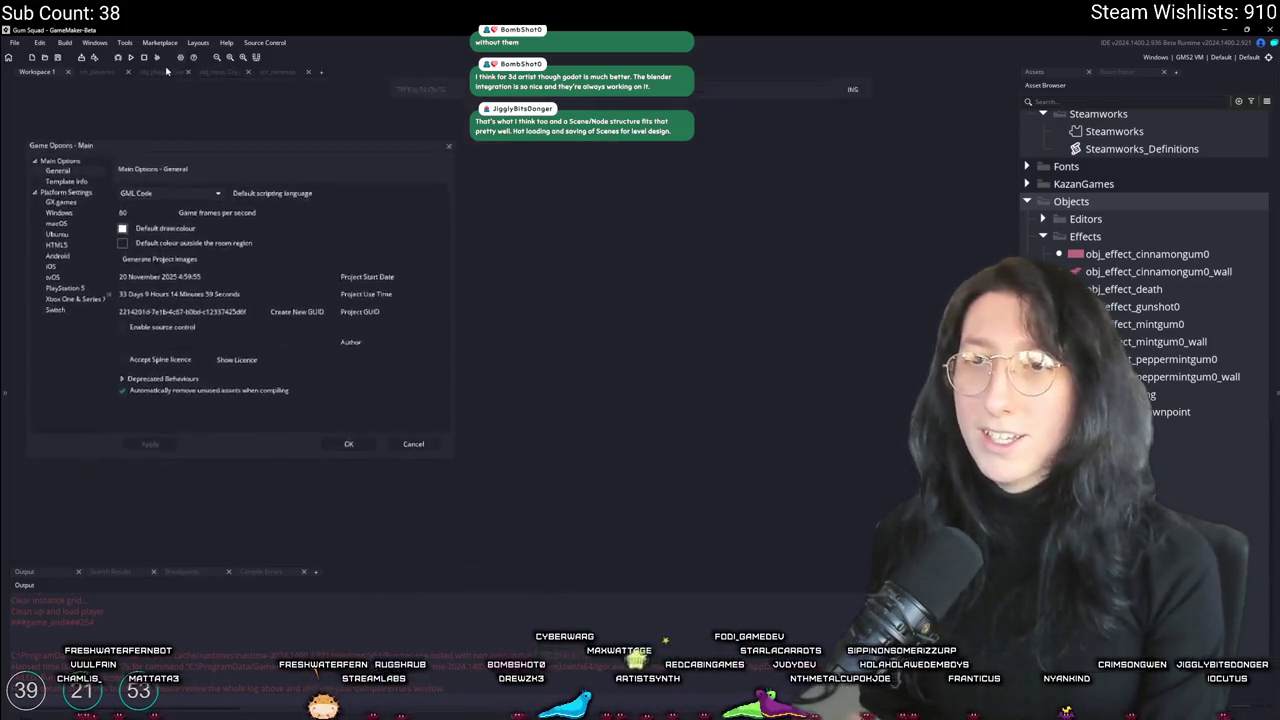
click(411, 171)
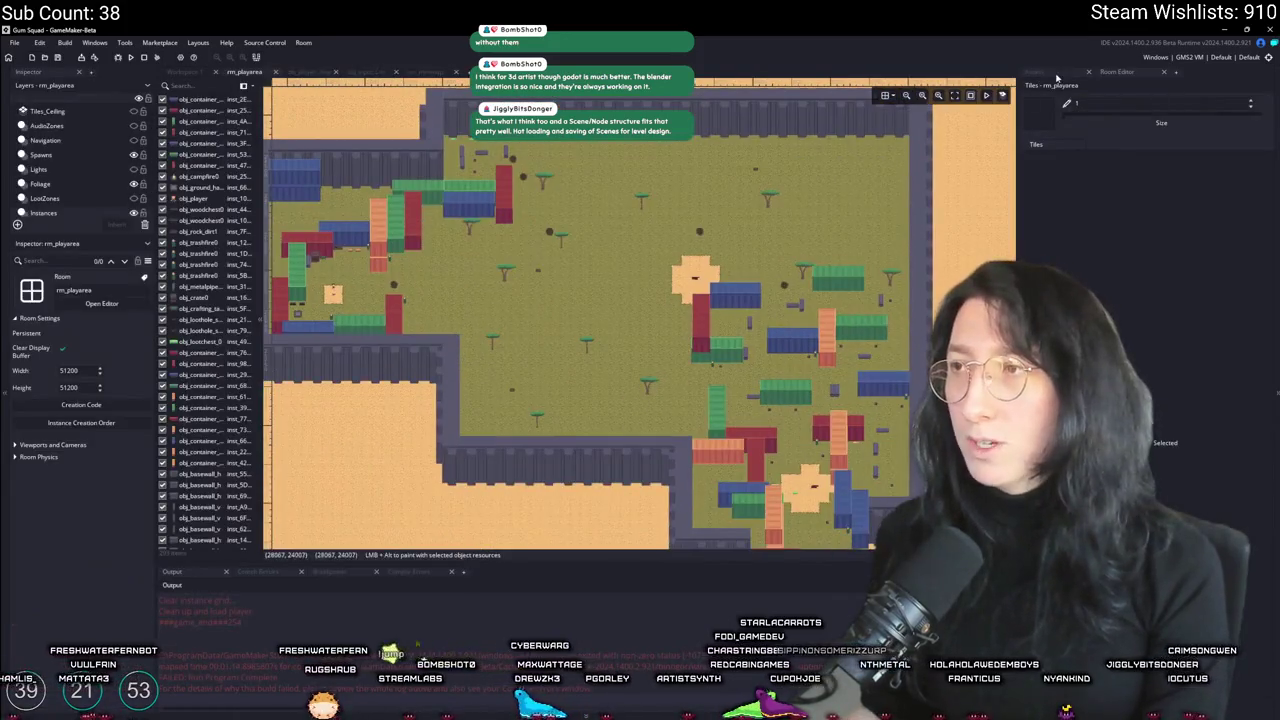
Step: Find the ToDo note through asset search and delete its '-Pinging feature?' line
click(898, 133)
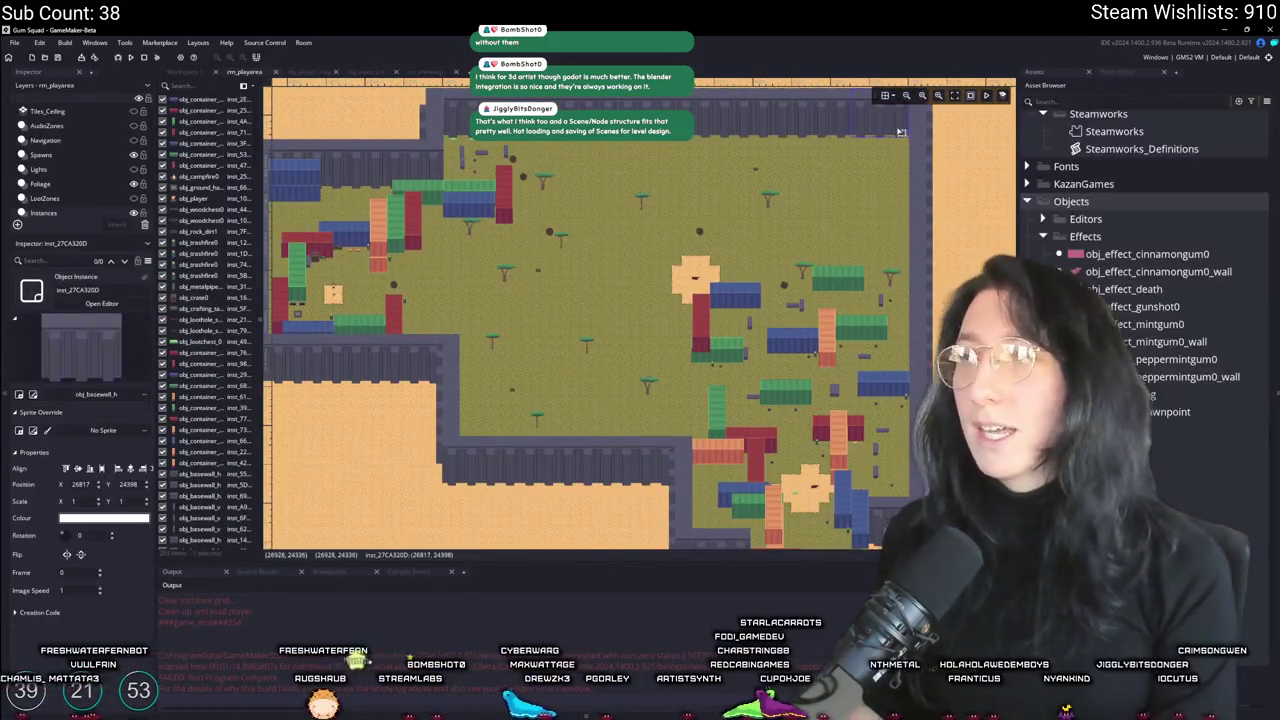
key(ctrl+t)
text(std)
key(Return)
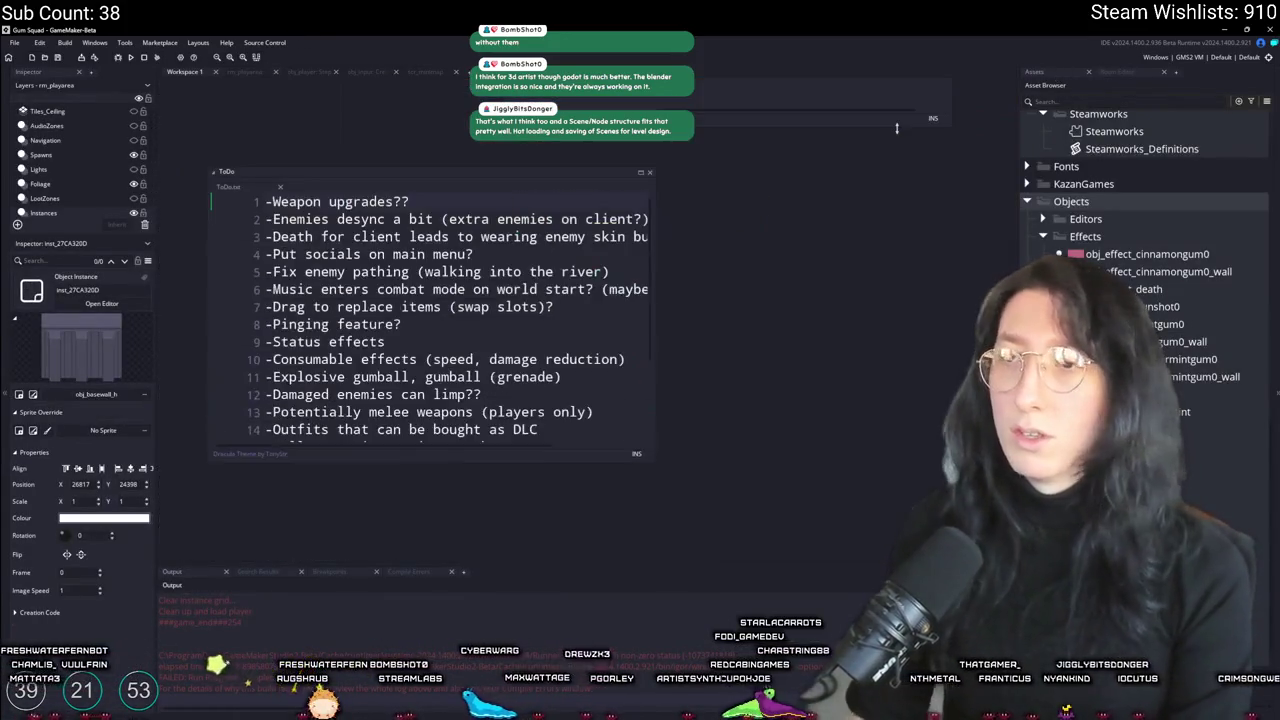
scroll(470, 274, down, 2)
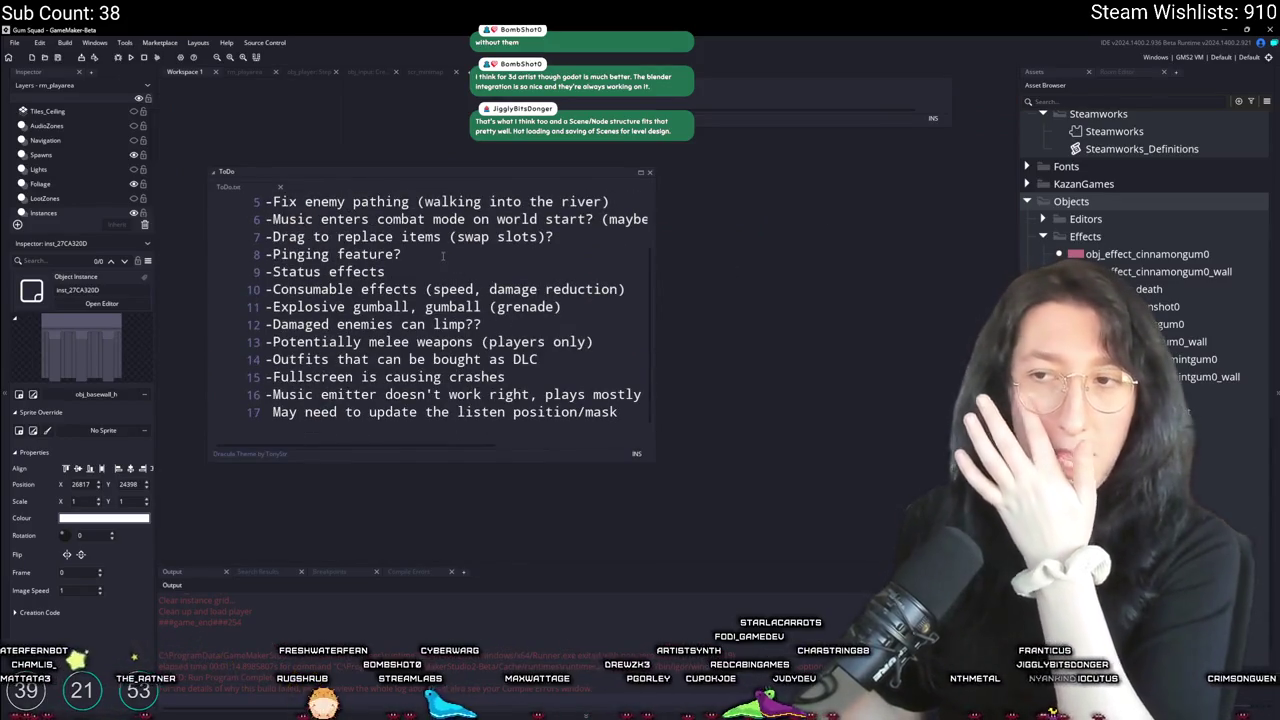
drag(443, 256, 268, 256)
key(BackSpace)
key(BackSpace)
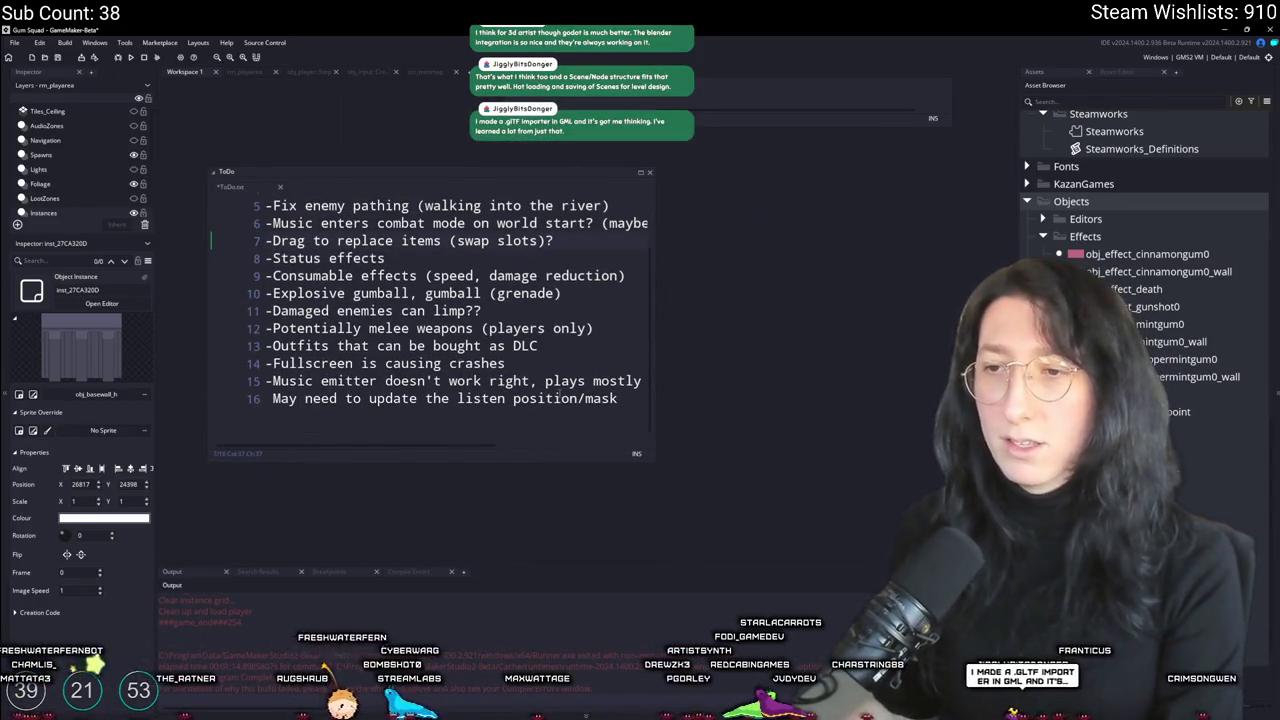
Step: Widen the ToDo note window so full lines show, ending after 'Damaged enemies can limp??'
drag(640, 381, 225, 381)
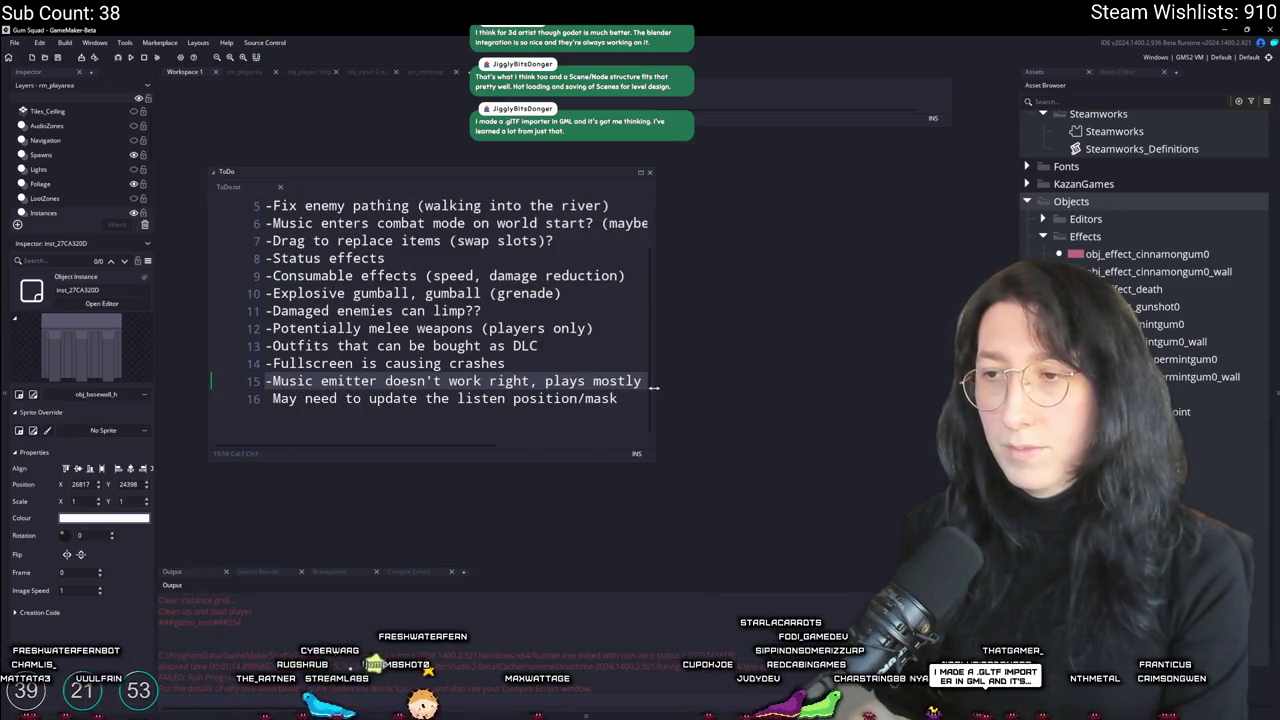
drag(653, 387, 822, 387)
click(612, 363)
click(671, 310)
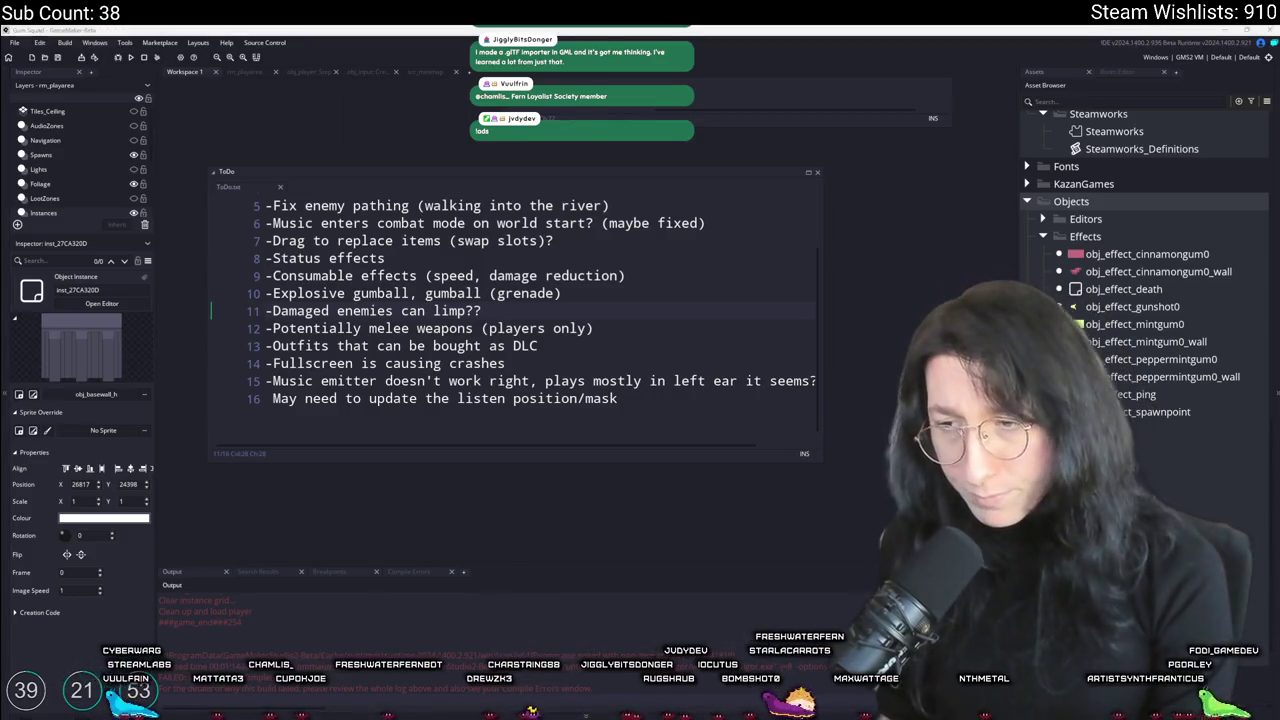
key(ctrl+t)
text(steam)
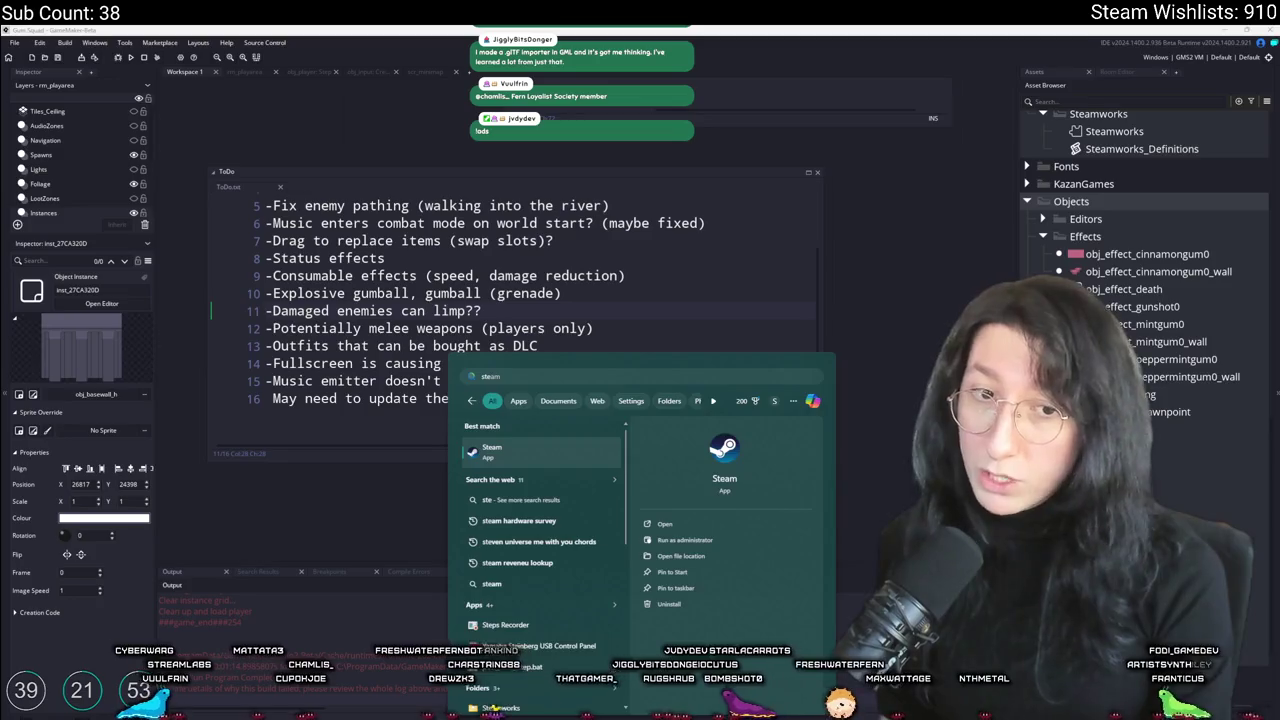
Step: Launch Steam, find Bring Me Hope by searching 'bring', and go to its store page
key(Return)
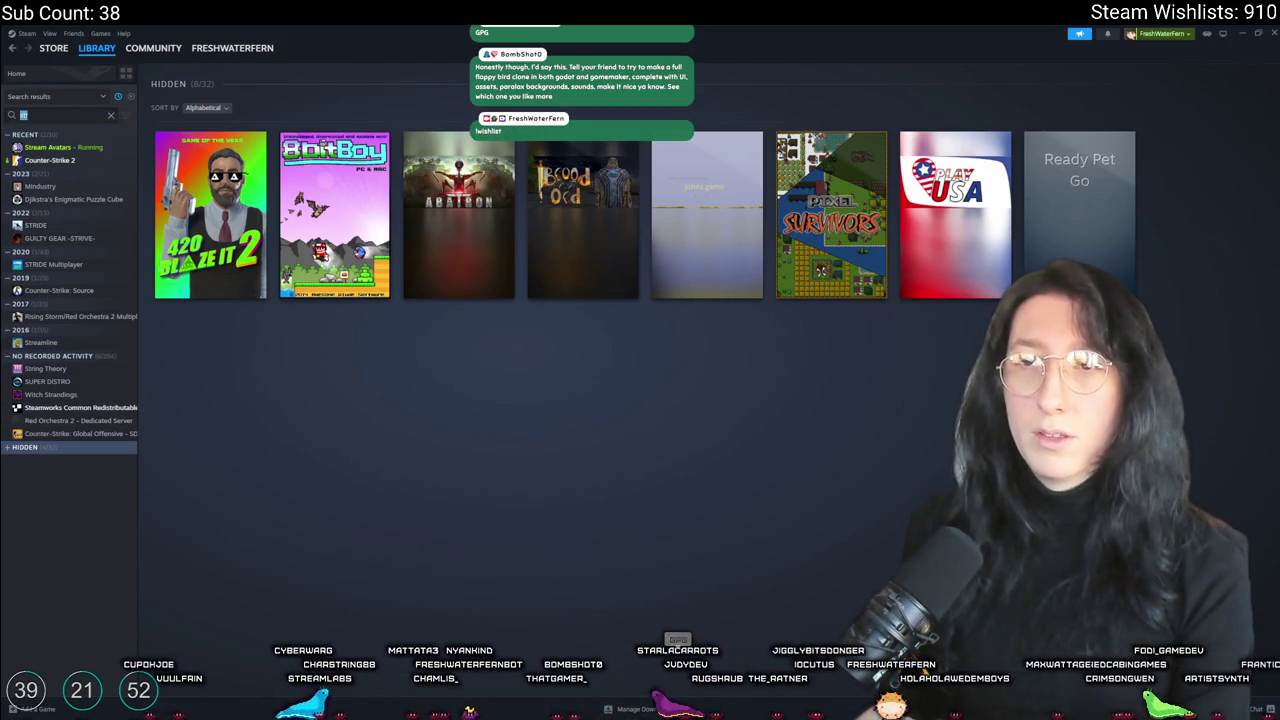
mouse_move(207, 213)
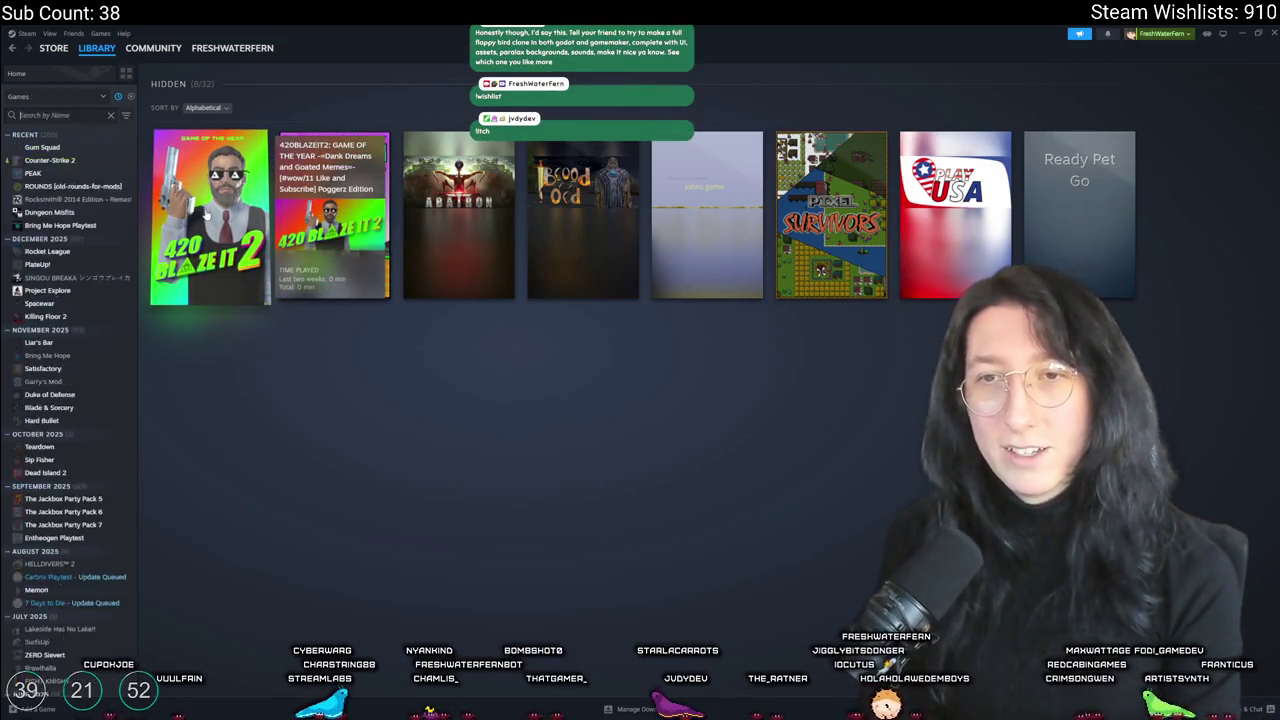
text(bring)
click(131, 172)
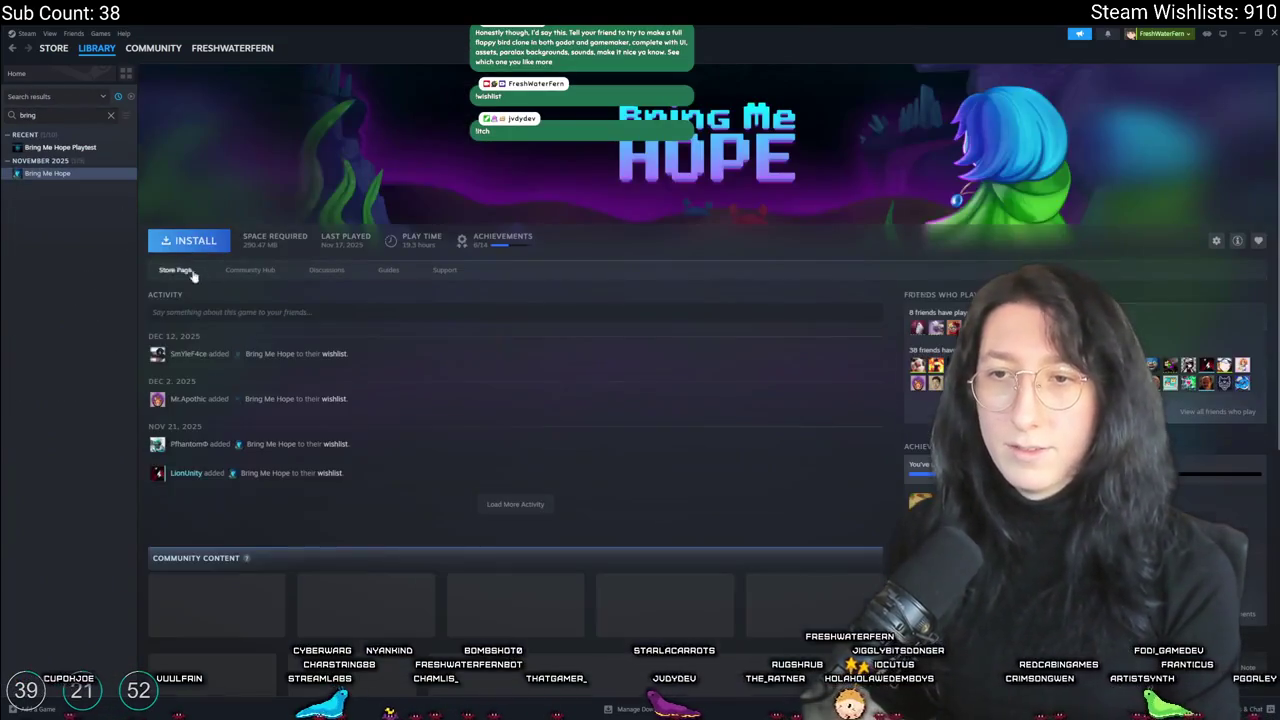
click(178, 272)
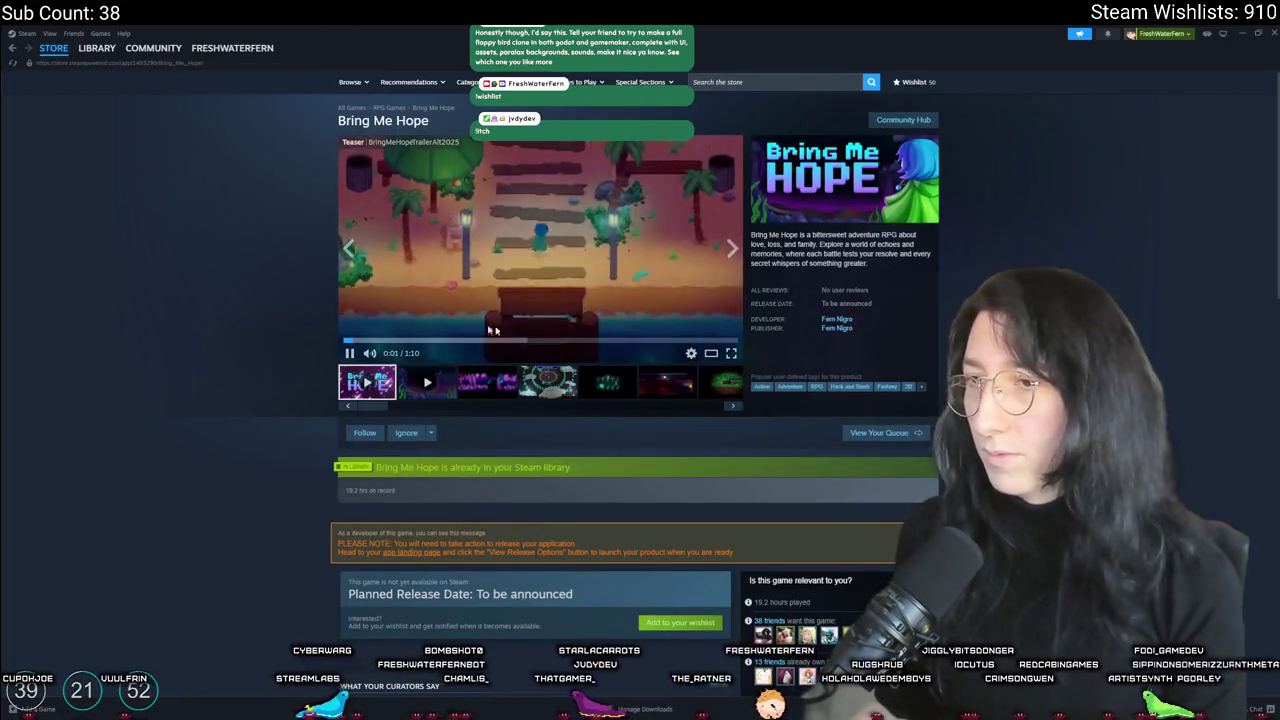
Step: Rewind the Bring Me Hope trailer to its start and watch it fullscreen
click(349, 353)
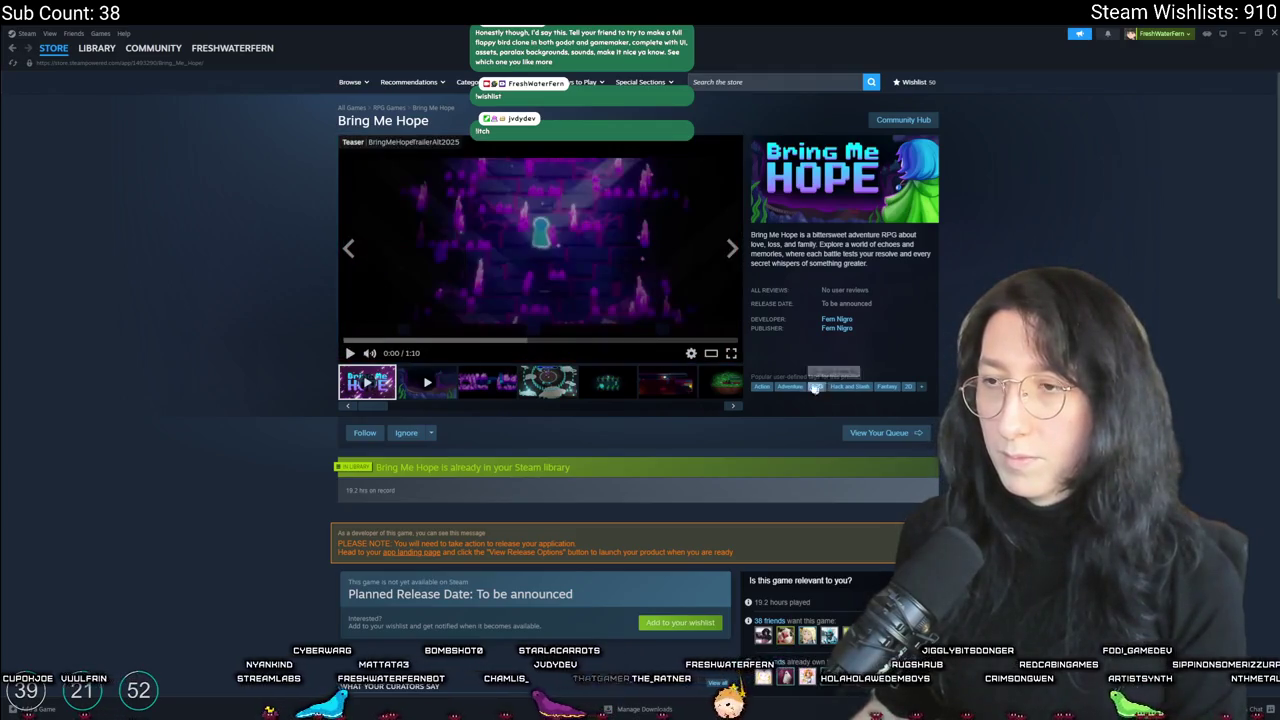
click(731, 353)
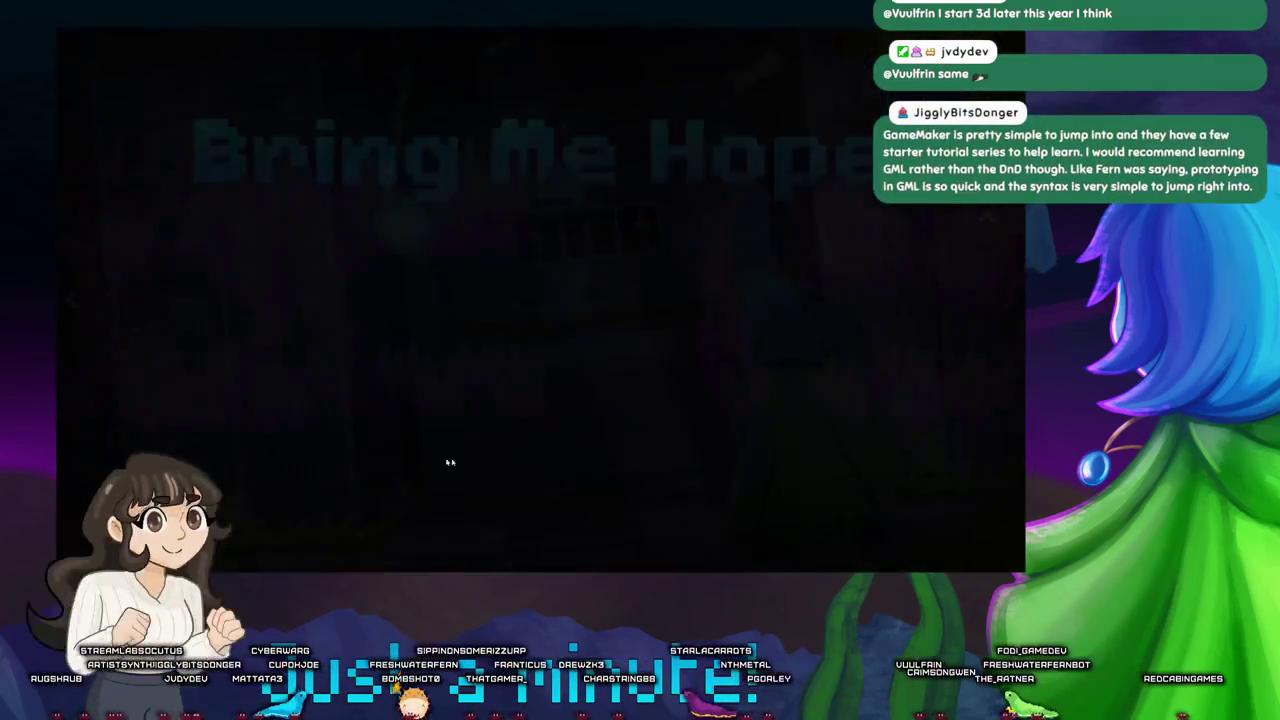
Step: Exit fullscreen trailer playback back to the Bring Me Hope store page
key(Escape)
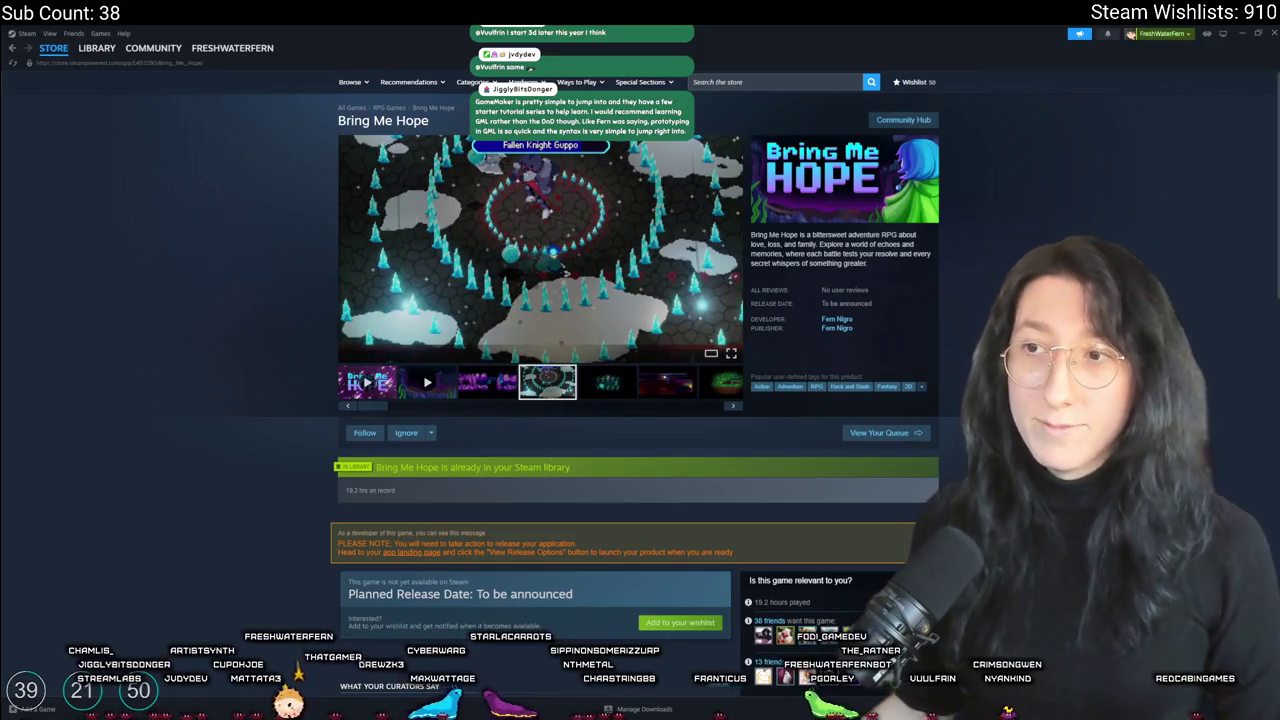
Step: Enlarge the snowy Fallen Knight Guppo boss-fight screenshot, image 4 of 7
click(469, 358)
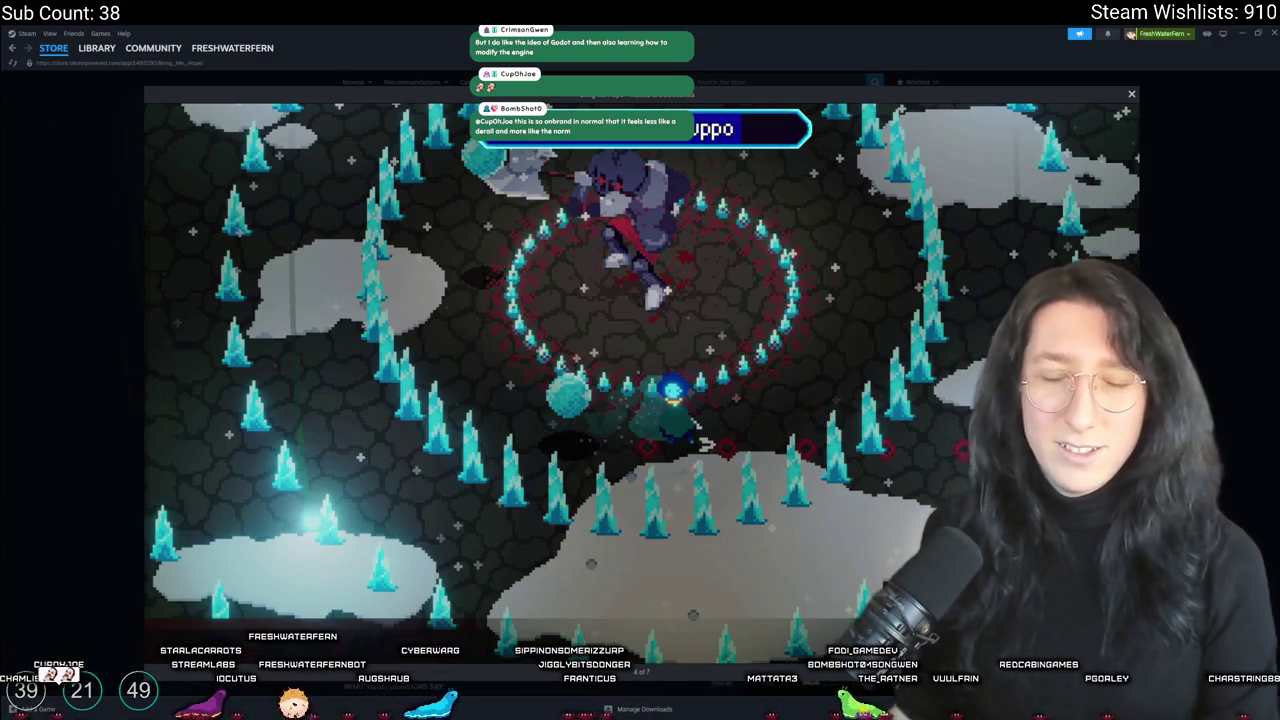
Step: Close the enlarged Steam screenshot and minimize Steam to bring back the GameMaker ToDo list
click(21, 180)
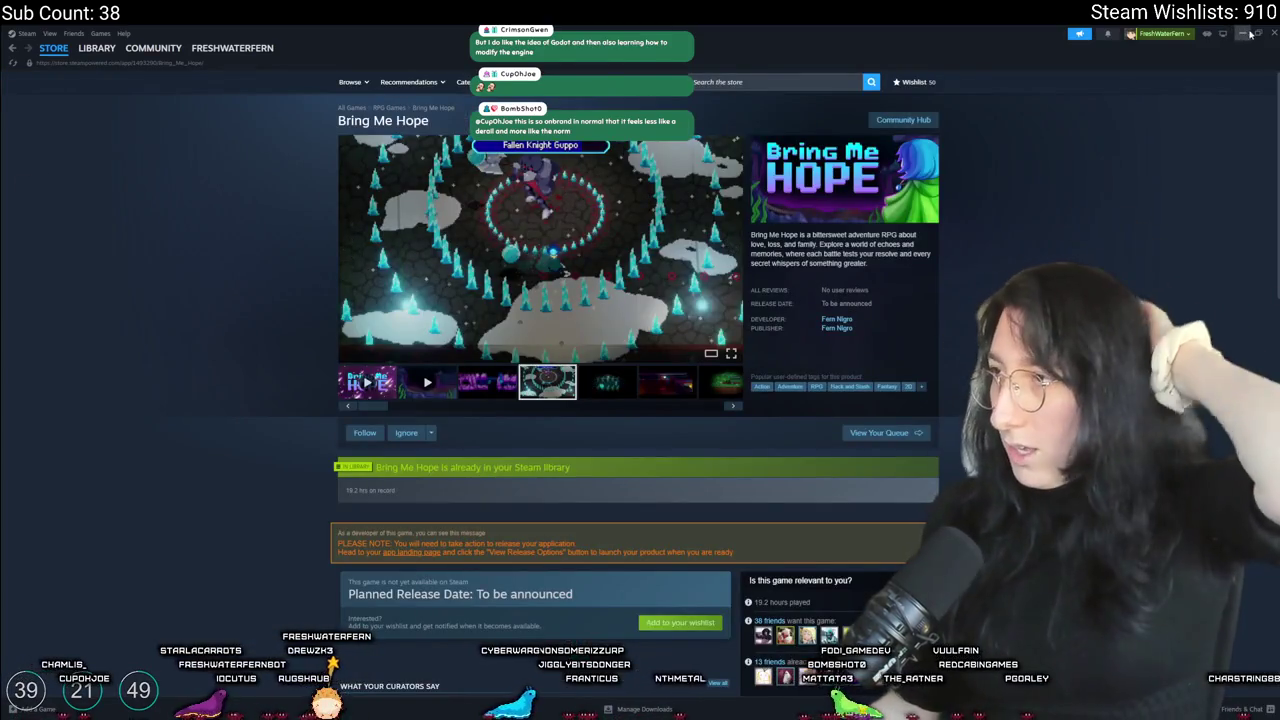
click(1271, 33)
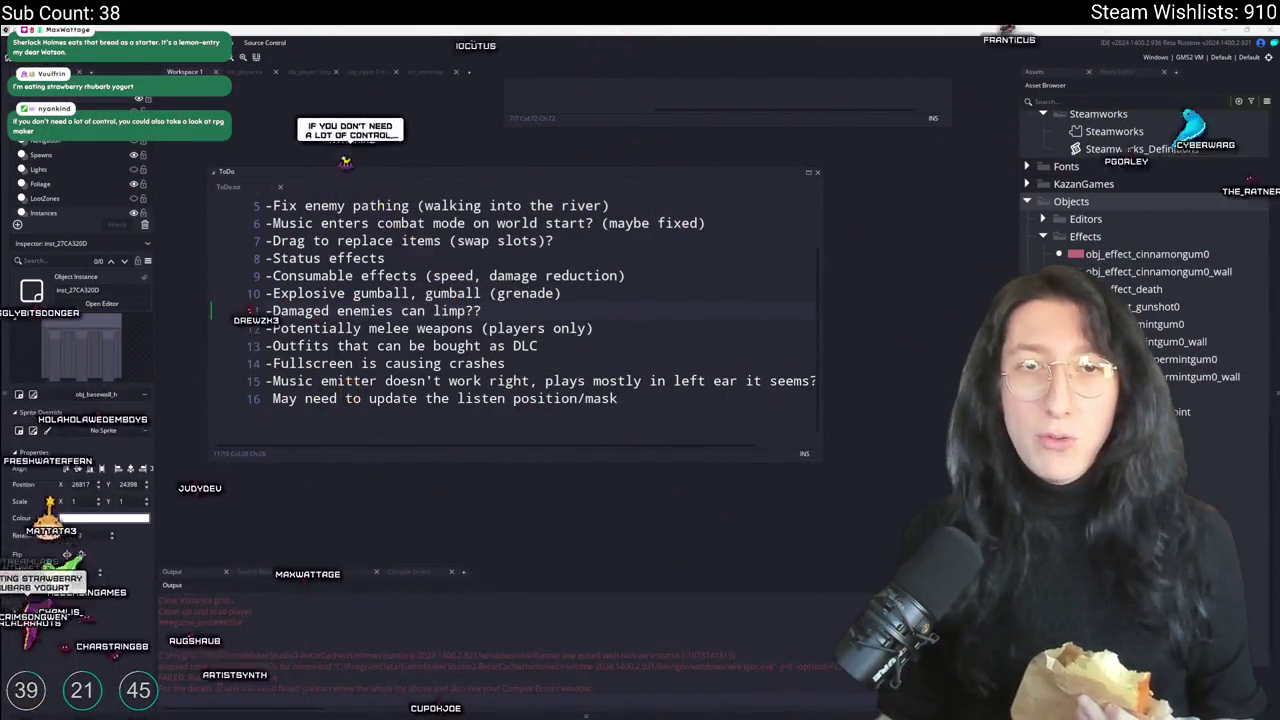
Step: Switch to the browser showing the raiding streamer's live Twitch channel
key(alt+Tab)
Step: Maximize the Twitch stream page and post 'hello :)' in the stream chat
click(632, 136)
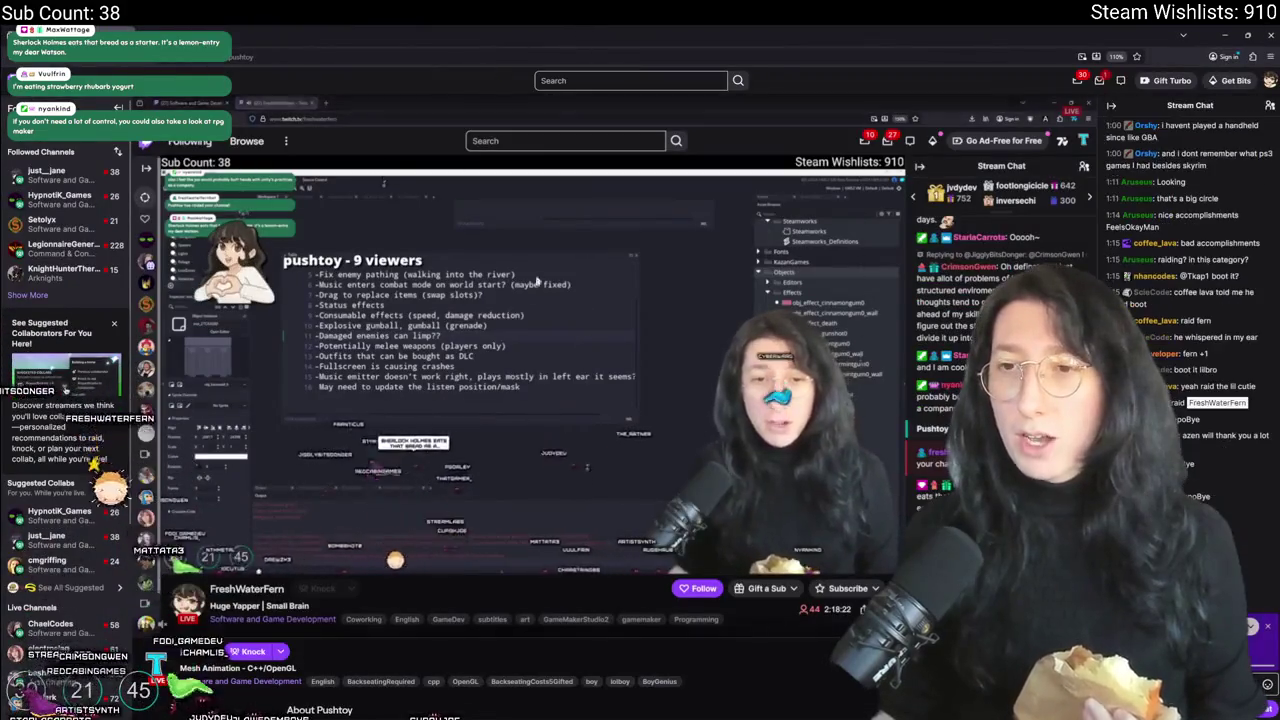
scroll(411, 497, down, 2)
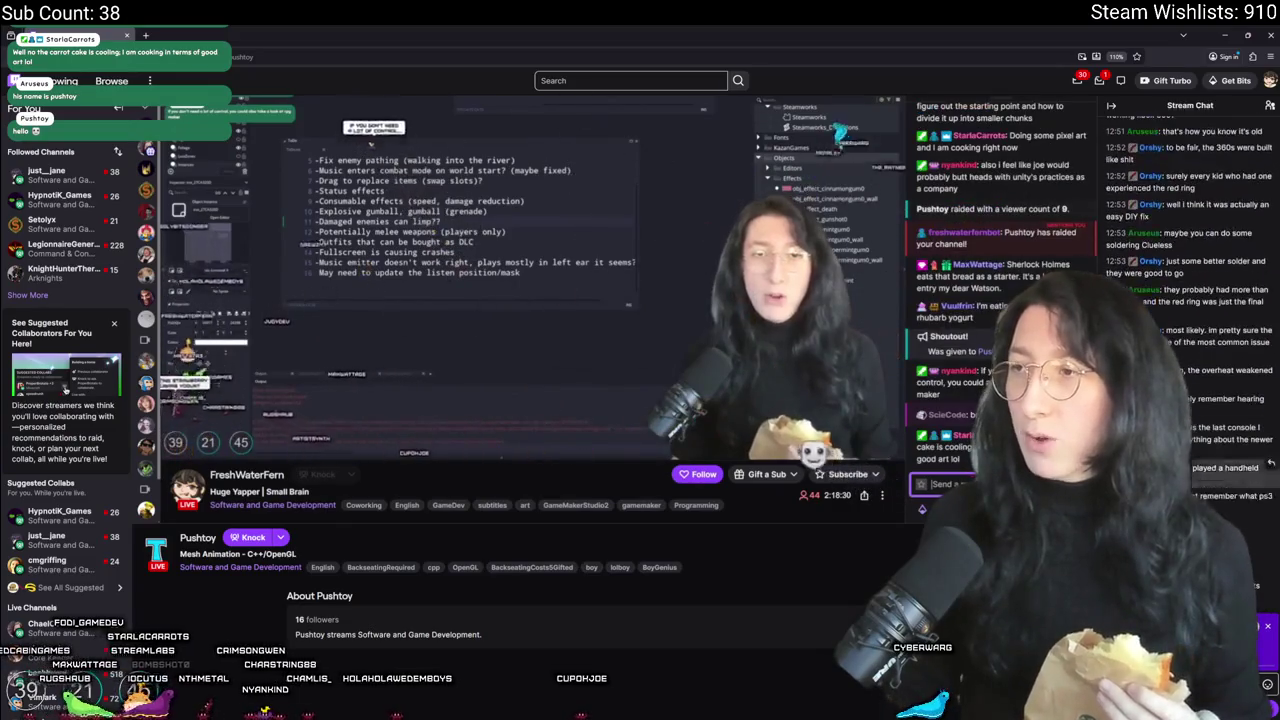
text(hello :)
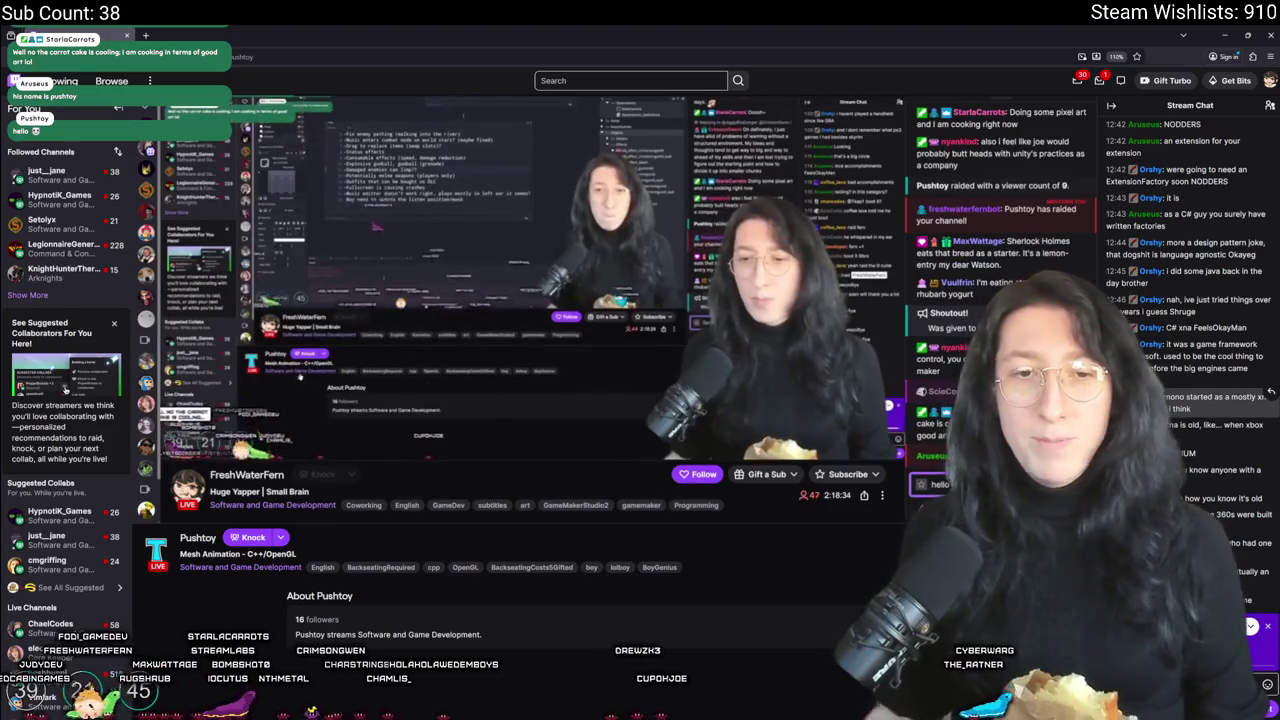
key(Return)
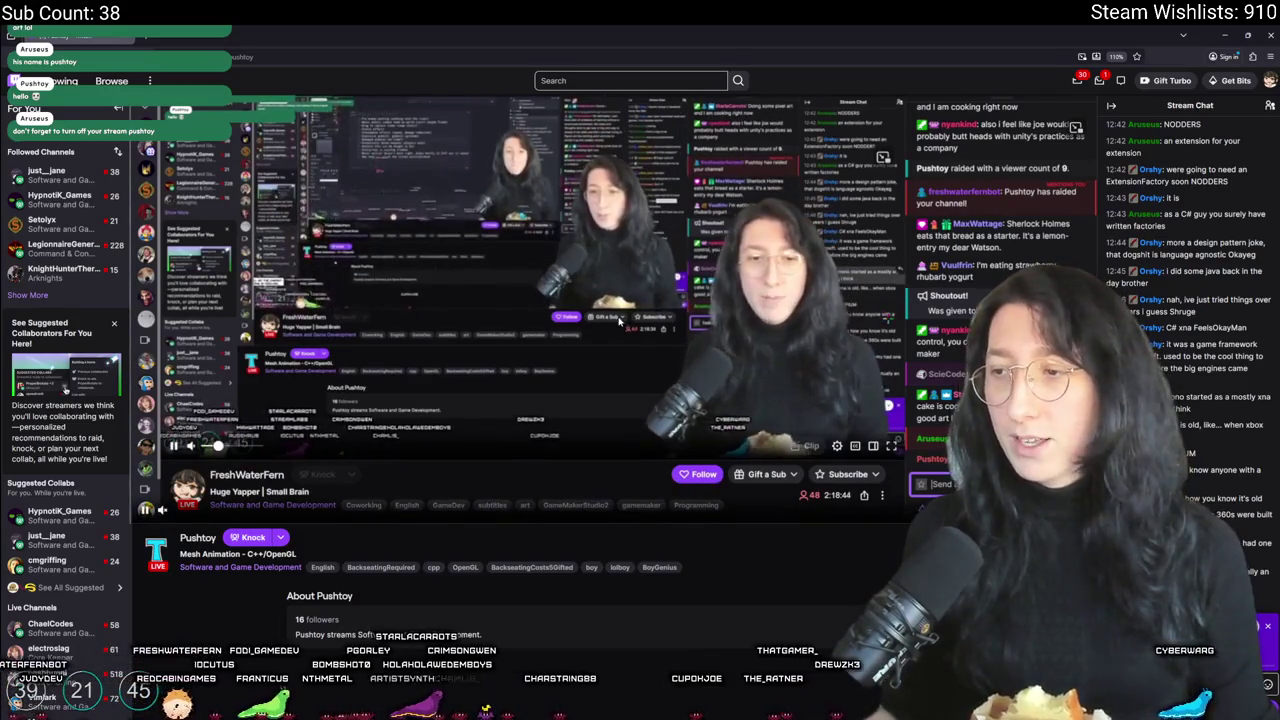
scroll(704, 408, up, 1)
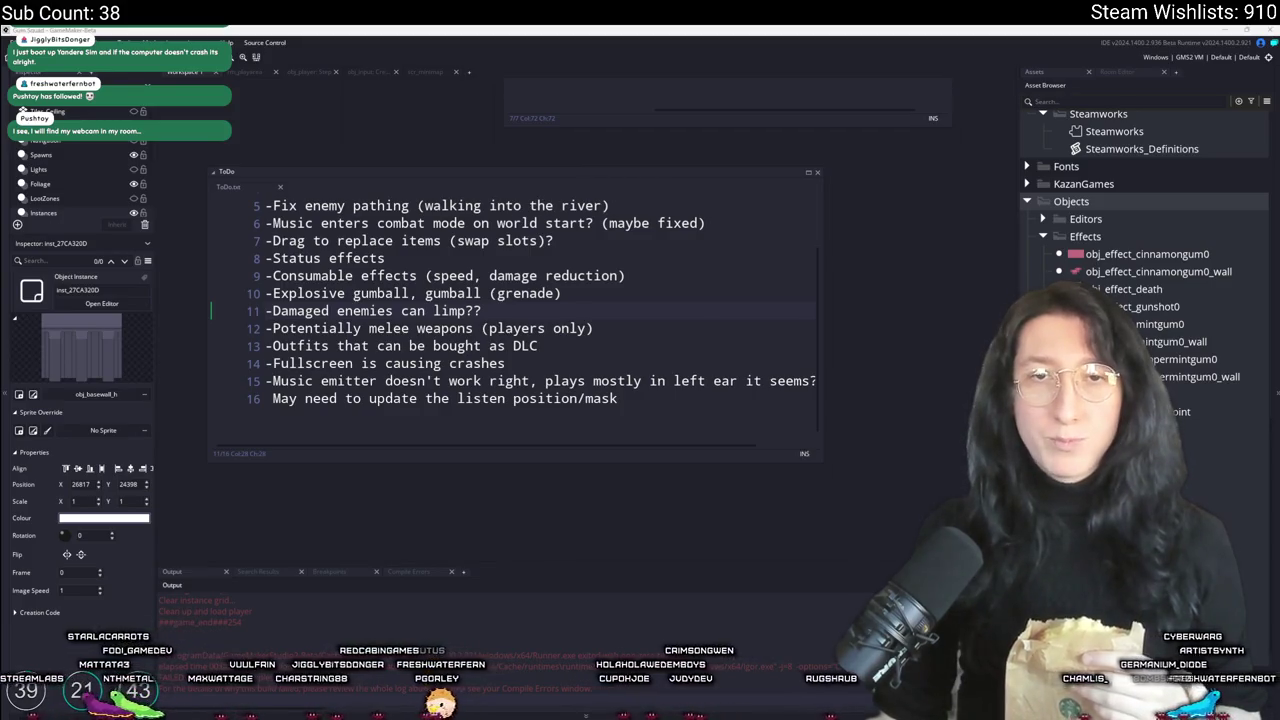
key(alt+Tab)
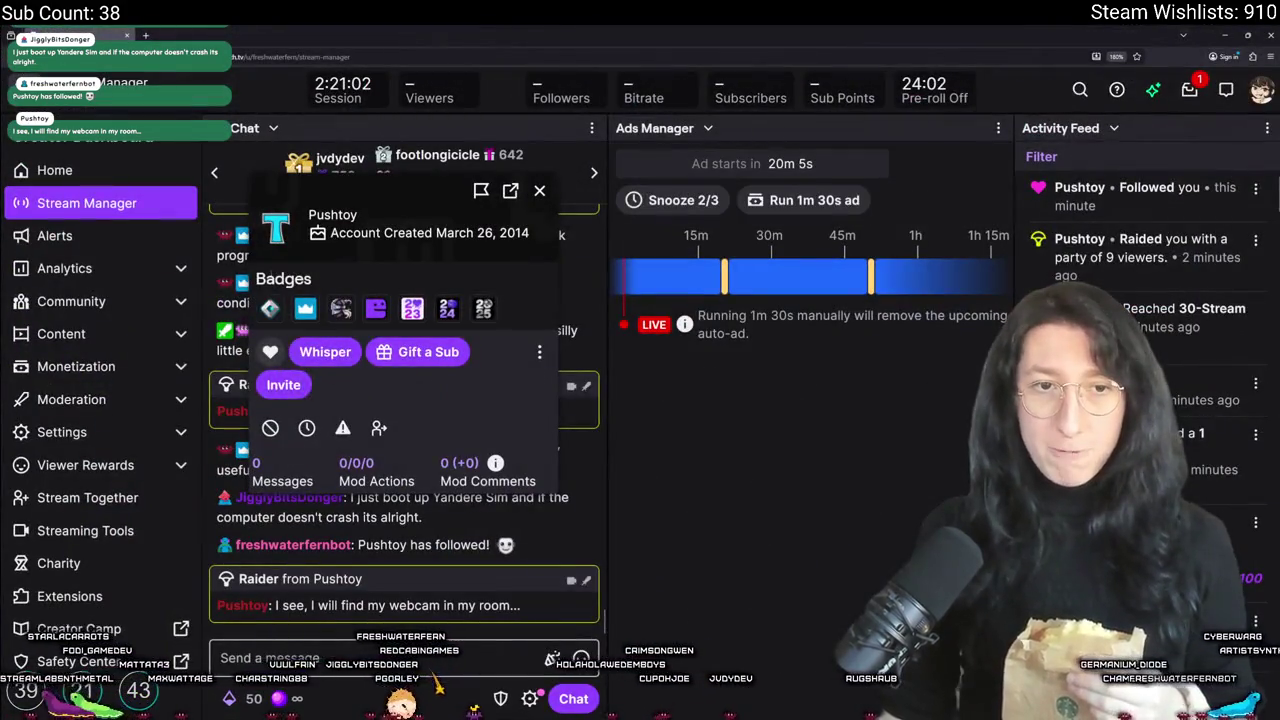
Step: Close the raider's viewer card in Stream Manager chat and switch back to GameMaker
click(539, 191)
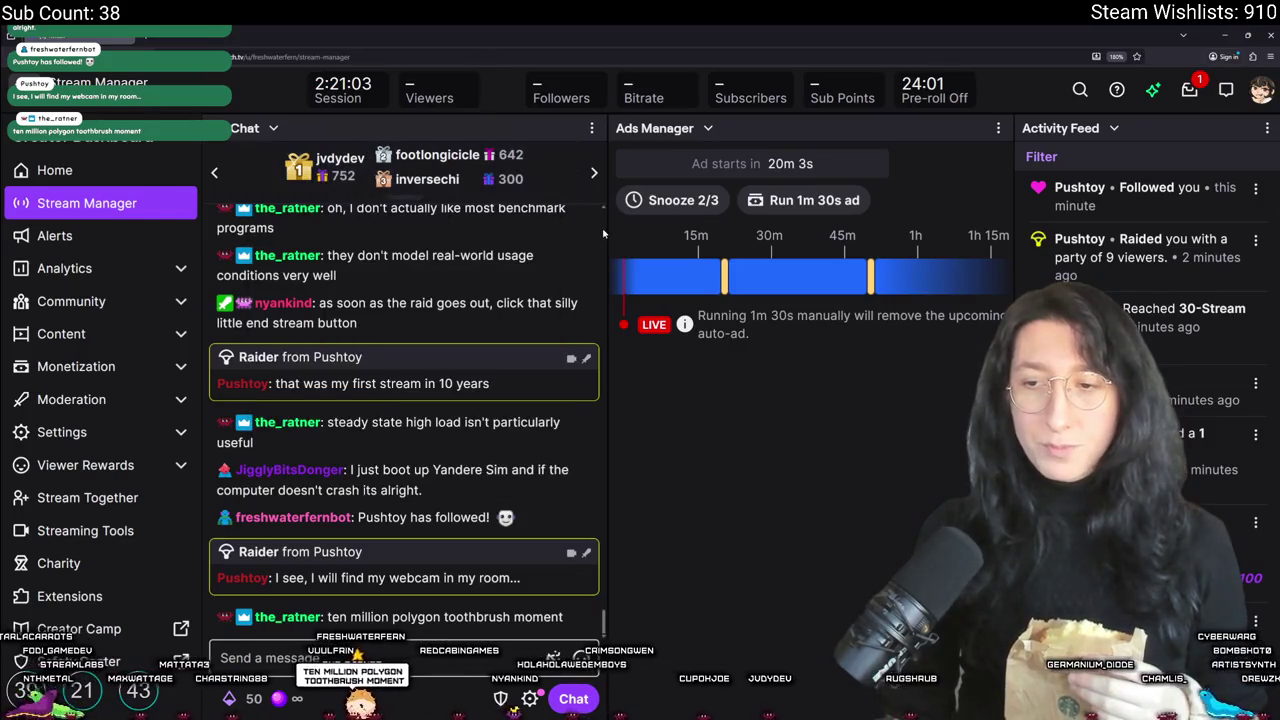
key(alt+Tab)
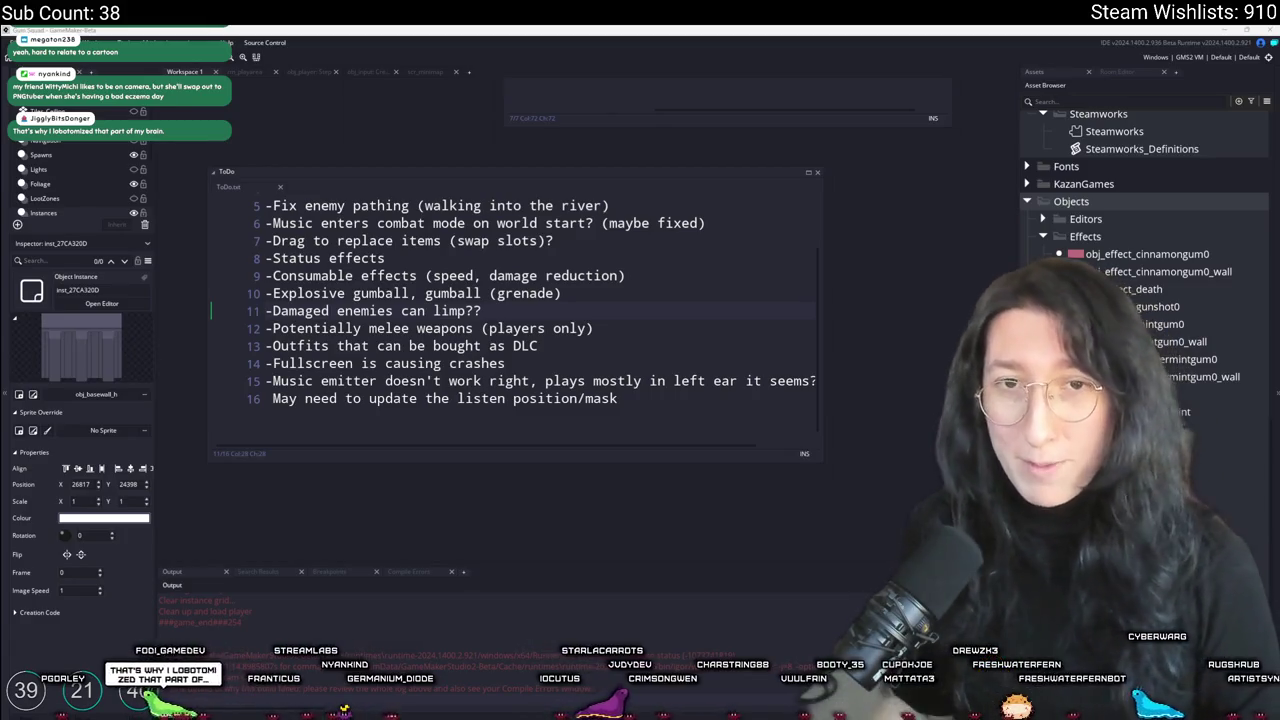
Step: Scroll and pan the GameMaker workspace to recentre the ToDo task notes
scroll(598, 323, up, 2)
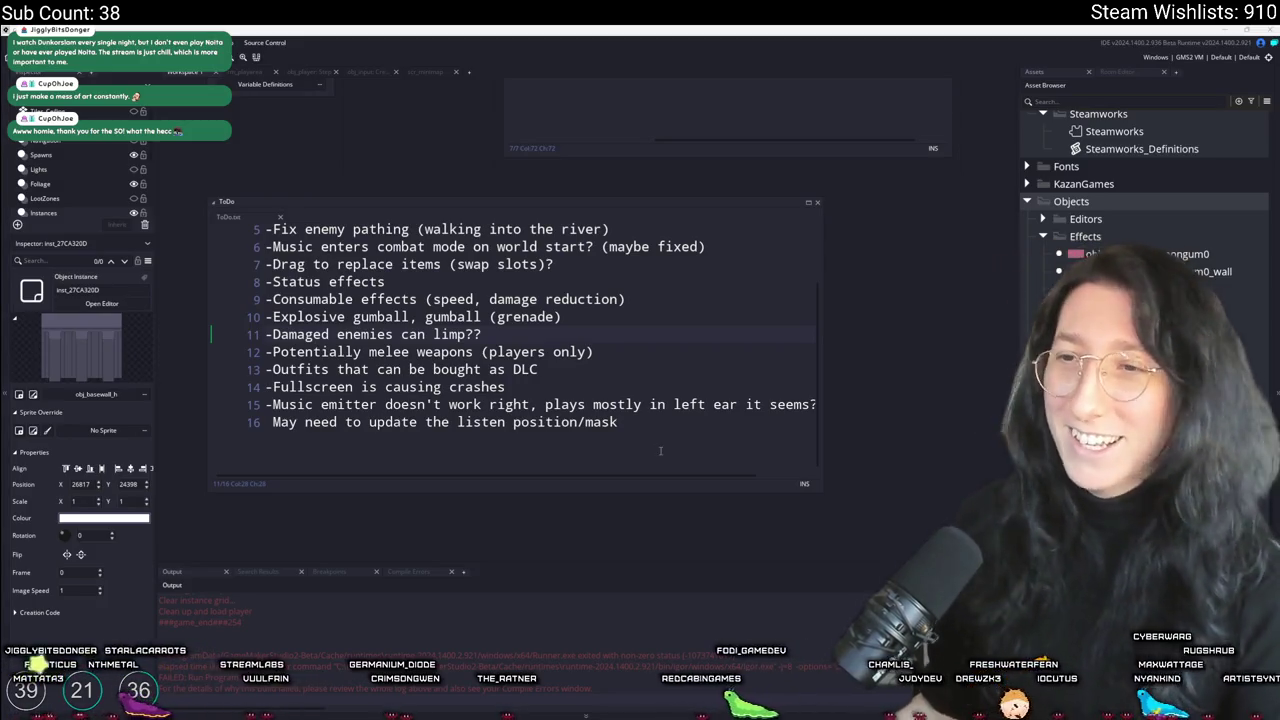
mouse_move(624, 335)
mouse_down()
mouse_move(691, 396)
mouse_move(695, 368)
mouse_up()
Step: Open scr_statuseffects via asset search, enlarge it, and check the StatusEffectController constructor's parameters
key(ctrl+t)
text(stat)
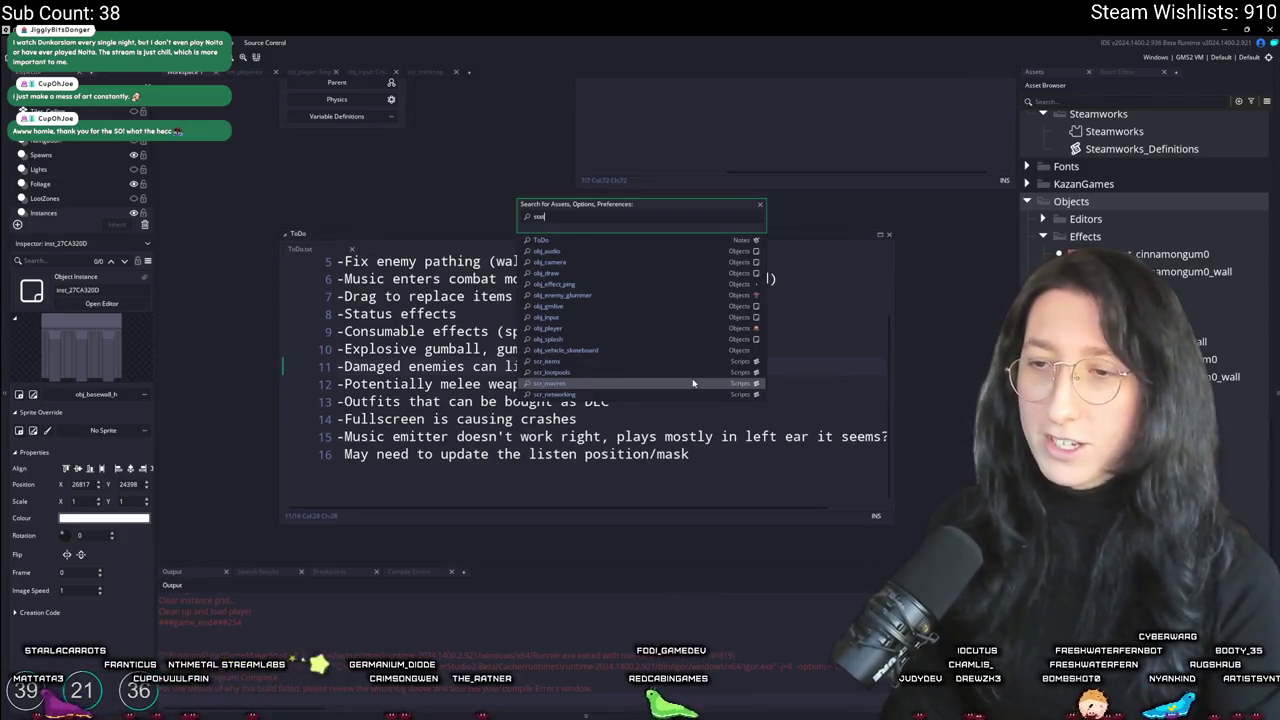
text(us)
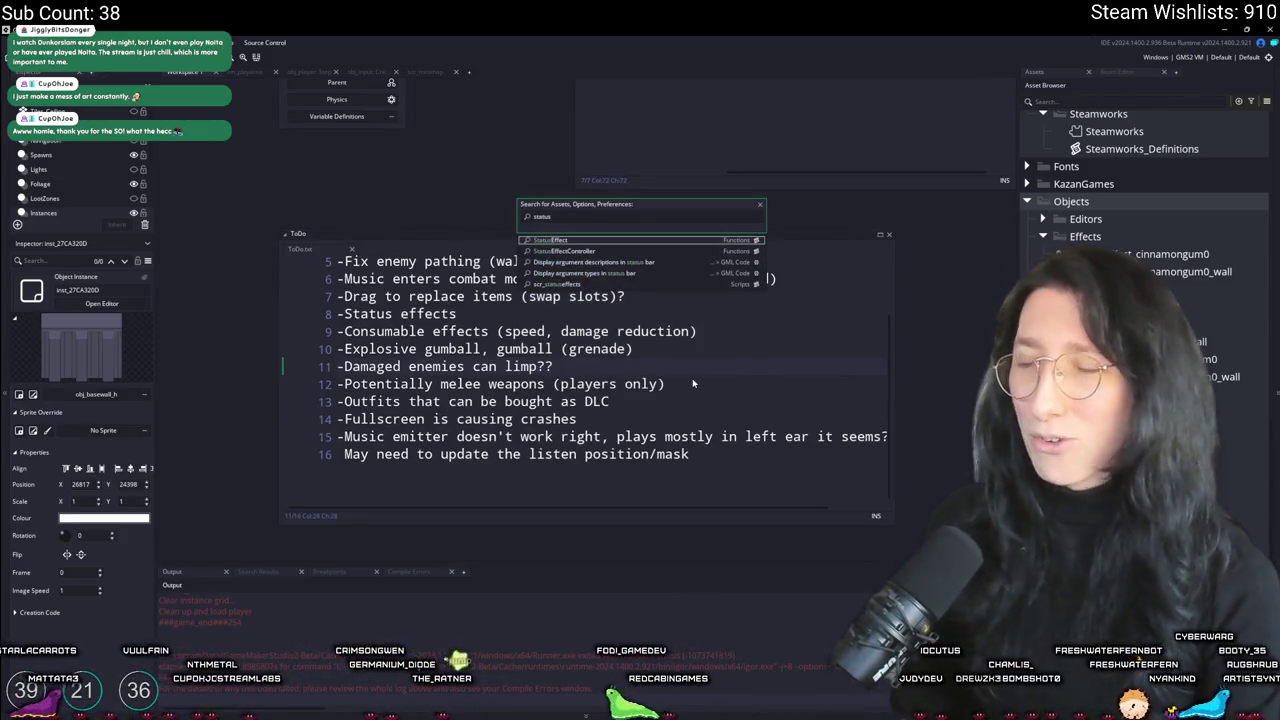
key(Down)
key(Return)
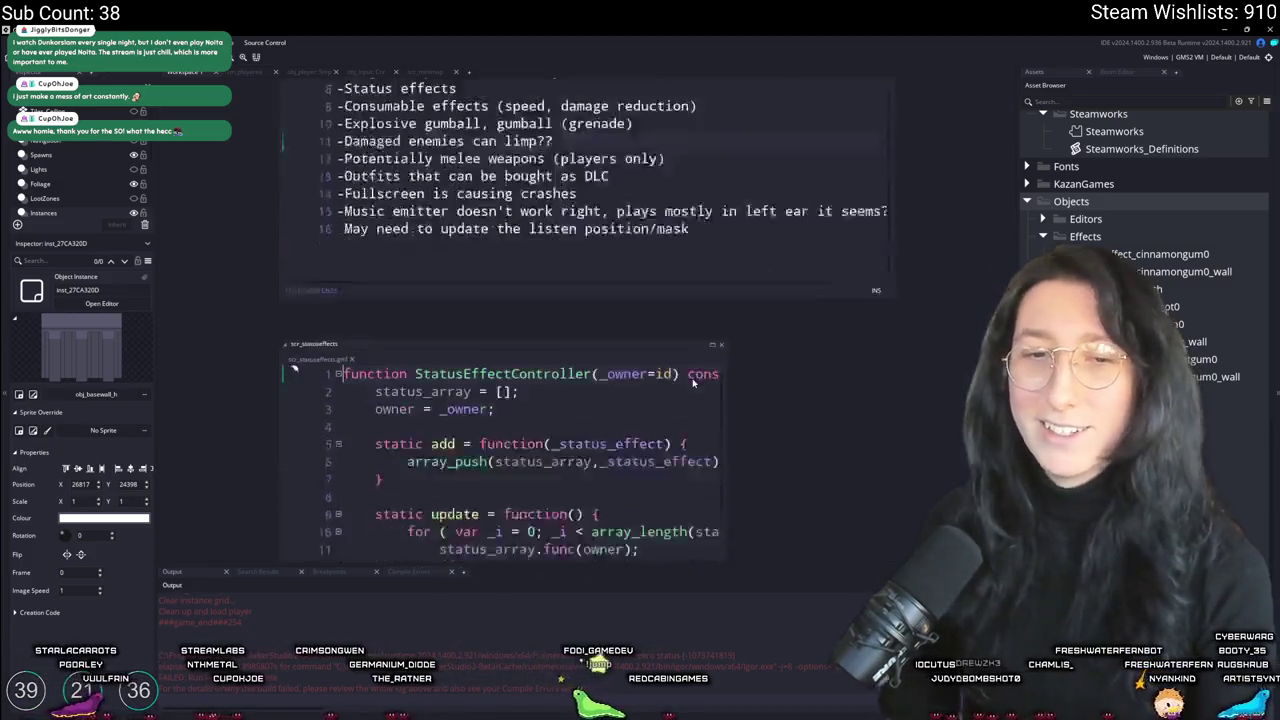
click(715, 169)
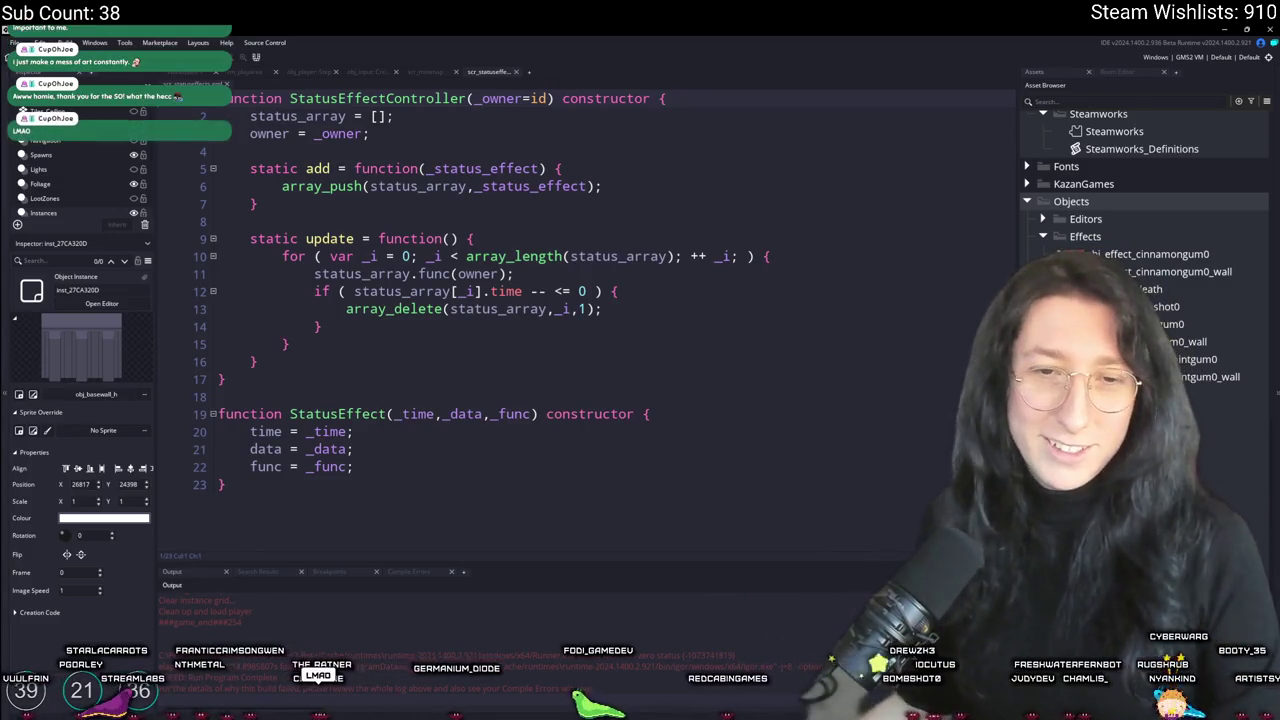
click(722, 212)
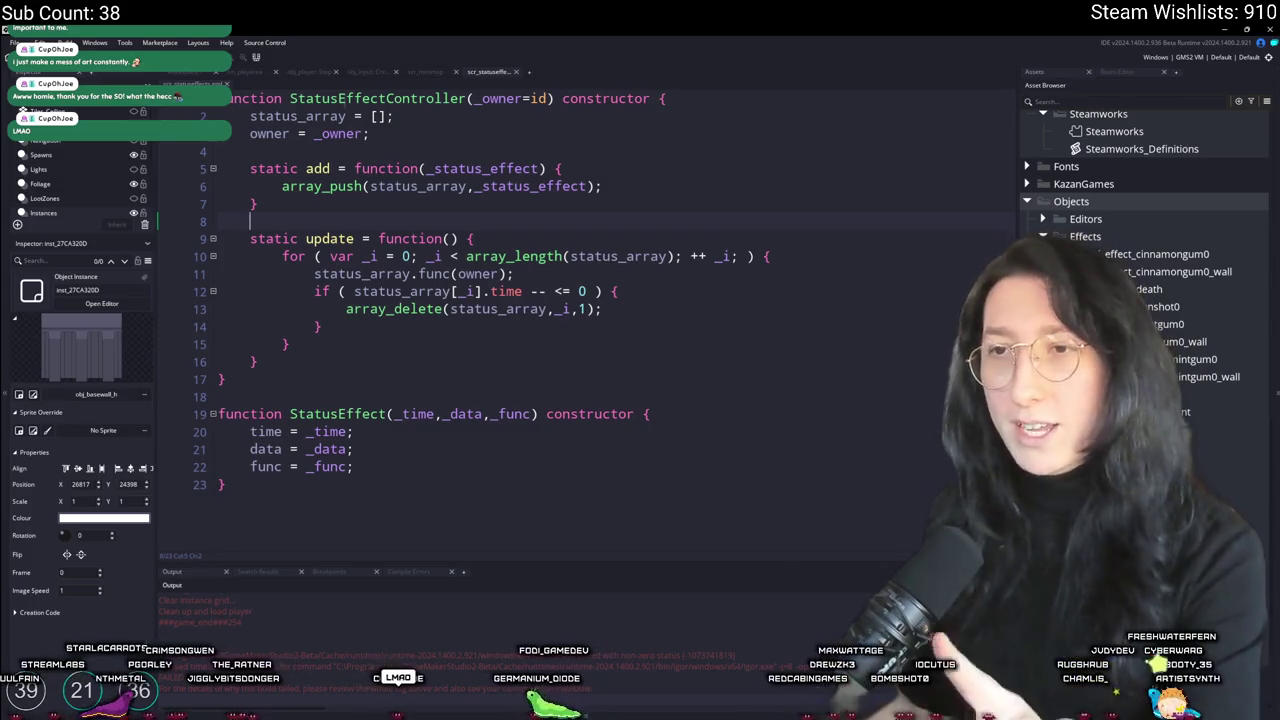
click(468, 98)
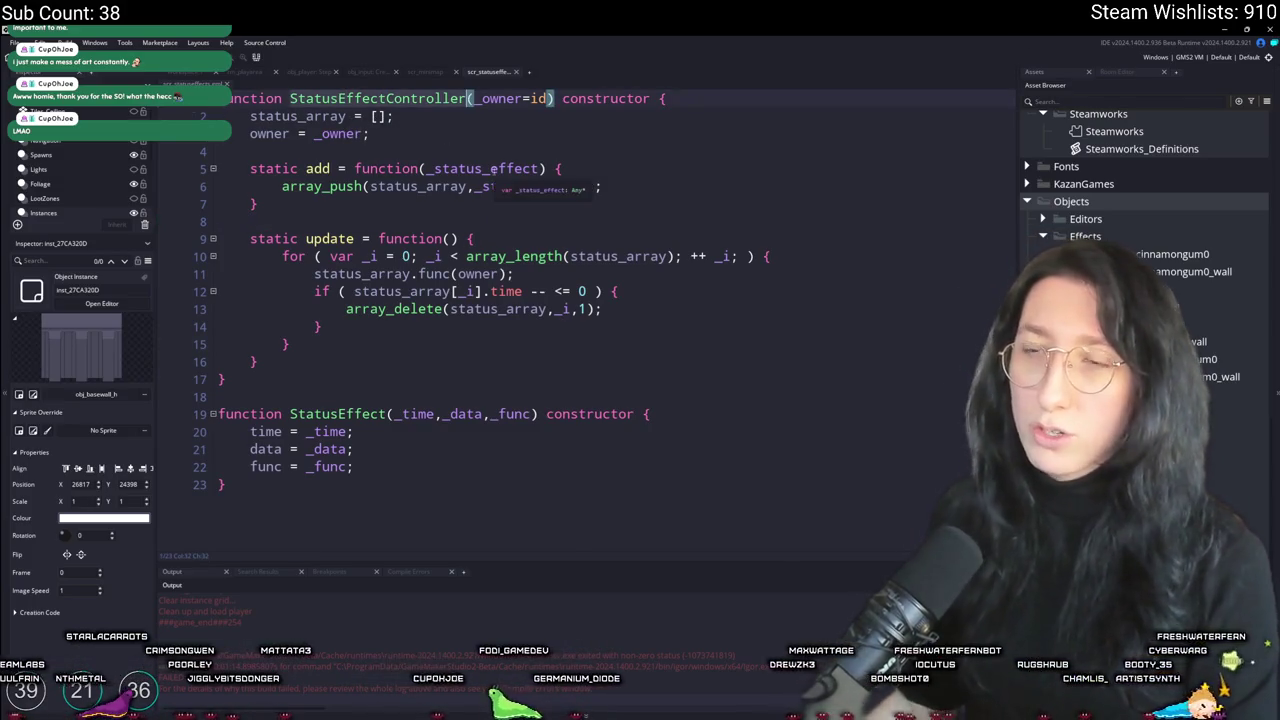
Step: Open the todo notes document through quick search, then close it again
key(ctrl+t)
text(todo)
key(Return)
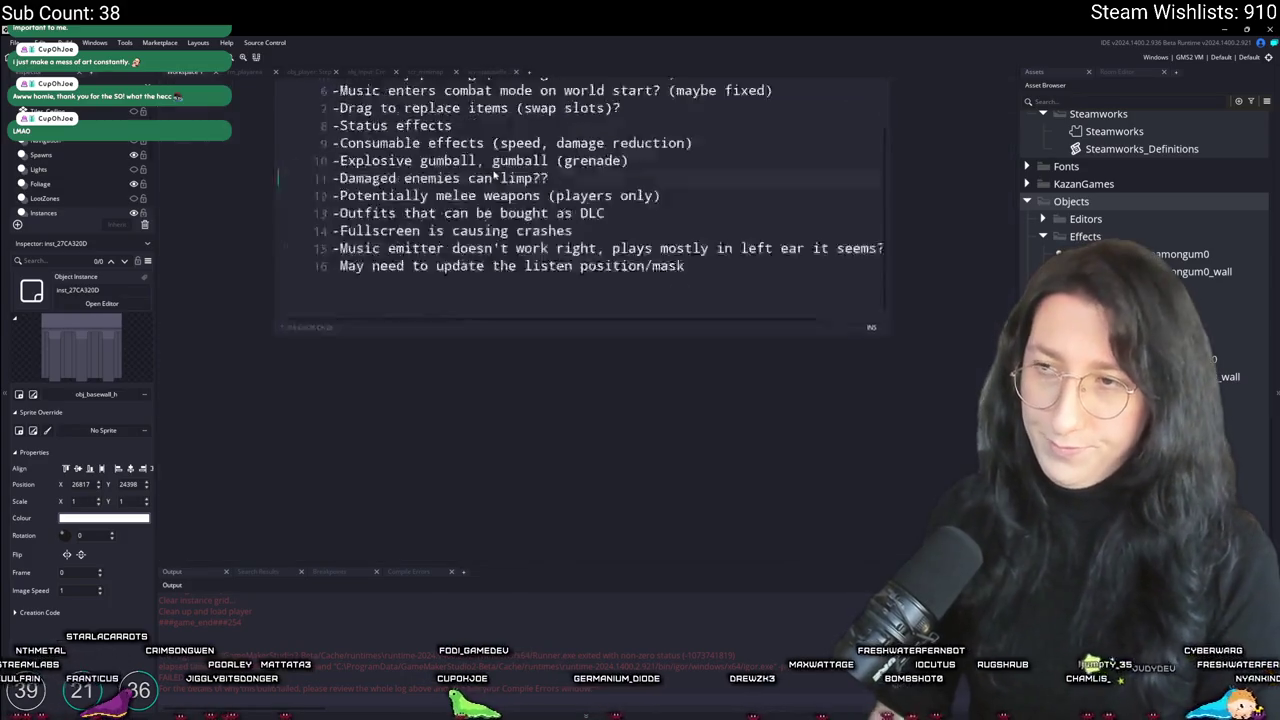
key(ctrl+w)
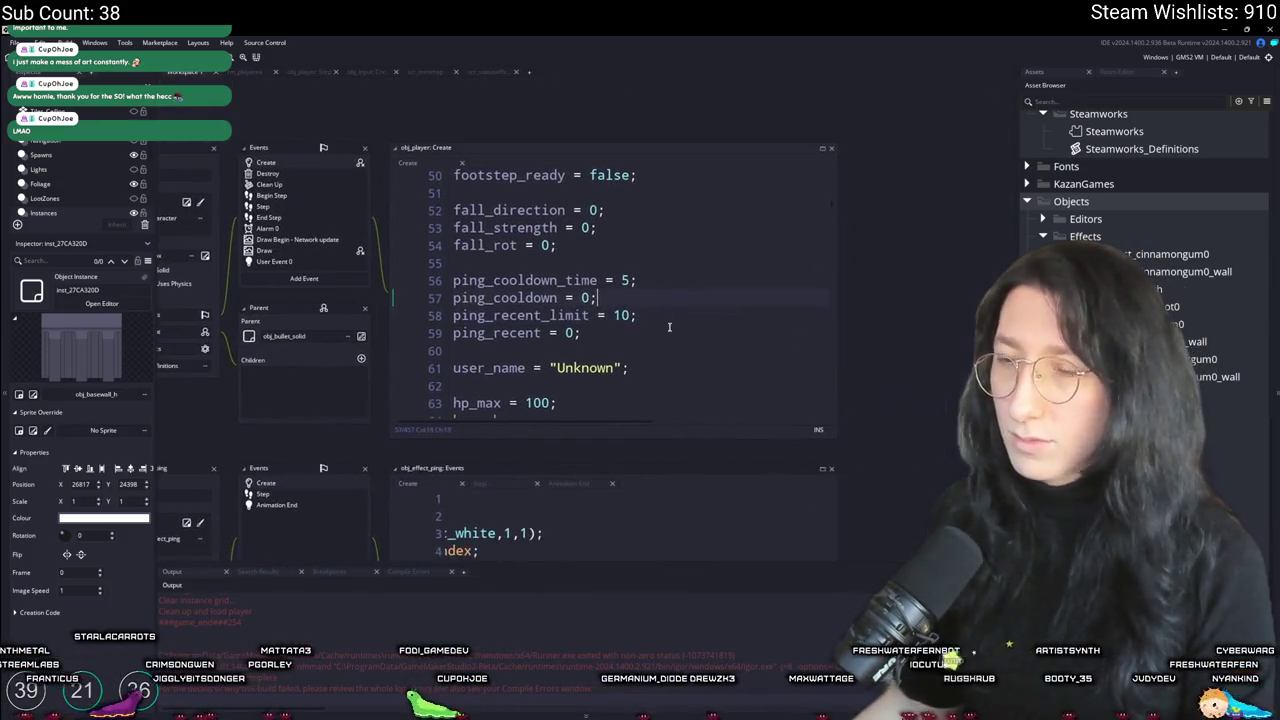
Step: Add a line after ping_recent creating a new StatusEffectController with id as owner
click(674, 335)
key(Return)
key(Return)
text(StatusEffectController)
key(ctrl+z)
text(s)
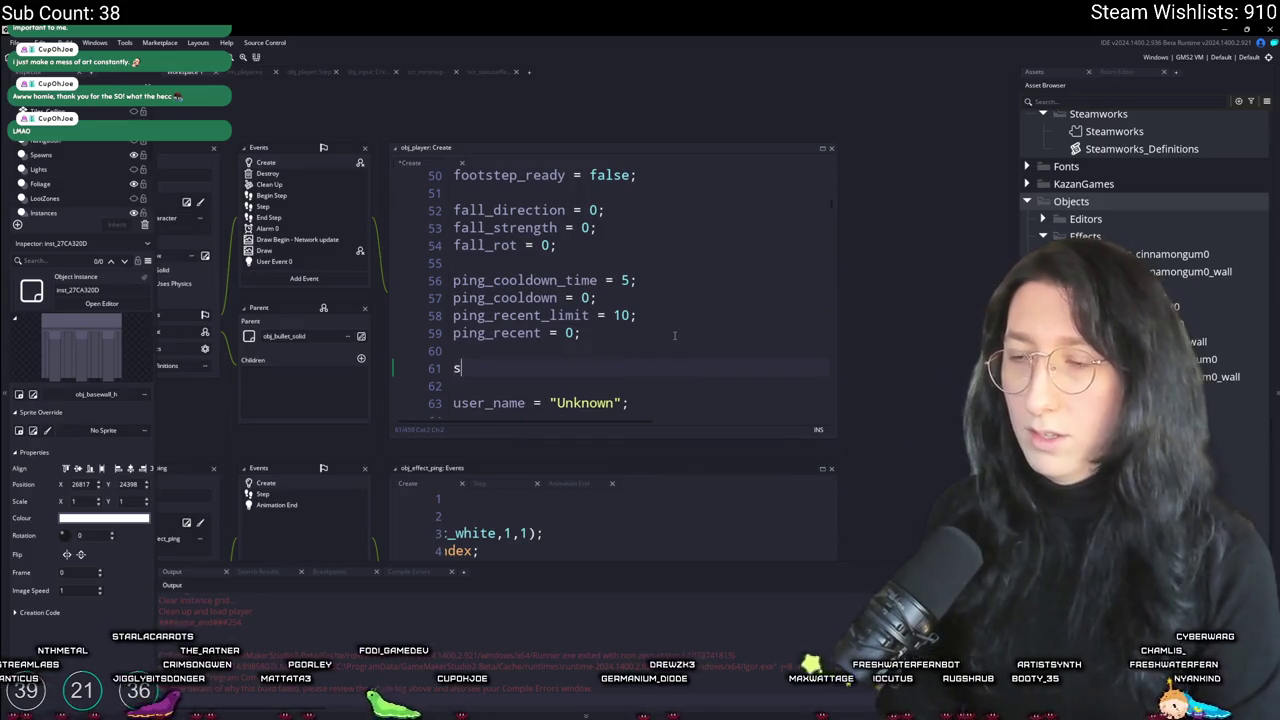
text(tatus_effects_cont)
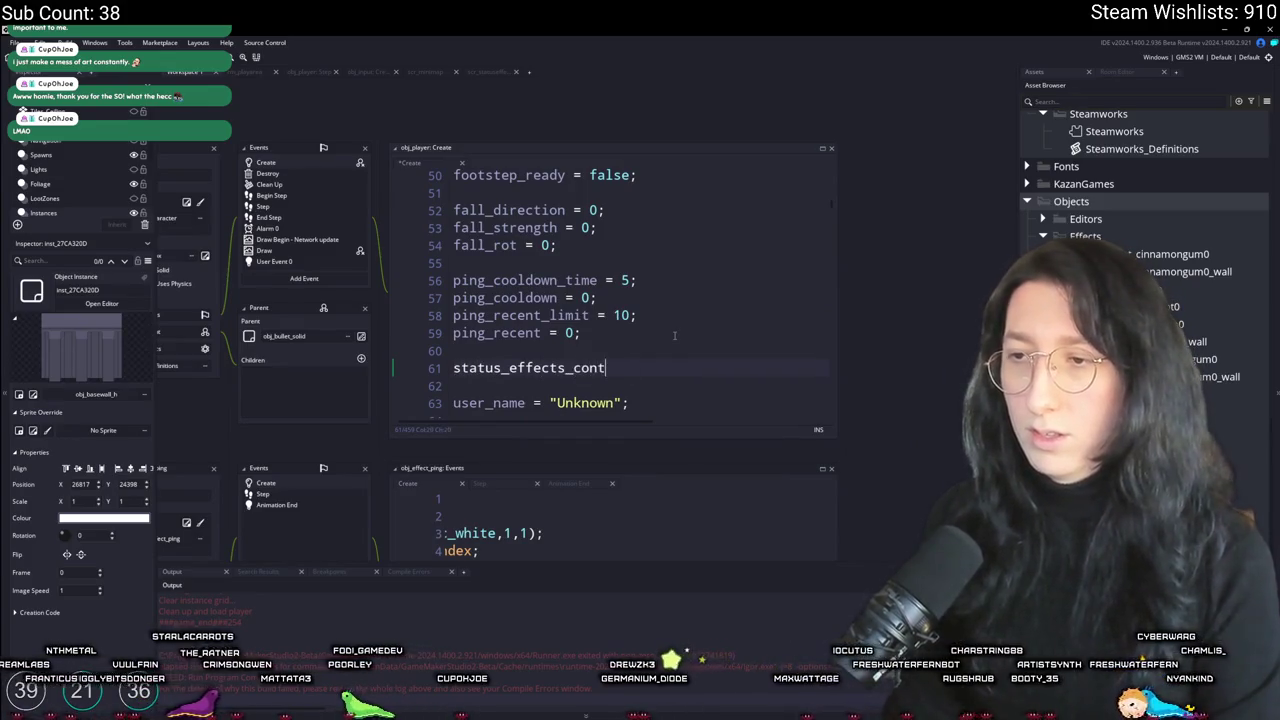
text(StatusEffectController();)
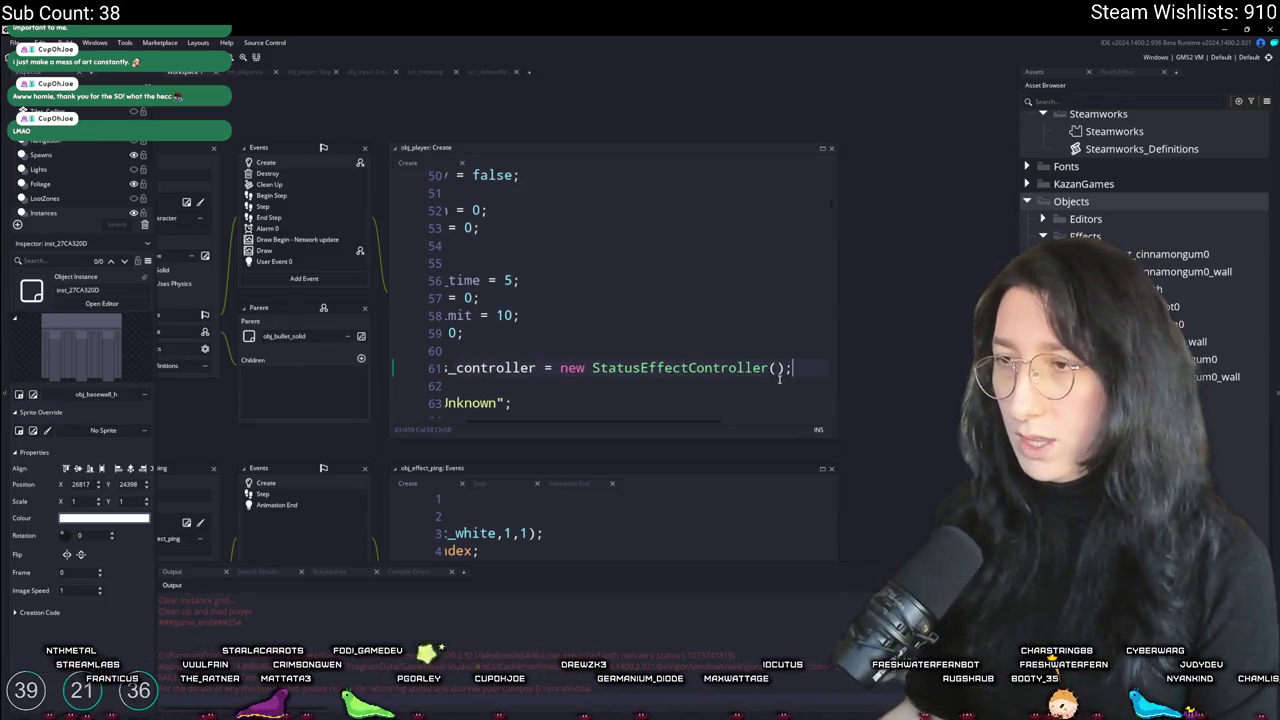
click(778, 367)
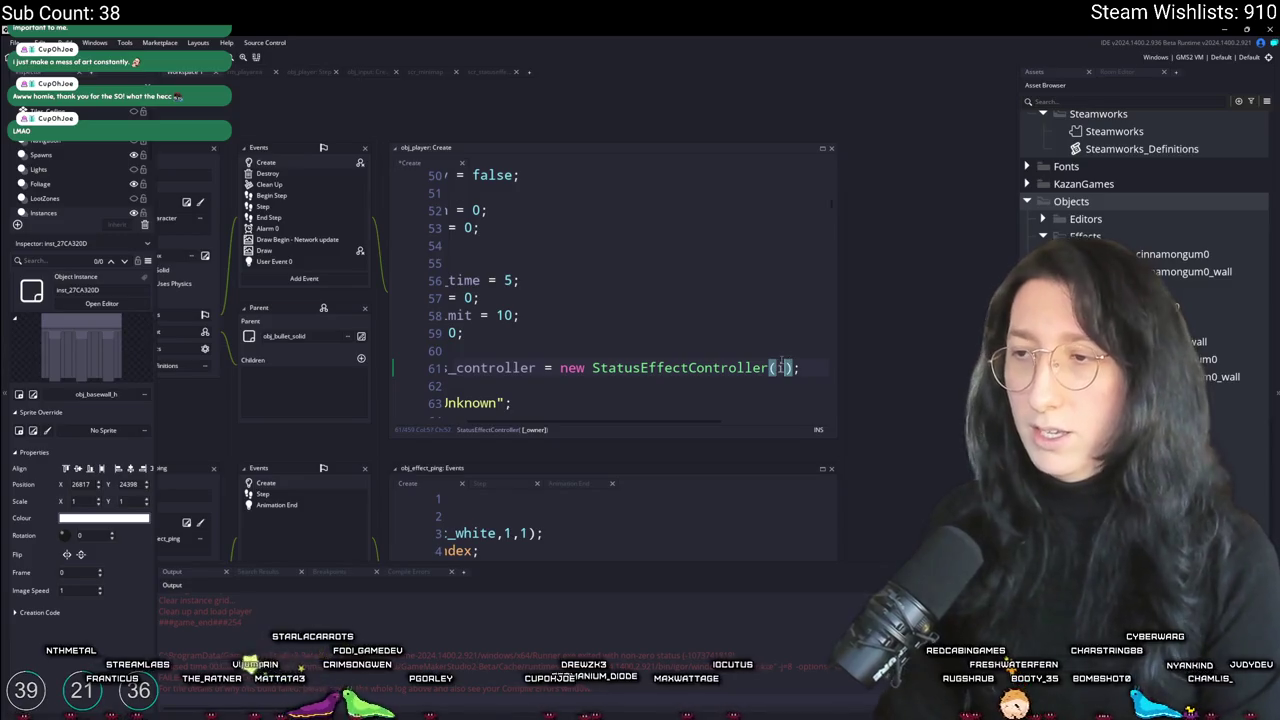
text(s)
key(Home)
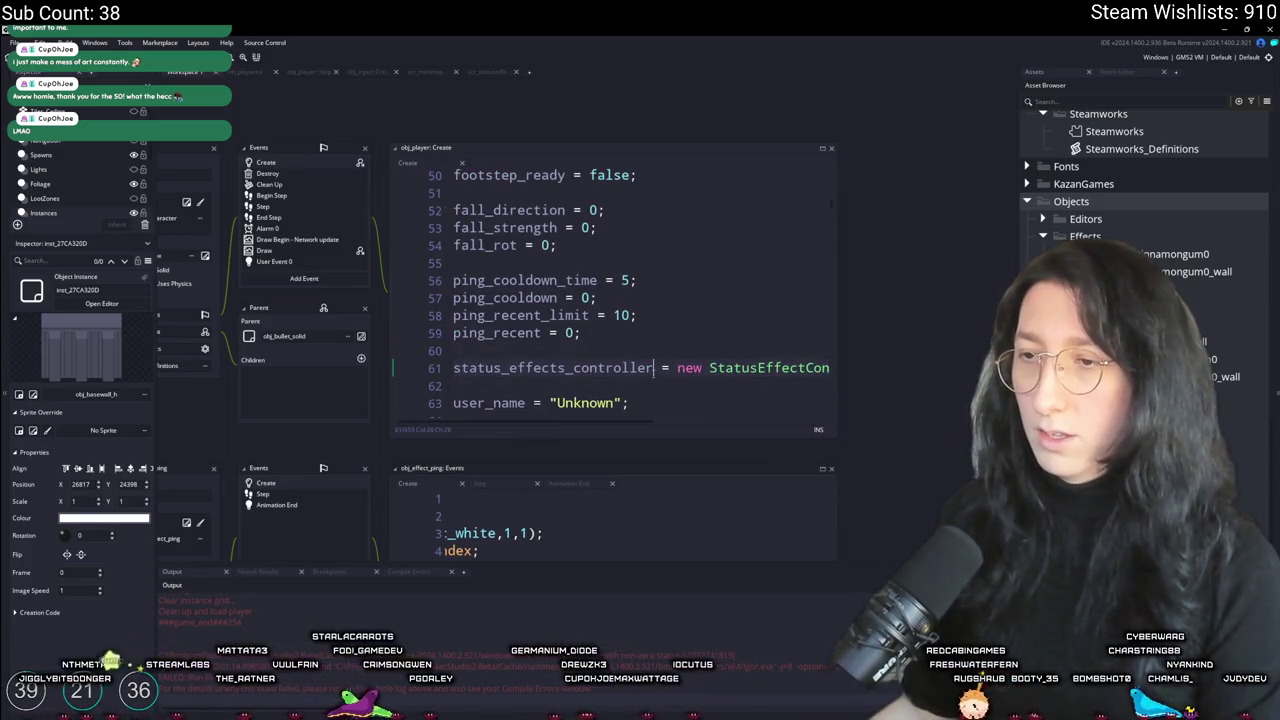
Step: Trim '_controller' so the variable reads status_effects, then open obj_player's Step event
drag(566, 368, 466, 369)
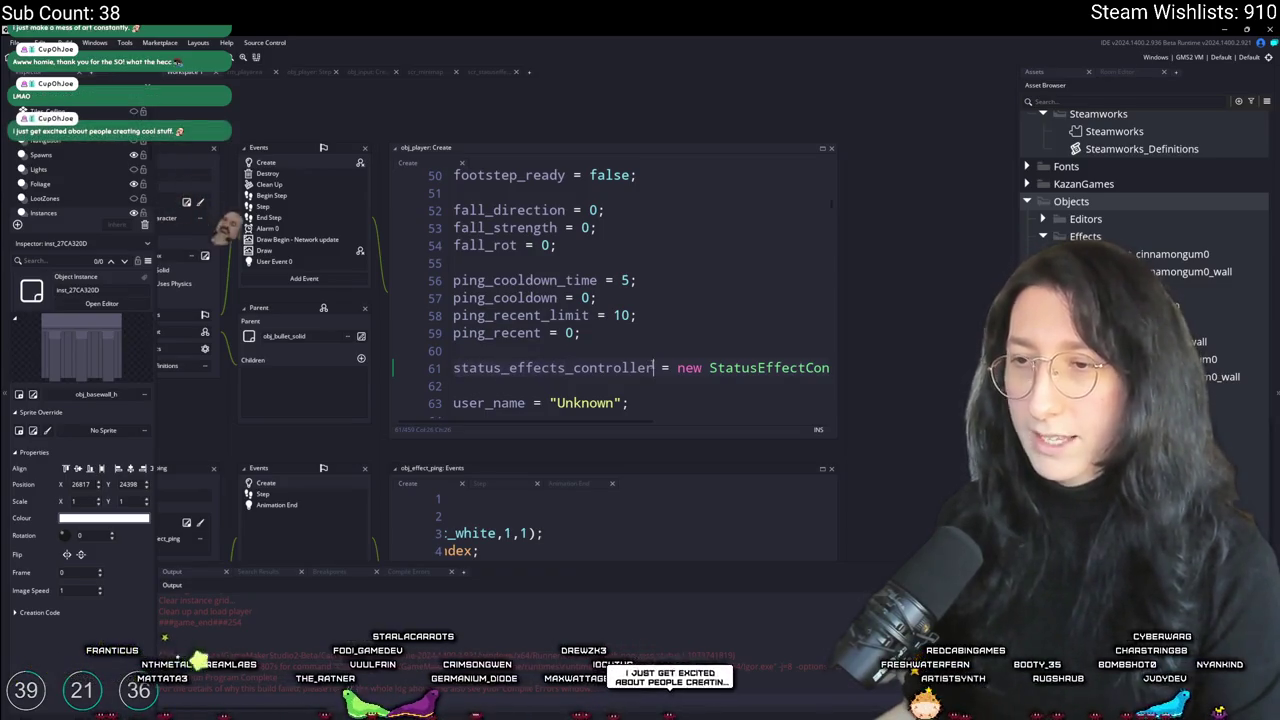
double_click(540, 368)
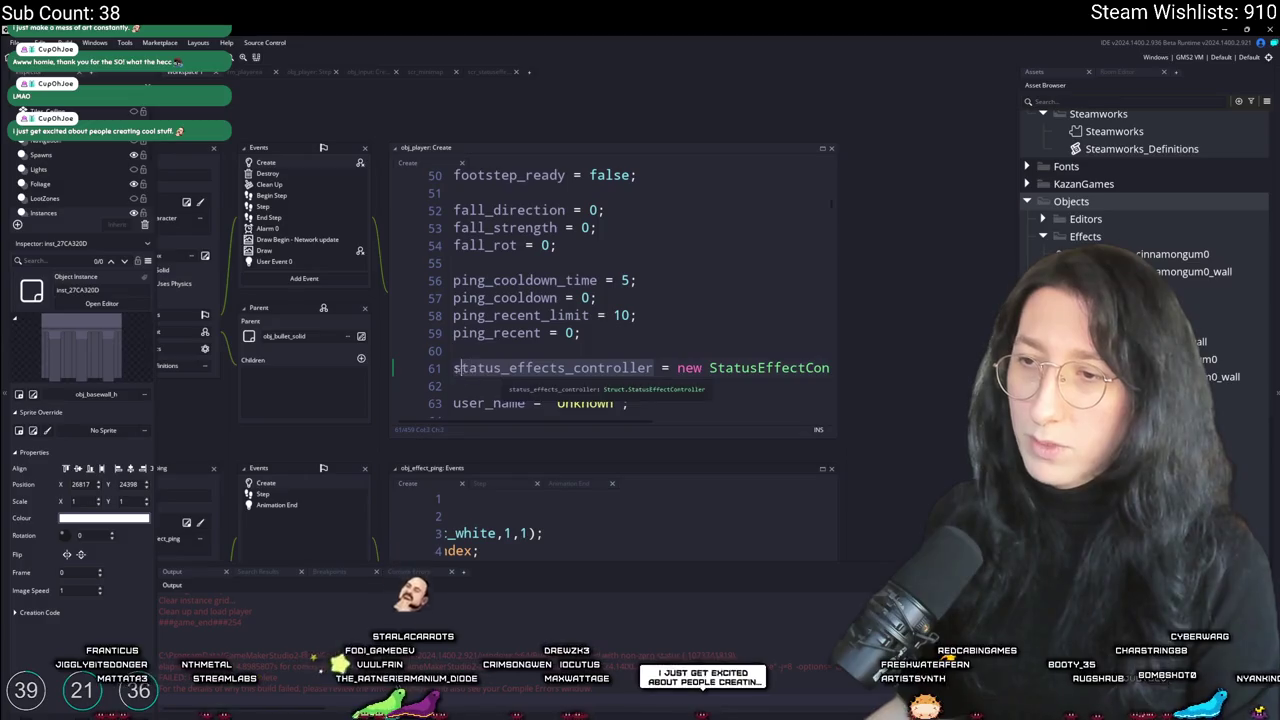
click(646, 327)
drag(646, 327, 555, 192)
click(551, 320)
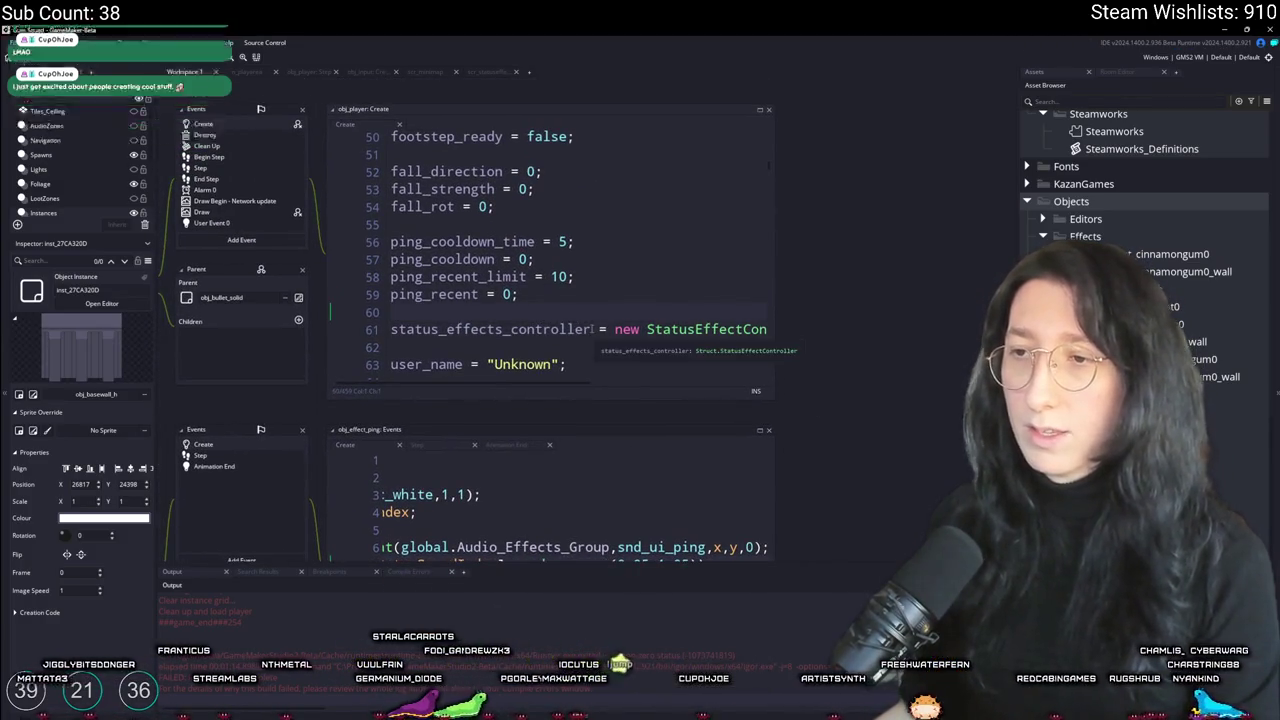
click(525, 344)
drag(590, 329, 503, 329)
key(BackSpace)
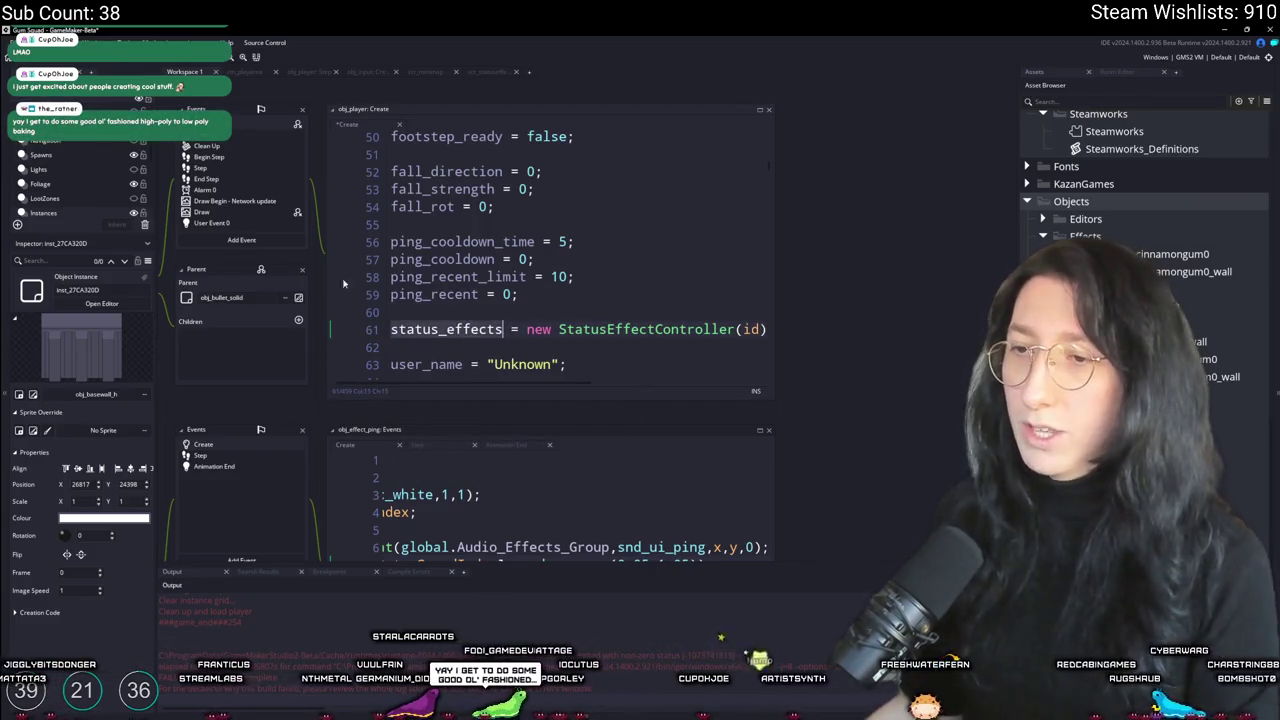
double_click(213, 170)
scroll(513, 330, up, 6)
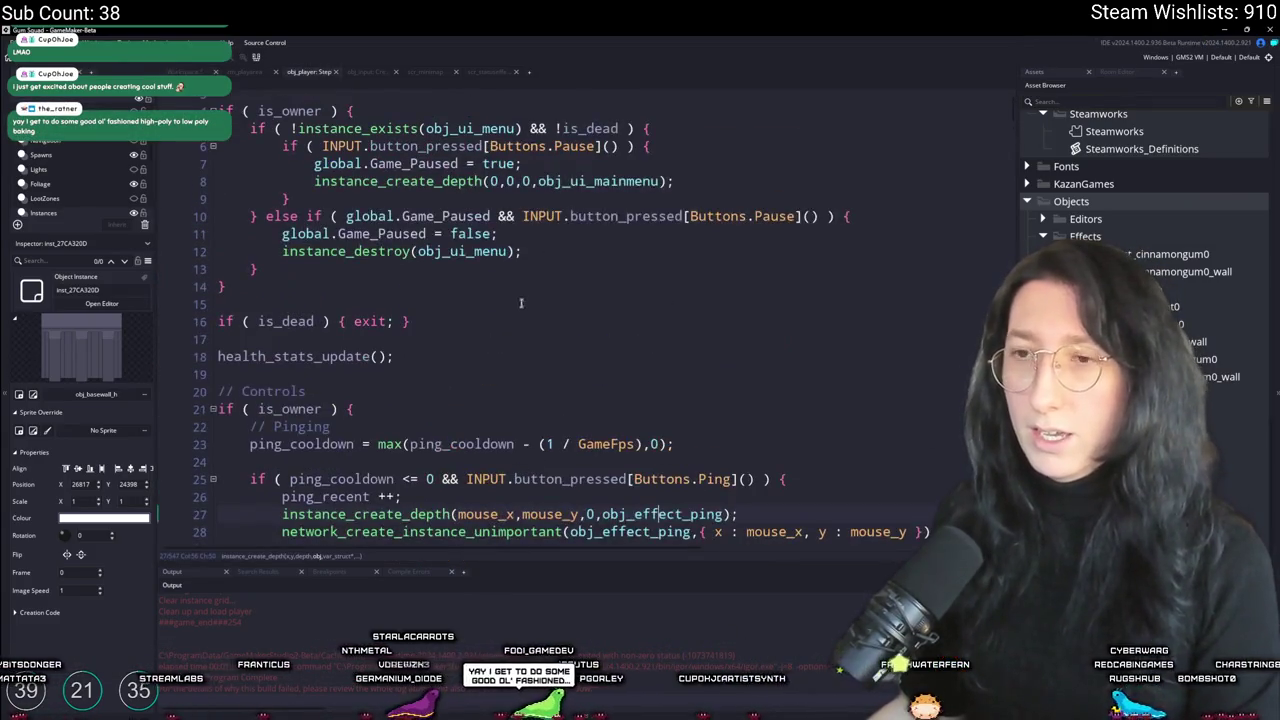
Step: Insert status_effects.update(); on a new line above health_stats_update()
click(513, 325)
key(Return)
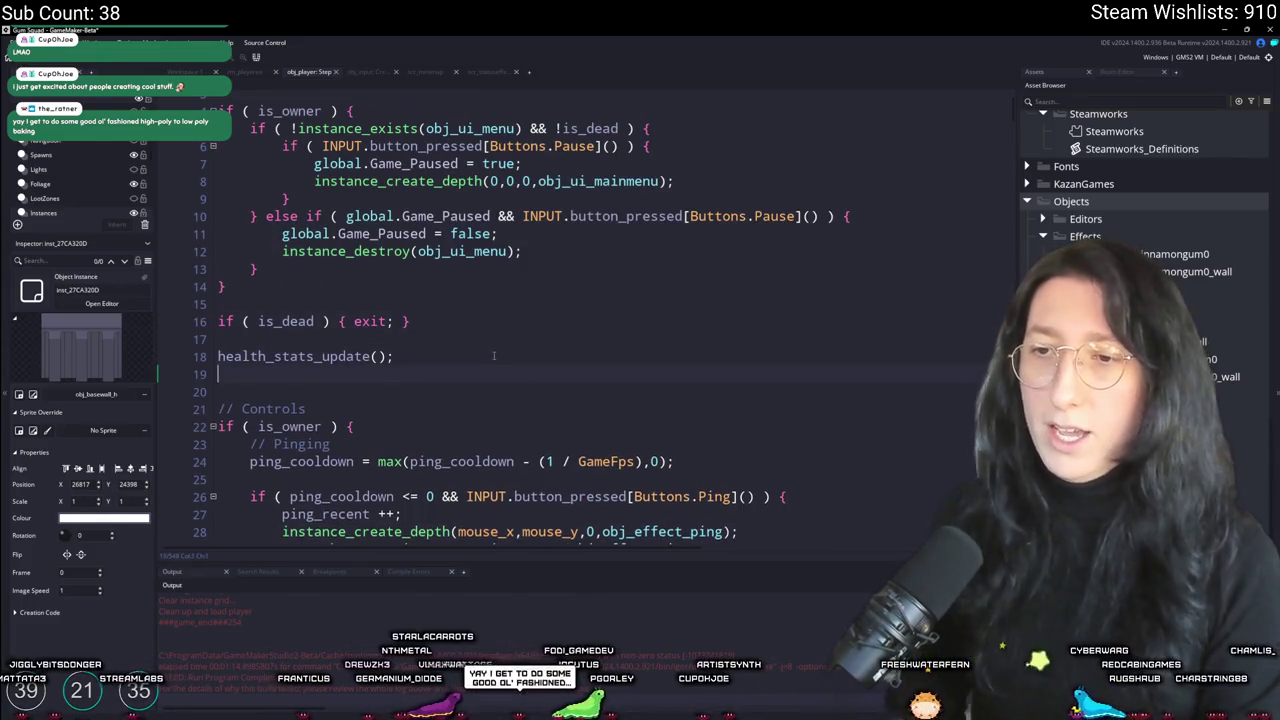
key(BackSpace)
key(Home)
key(Return)
key(Up)
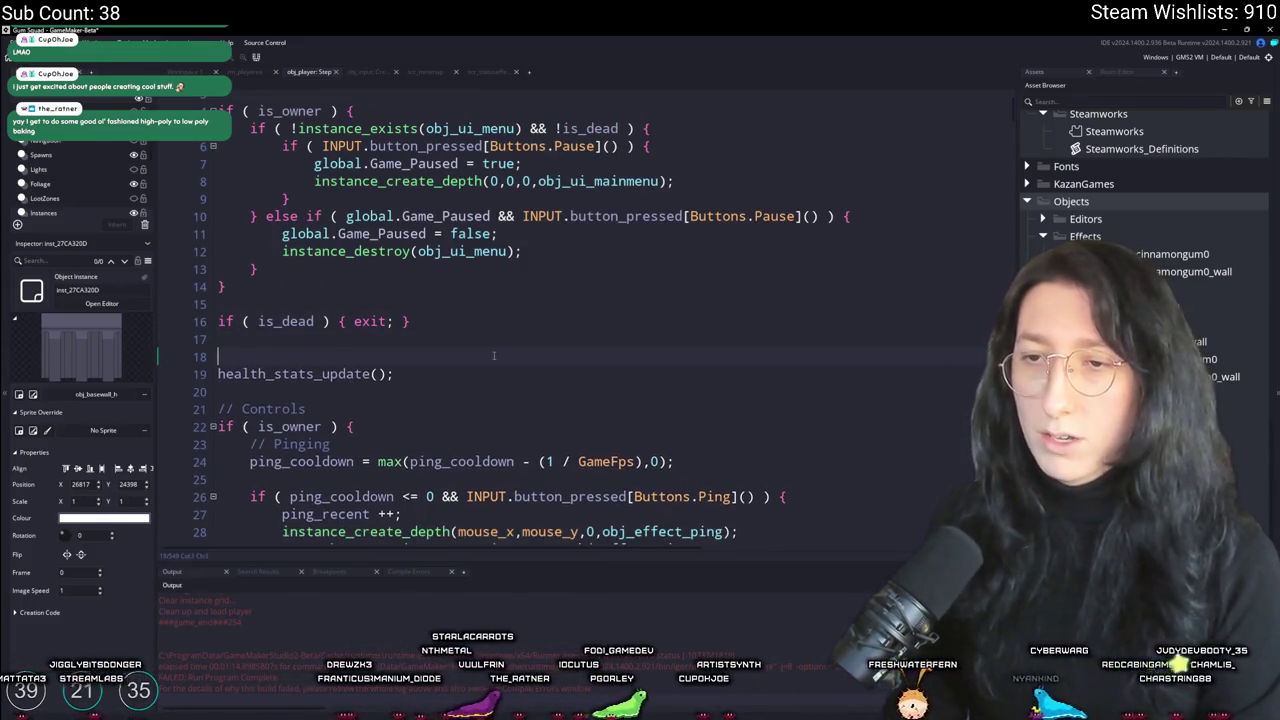
text(status_effects)
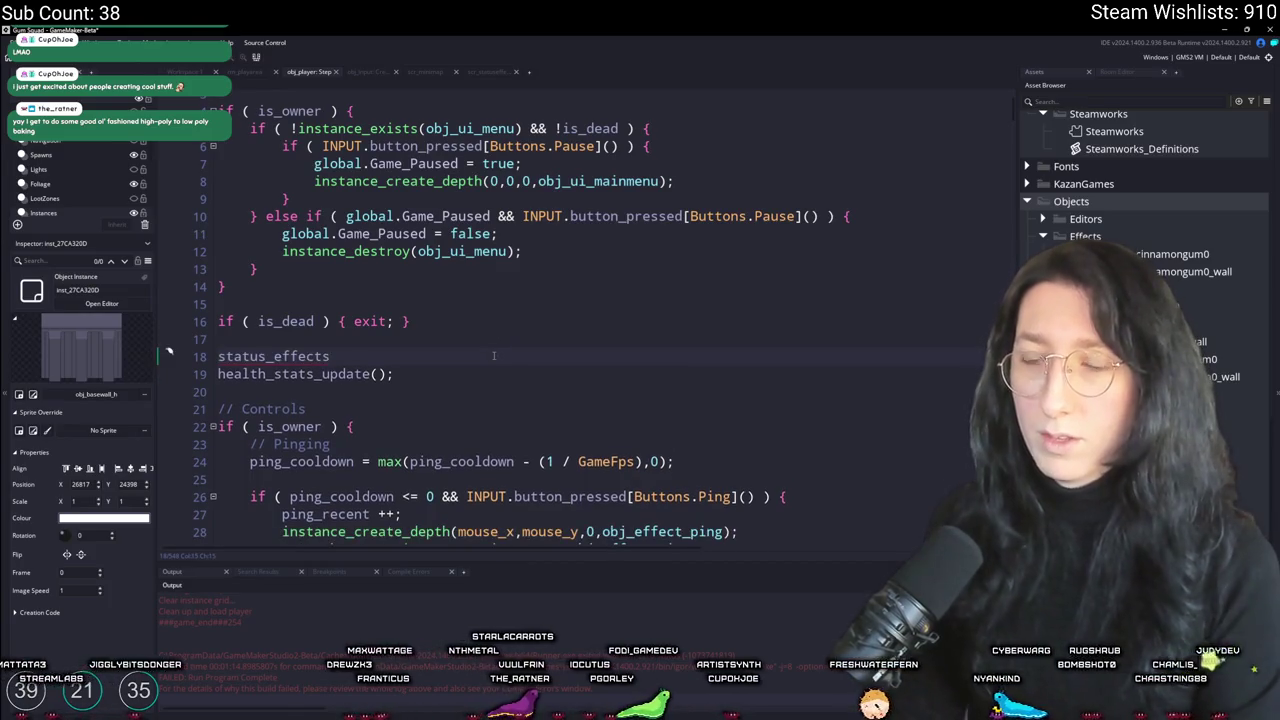
text(.update();)
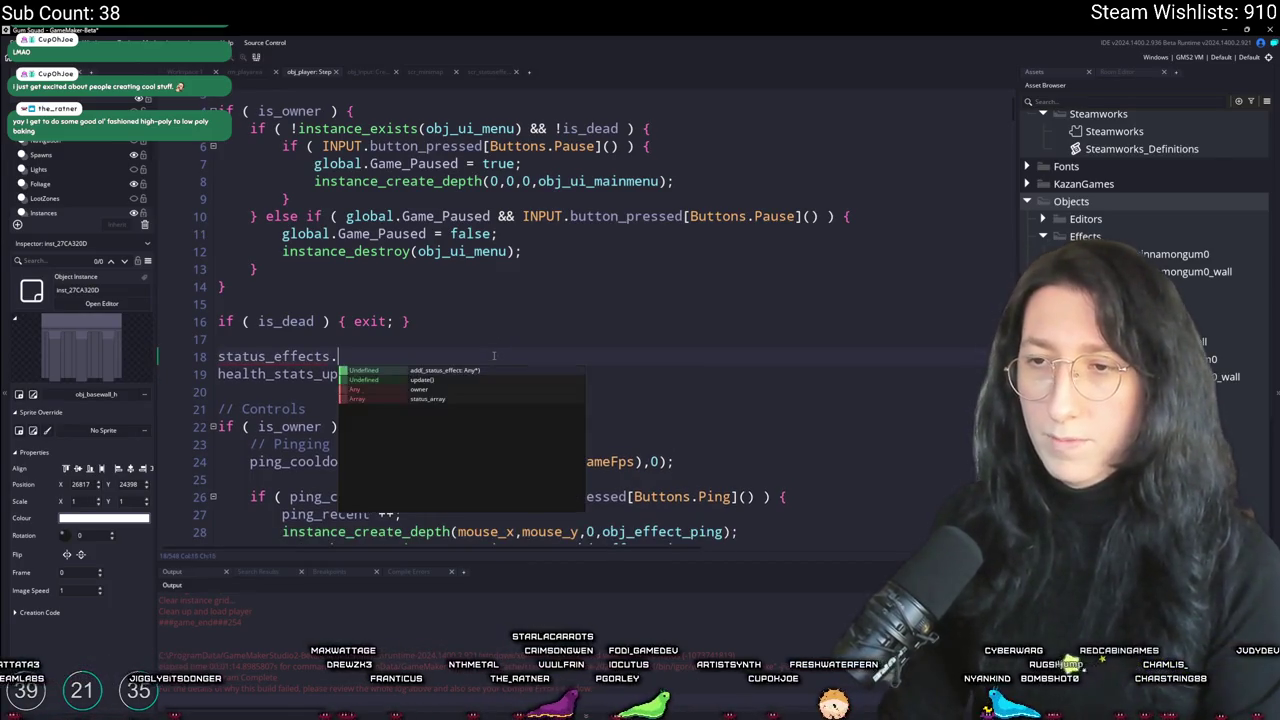
Step: Close the extra editor tab, review the update loop's expiry check and array_delete, then return to Workspace 1
click(430, 72)
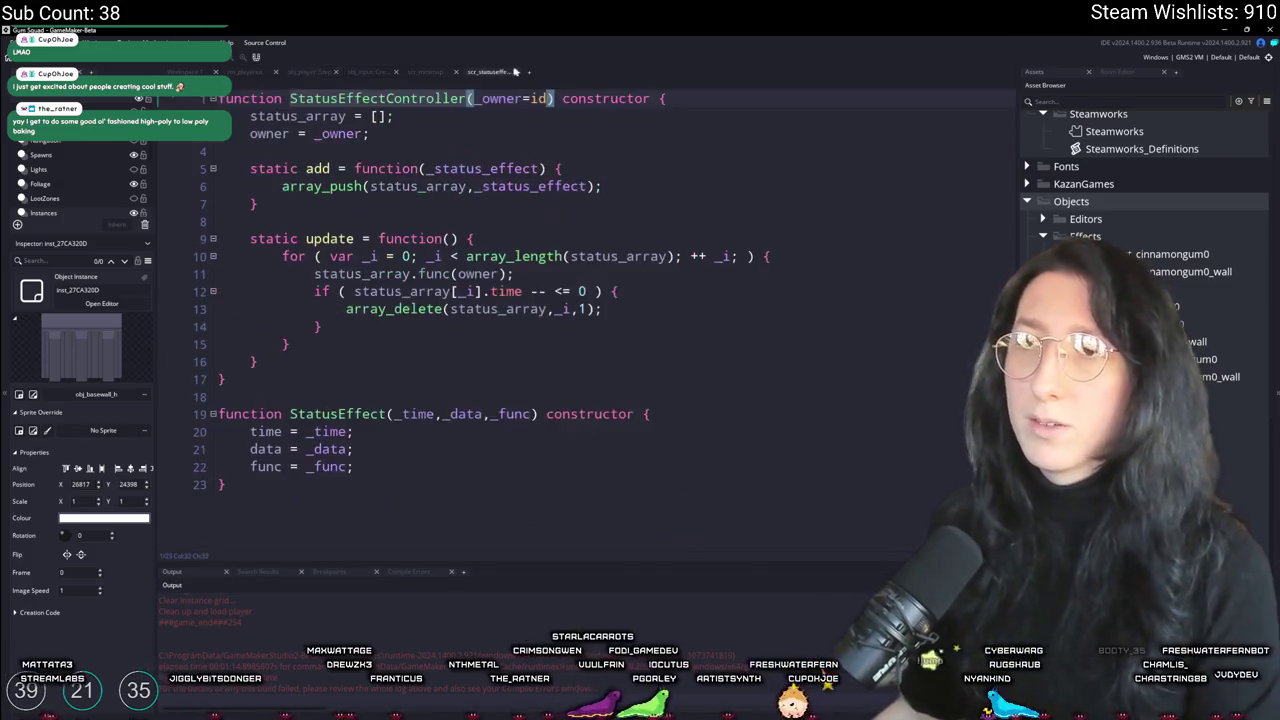
middle_click(370, 72)
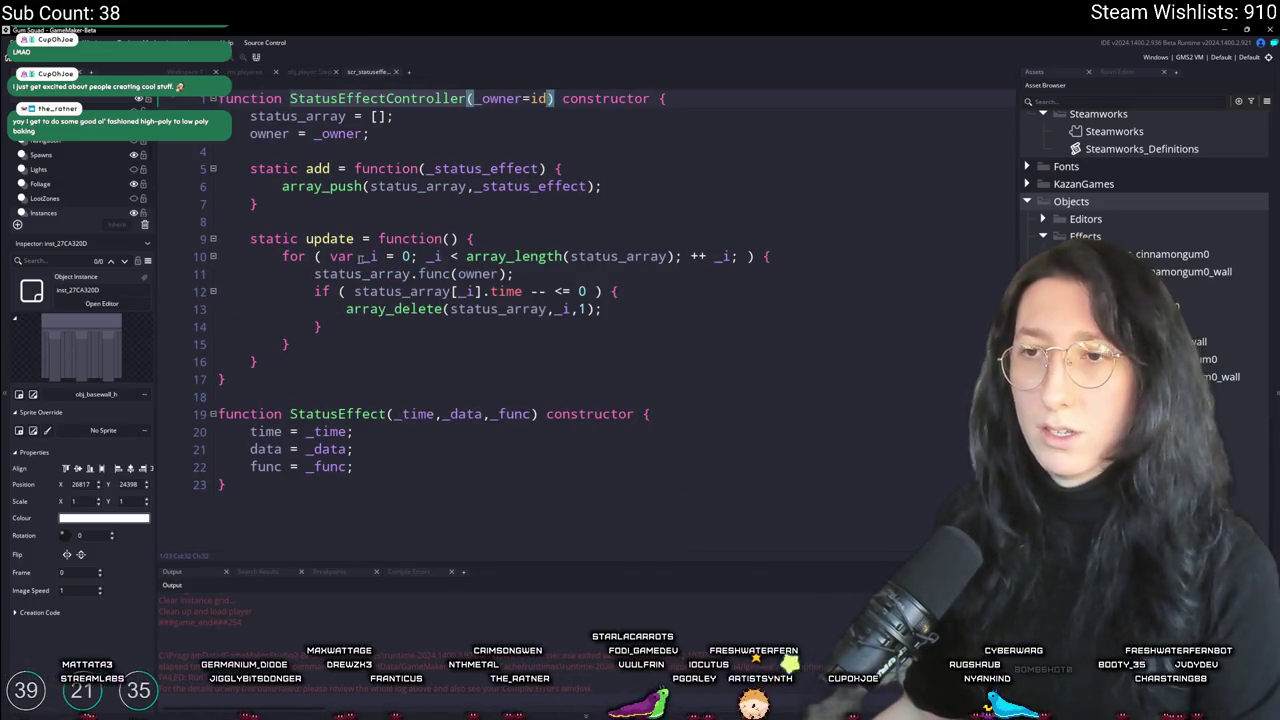
click(354, 291)
click(394, 309)
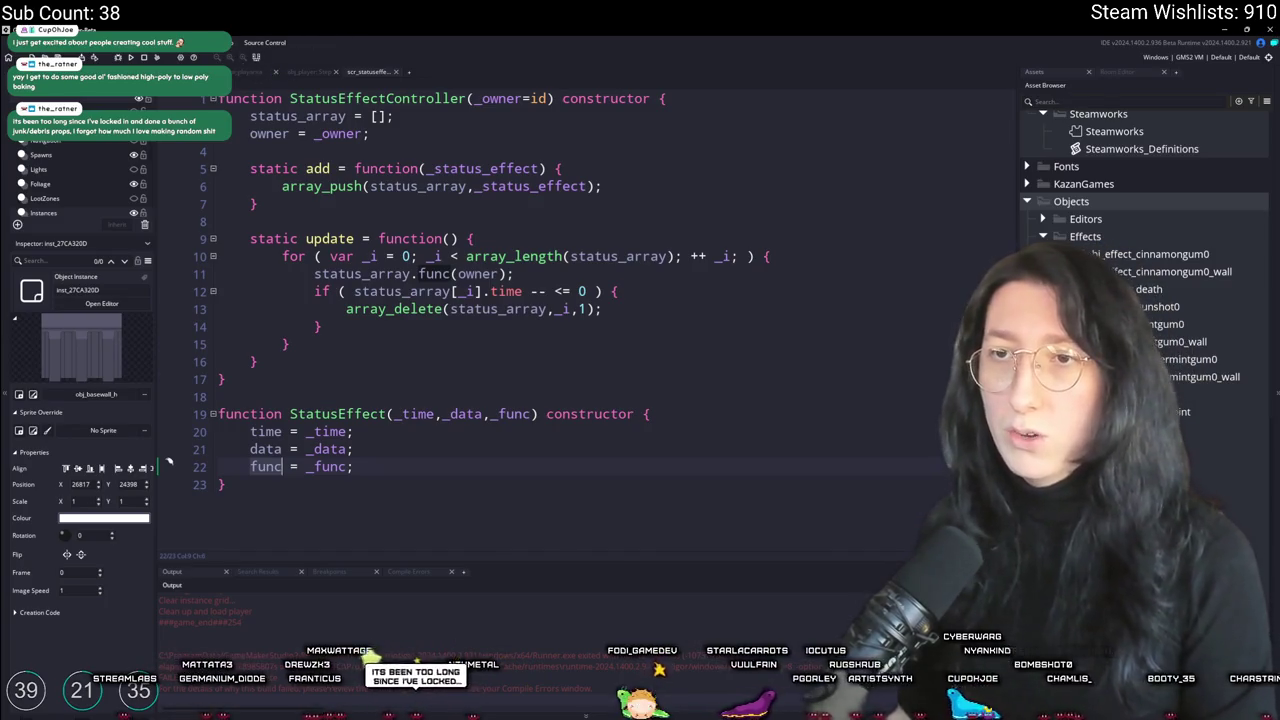
click(184, 71)
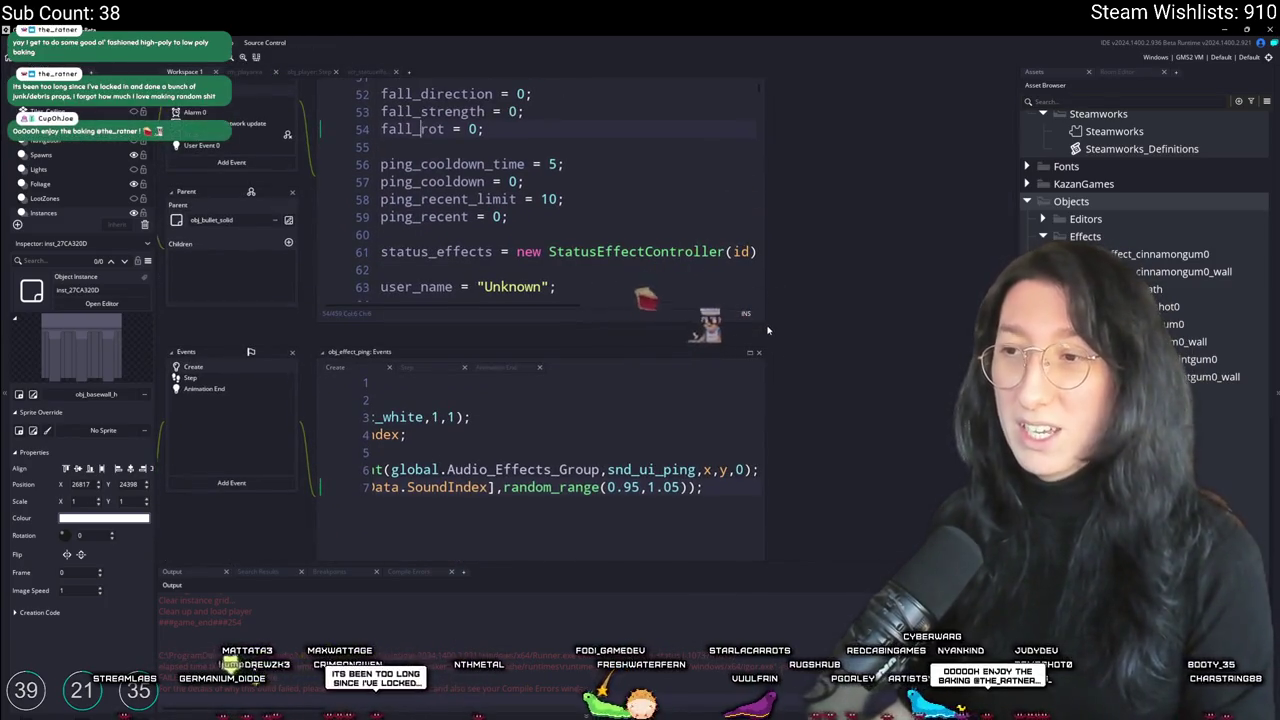
Step: Resize the obj_player Create code window larger to reveal the user_name, hp_max and hp lines
drag(768, 330, 915, 405)
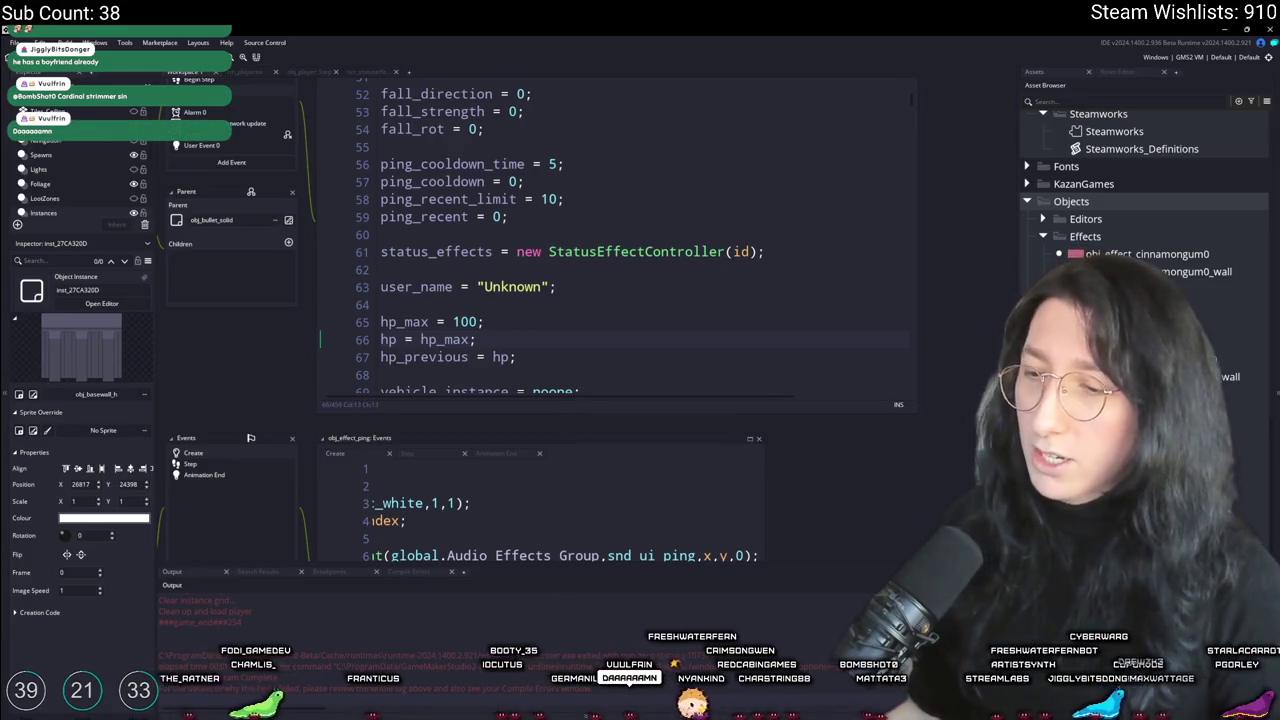
Step: Launch Discord from the Start search and scroll the DM back to its earliest messages
key(super)
text(discord)
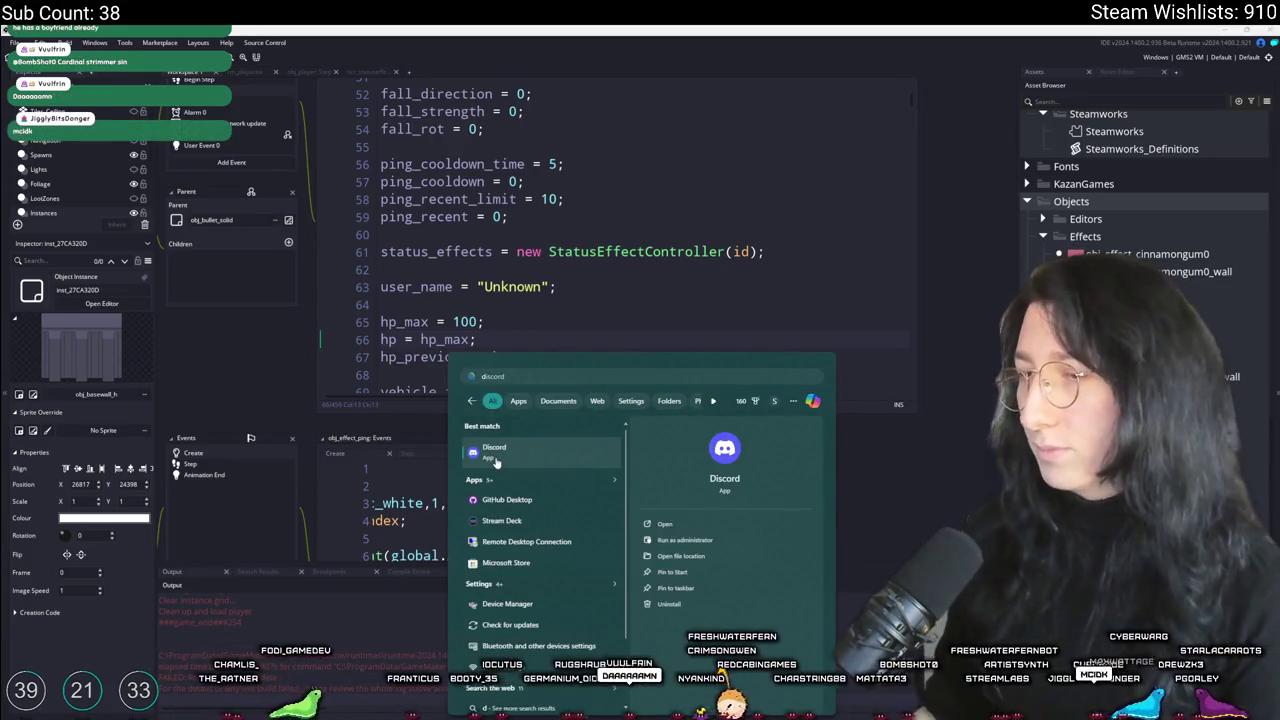
key(Return)
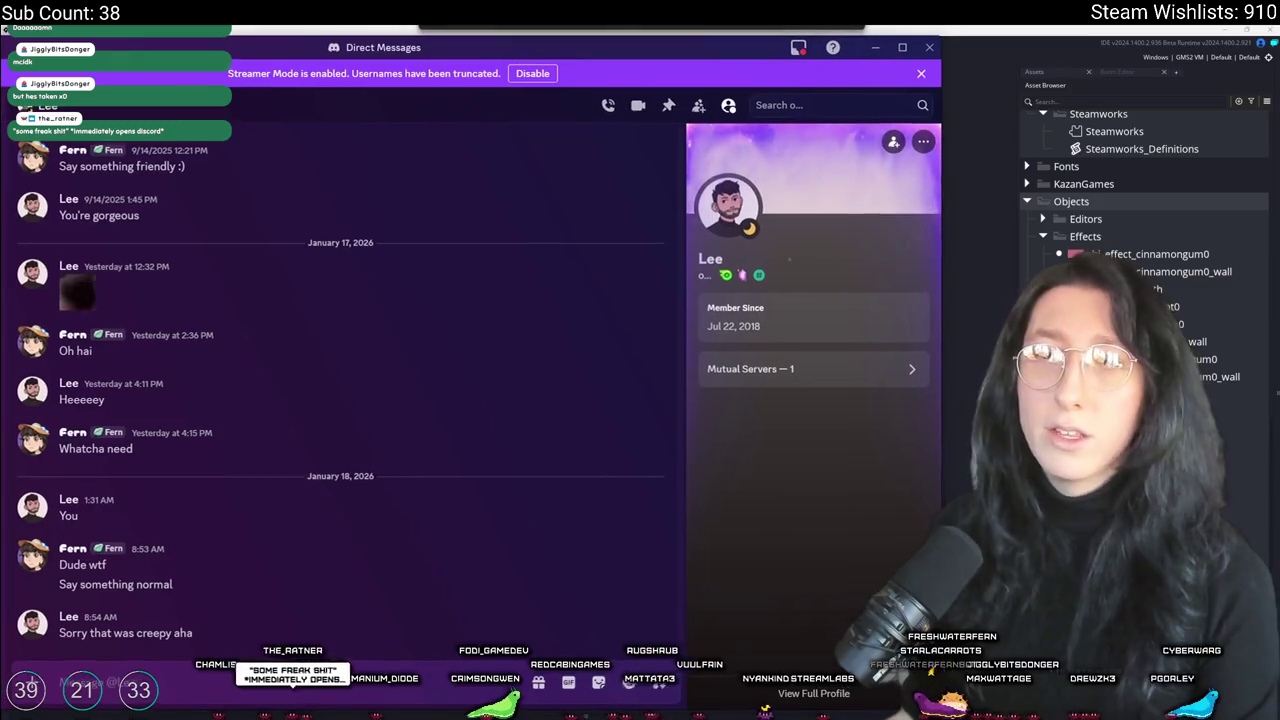
scroll(239, 482, up, 15)
scroll(150, 300, down, 3)
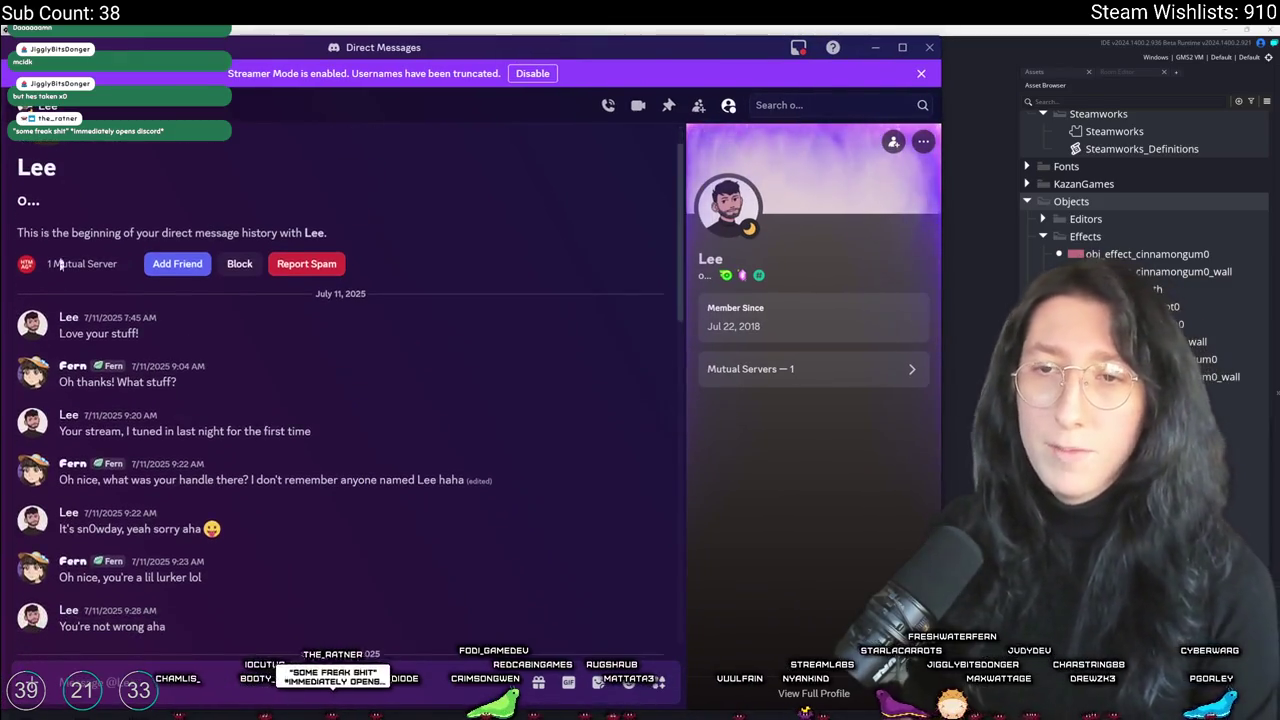
scroll(62, 183, up, 2)
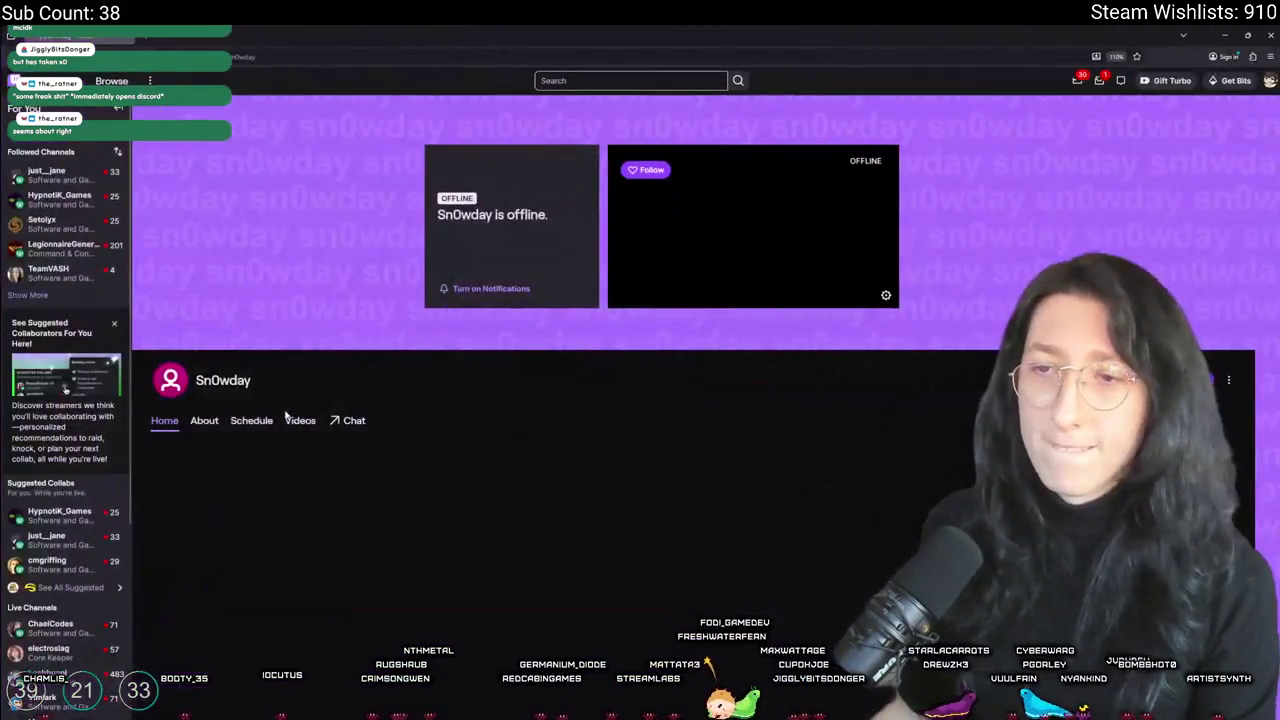
Step: View the offline Twitch channel's About section, then switch back to the Discord DM
click(204, 420)
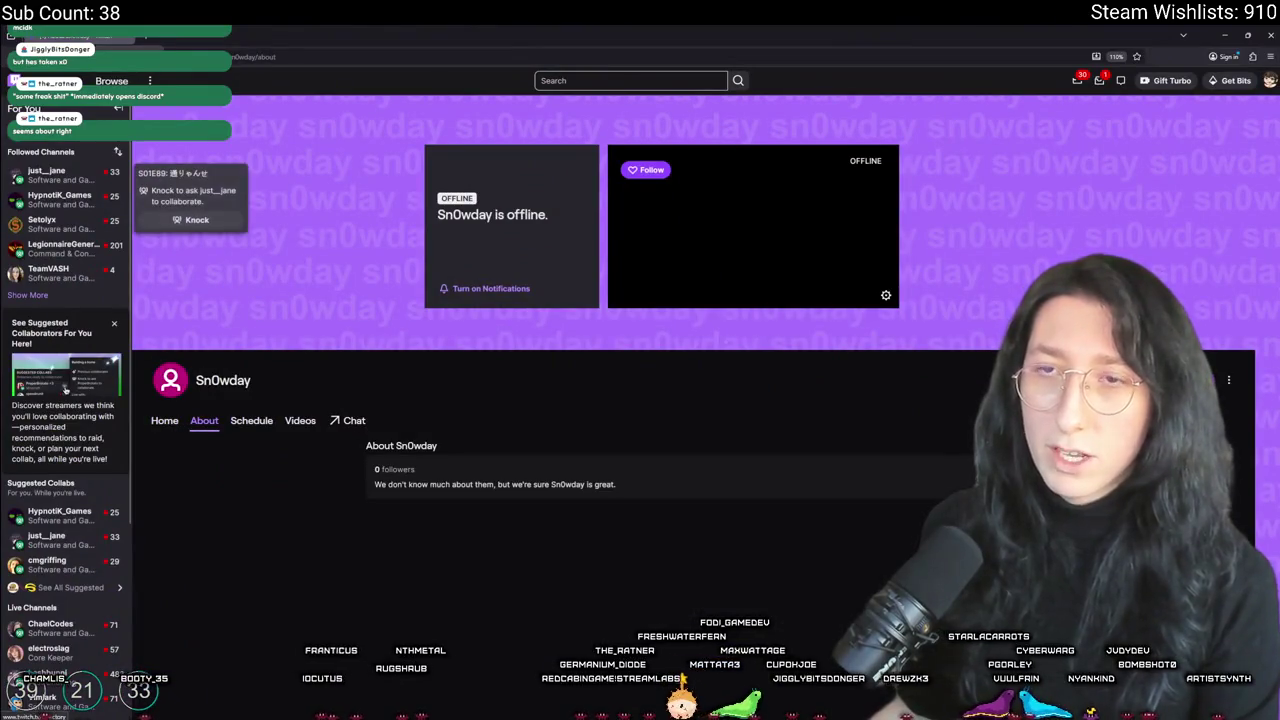
key(alt+Tab)
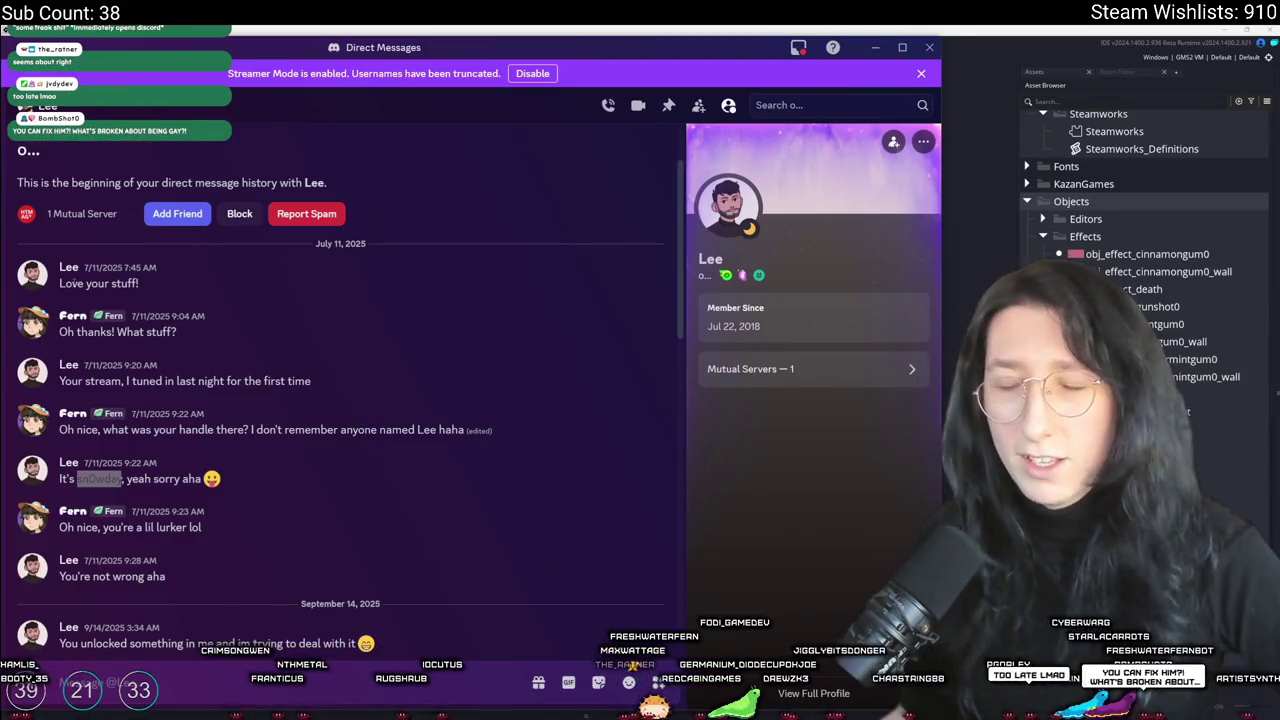
Step: Reveal the spoiler word in the early message and read on, highlighting lines along the way
click(98, 478)
scroll(95, 315, down, 5)
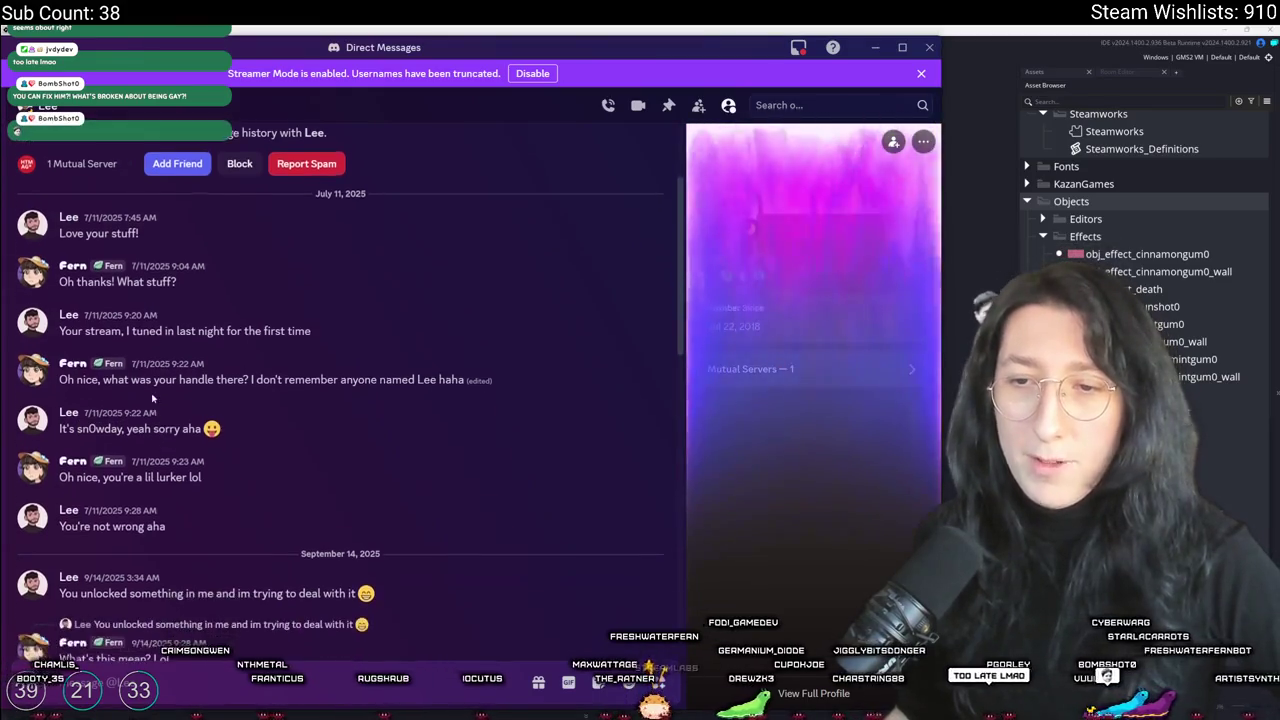
scroll(82, 302, down, 3)
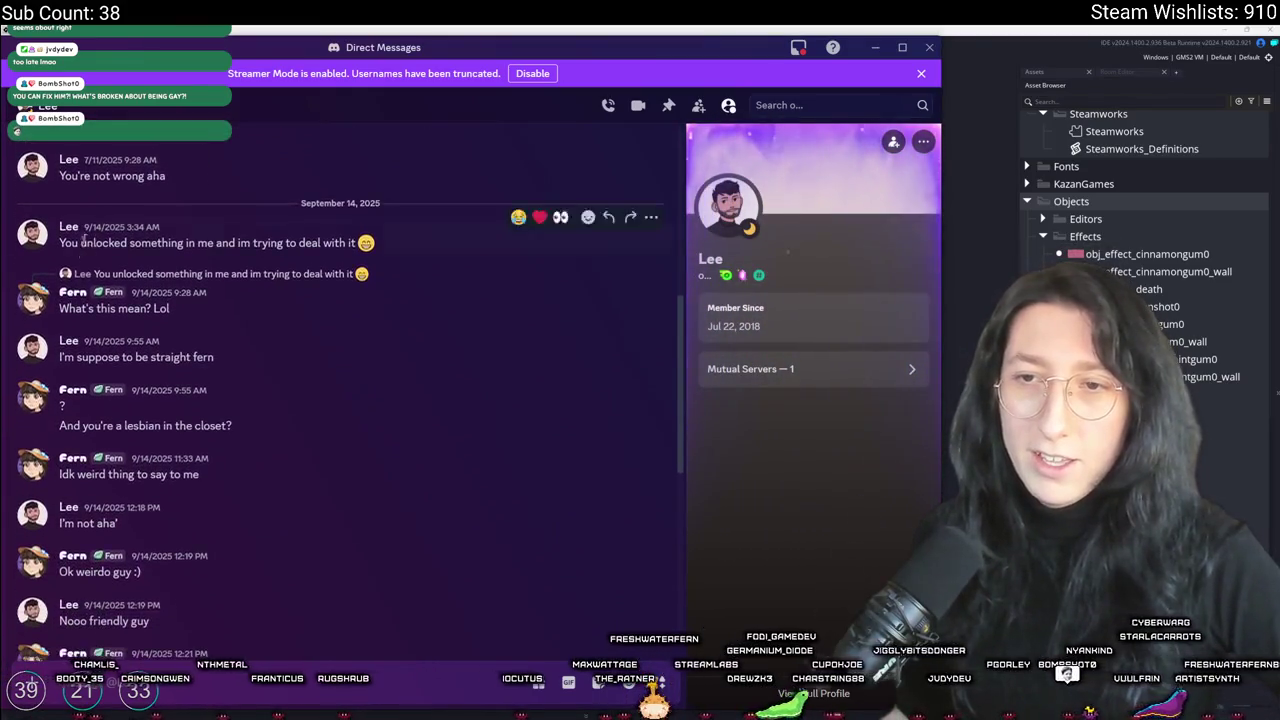
scroll(200, 330, up, 10)
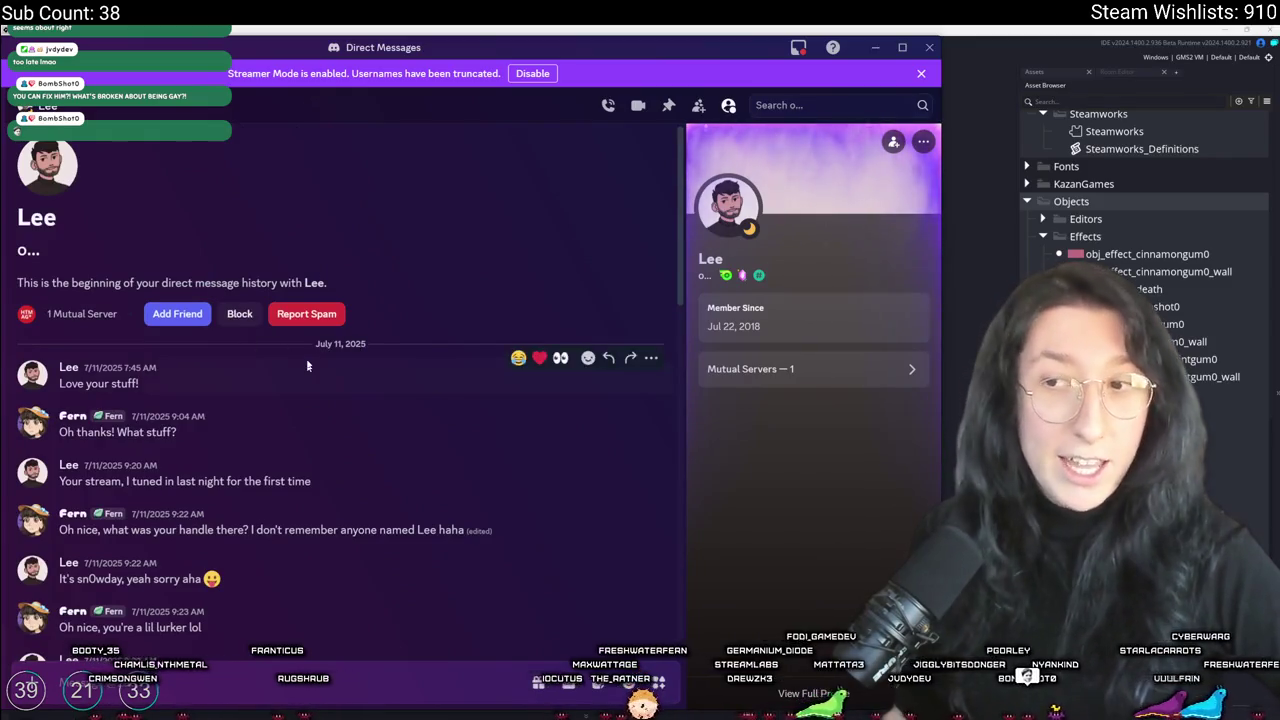
scroll(268, 330, down, 5)
scroll(269, 314, down, 1)
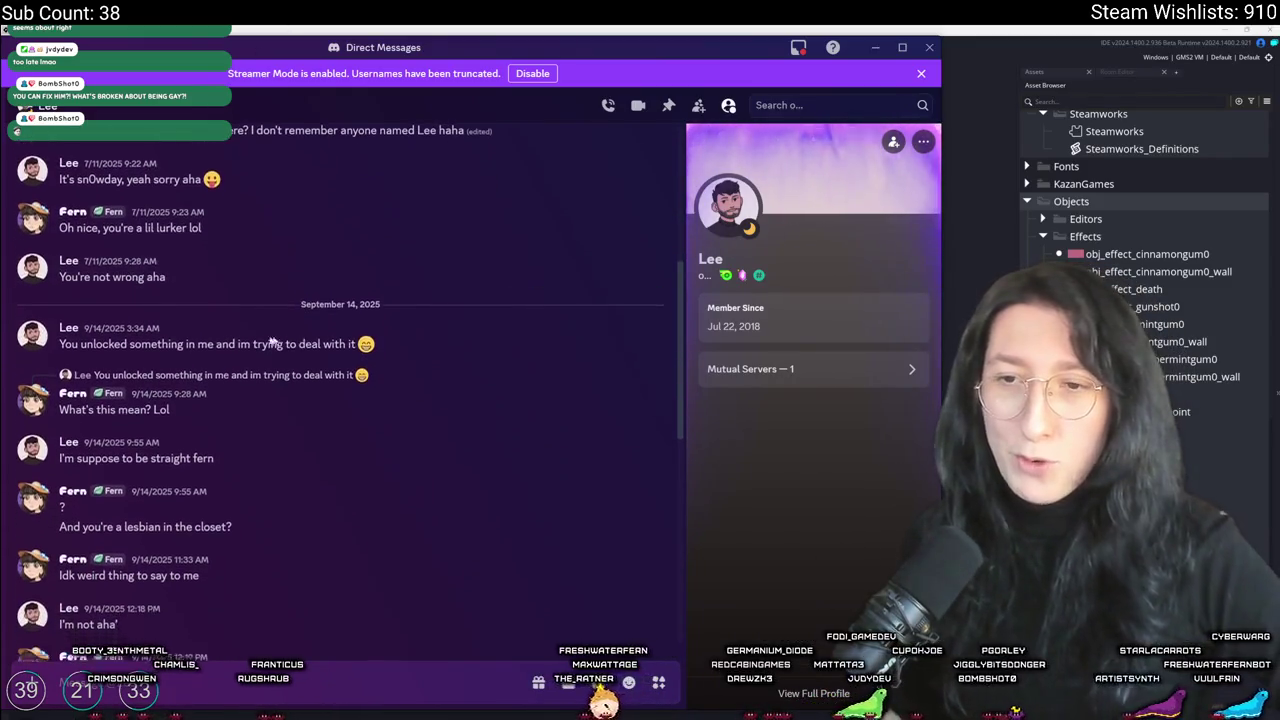
mouse_move(80, 343)
mouse_down()
mouse_move(295, 356)
mouse_move(372, 345)
mouse_up()
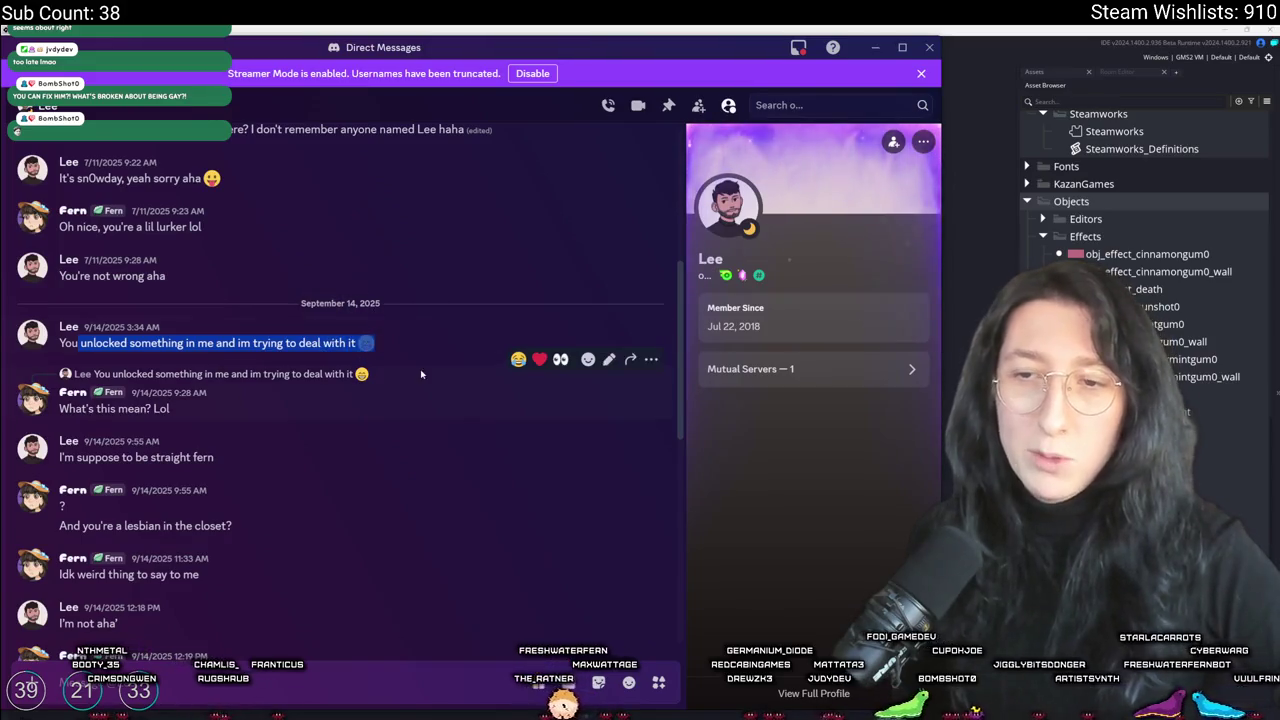
scroll(112, 308, down, 2)
drag(112, 308, 202, 313)
click(202, 313)
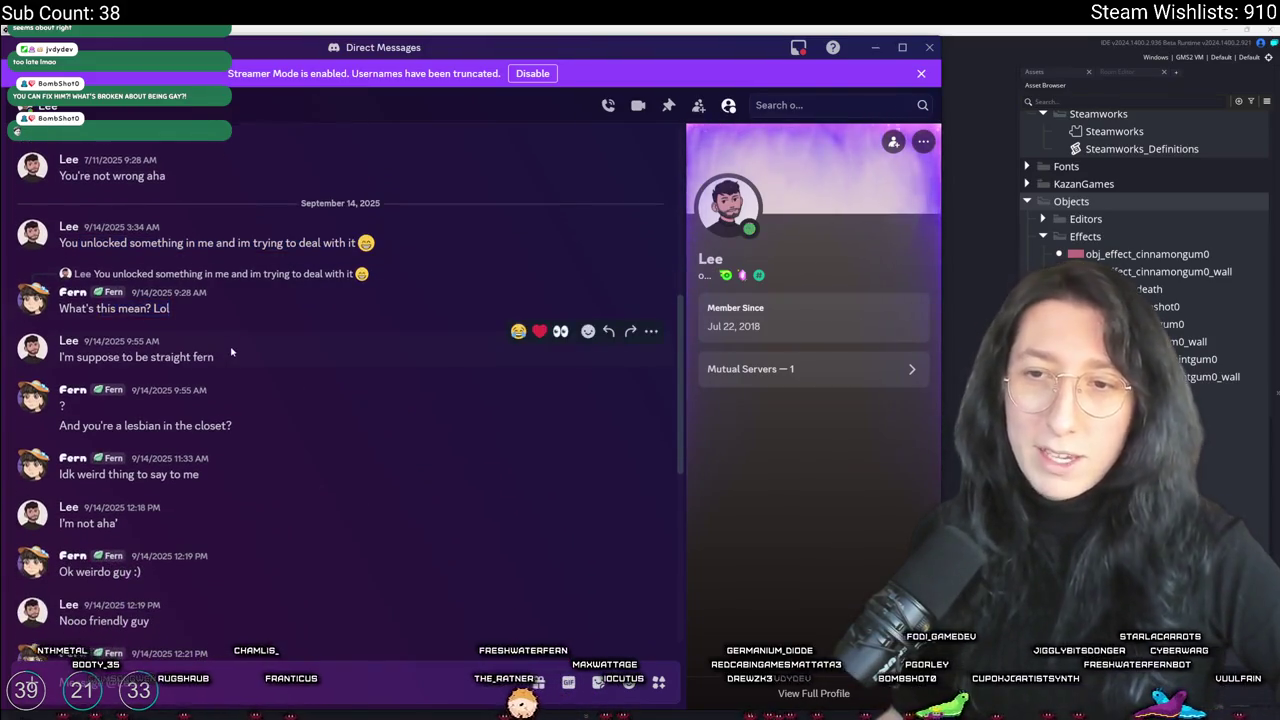
scroll(117, 335, down, 1)
Step: Highlight several later replies down to the newest messages, then nudge the window lower
drag(62, 307, 214, 308)
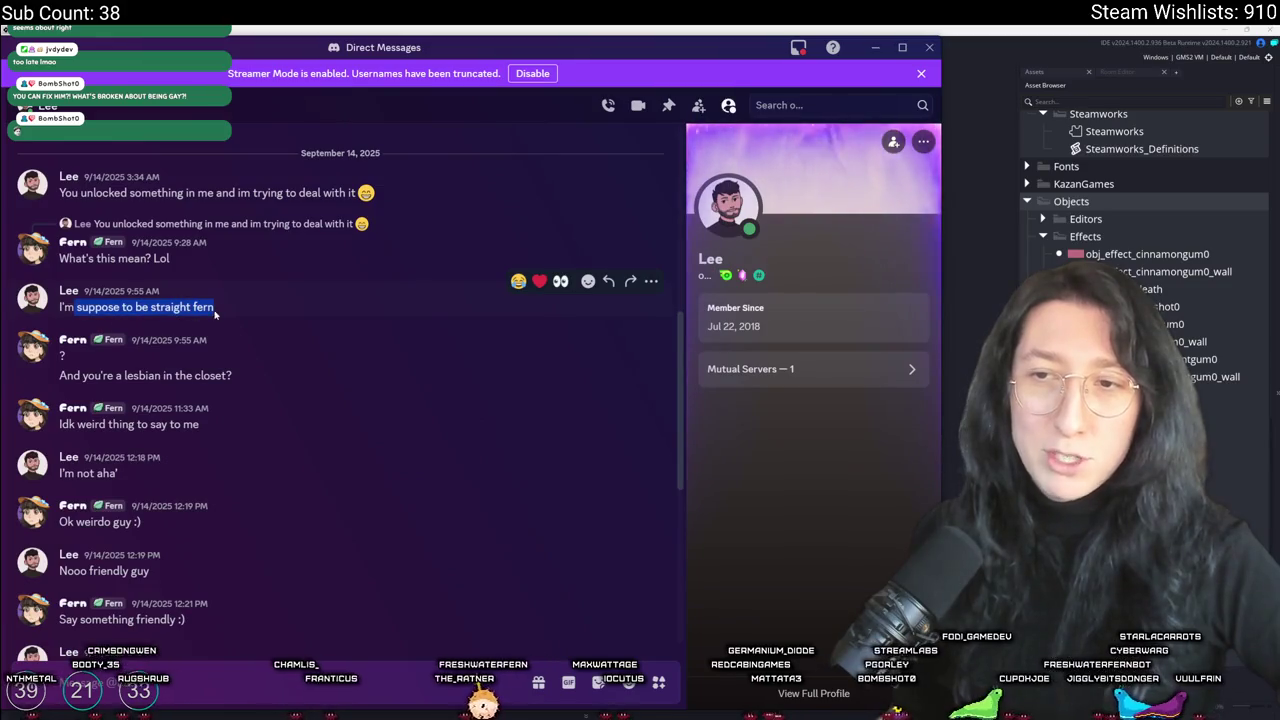
drag(236, 376, 117, 358)
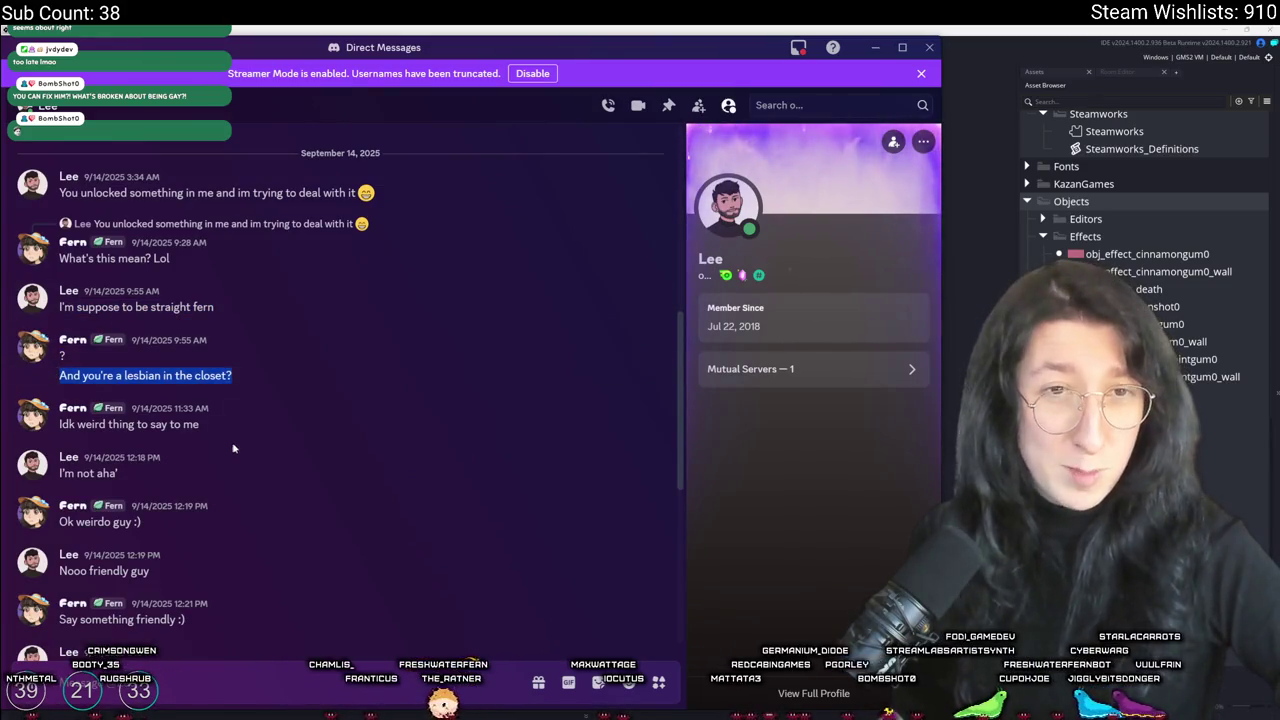
scroll(86, 307, down, 3)
click(250, 270)
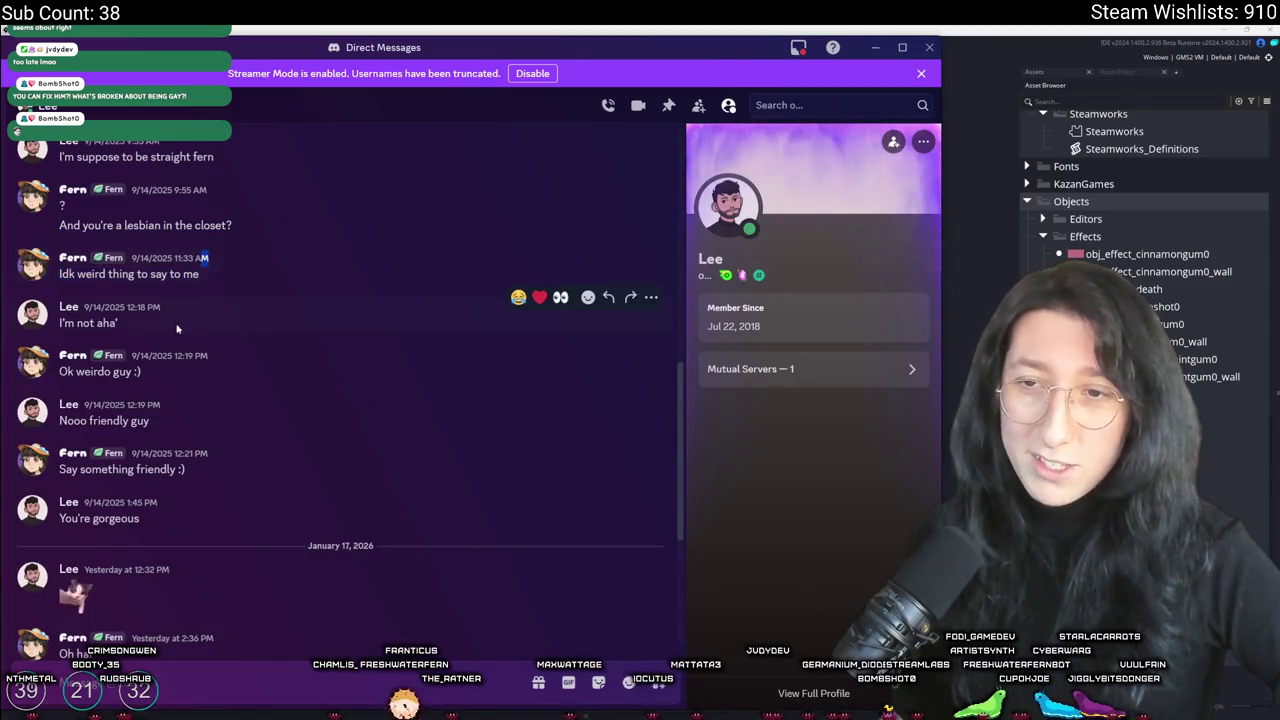
drag(177, 323, 63, 323)
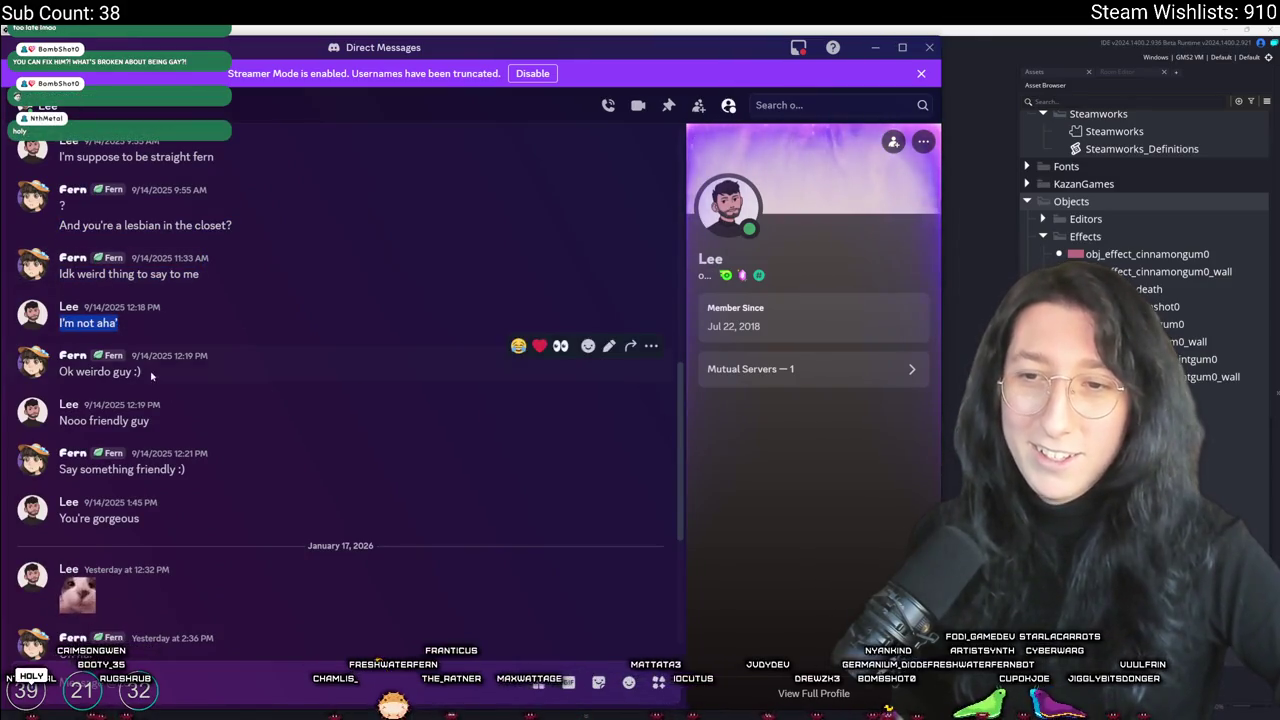
drag(58, 371, 142, 372)
click(188, 428)
scroll(188, 428, down, 3)
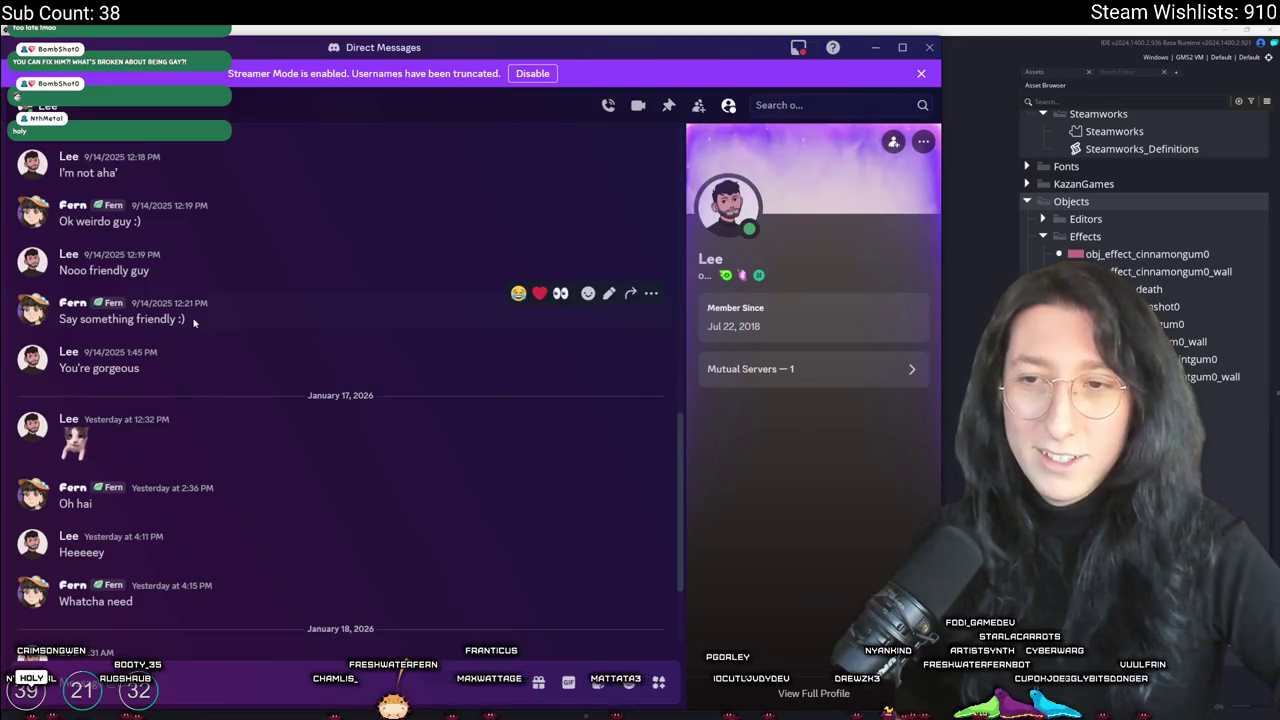
drag(186, 319, 59, 319)
click(148, 374)
scroll(150, 374, down, 3)
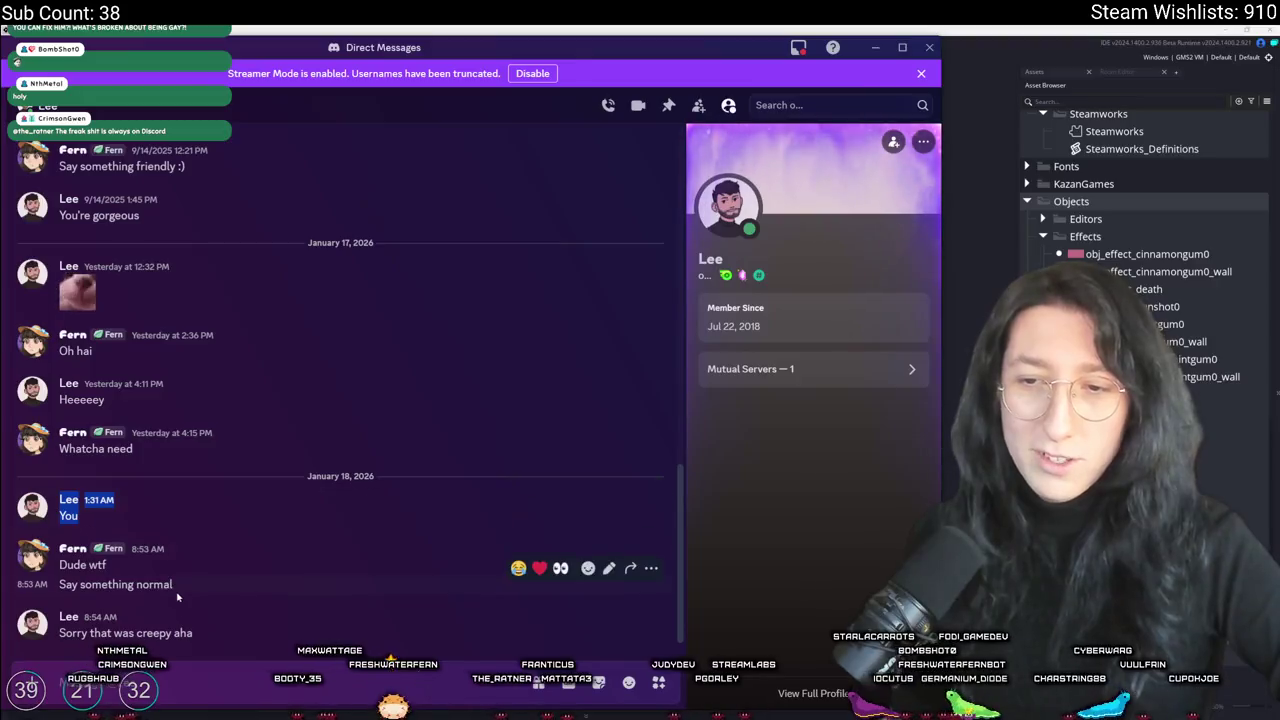
drag(173, 585, 56, 563)
click(120, 570)
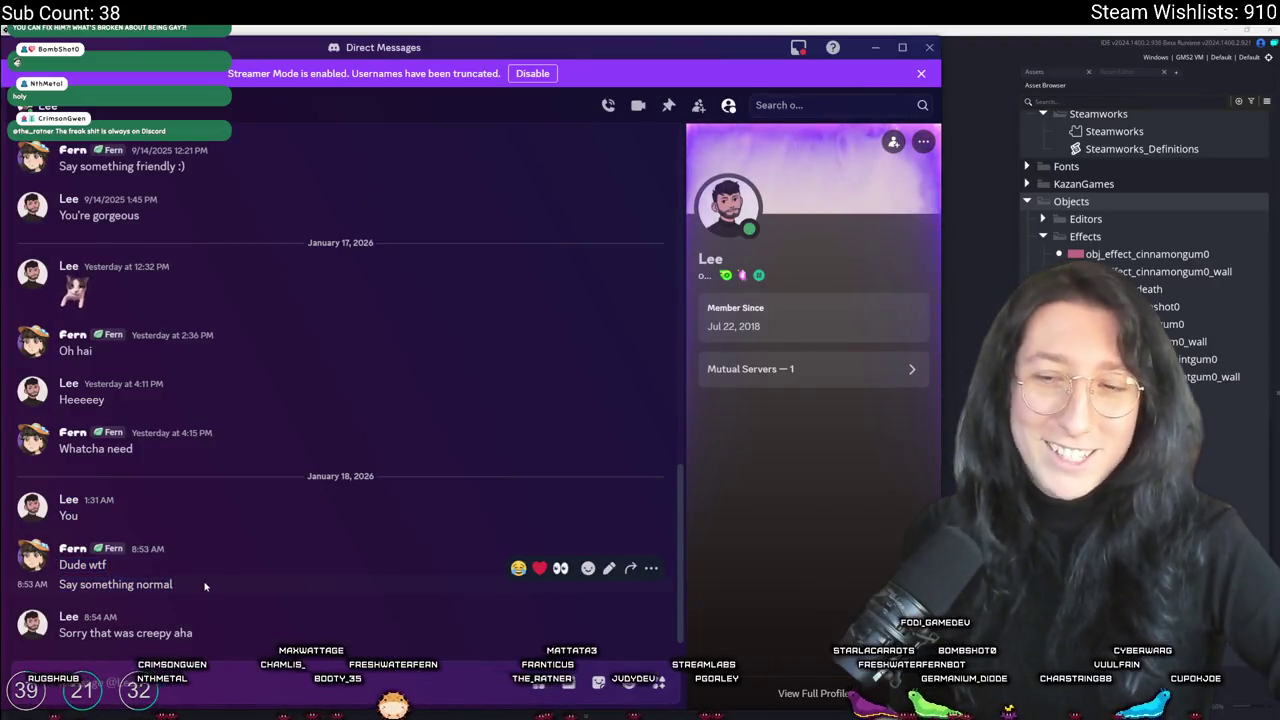
mouse_move(352, 50)
mouse_down()
mouse_move(352, 147)
mouse_move(362, 43)
mouse_up()
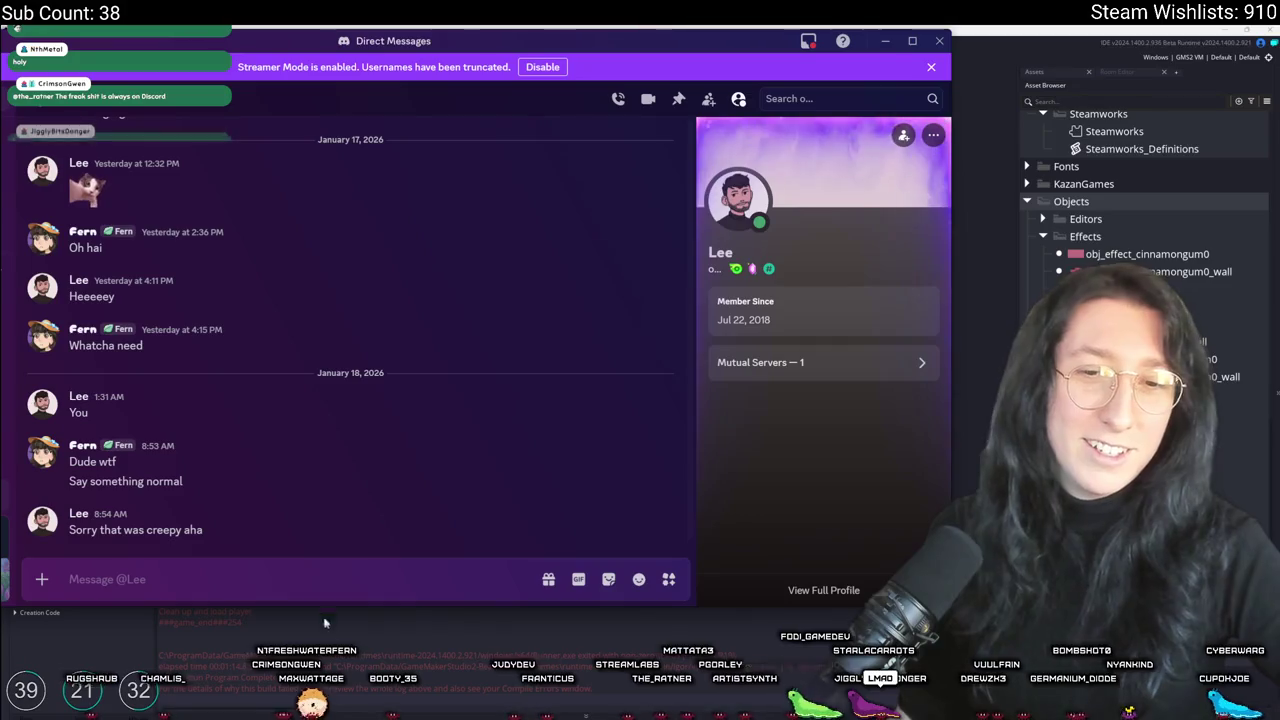
Step: Block the DM contact from their context menu, confirm it, and switch back to GameMaker
right_click(78, 513)
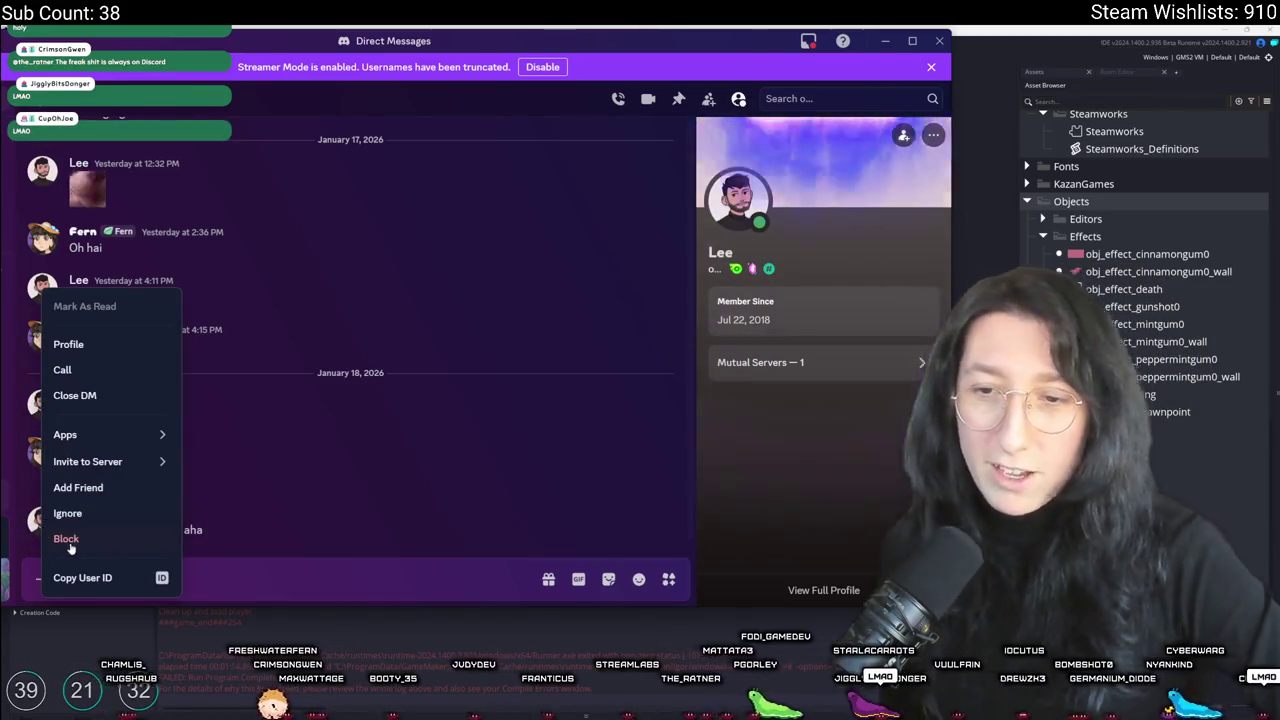
click(140, 537)
click(492, 521)
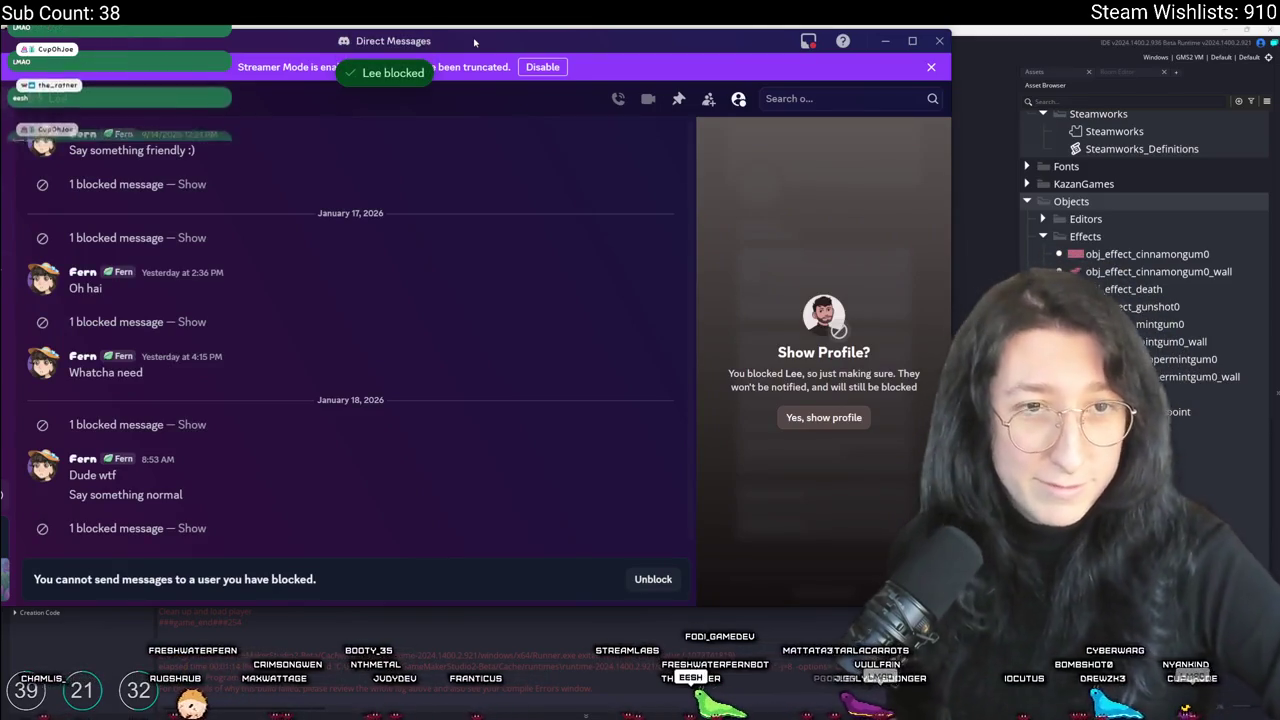
key(alt+Tab)
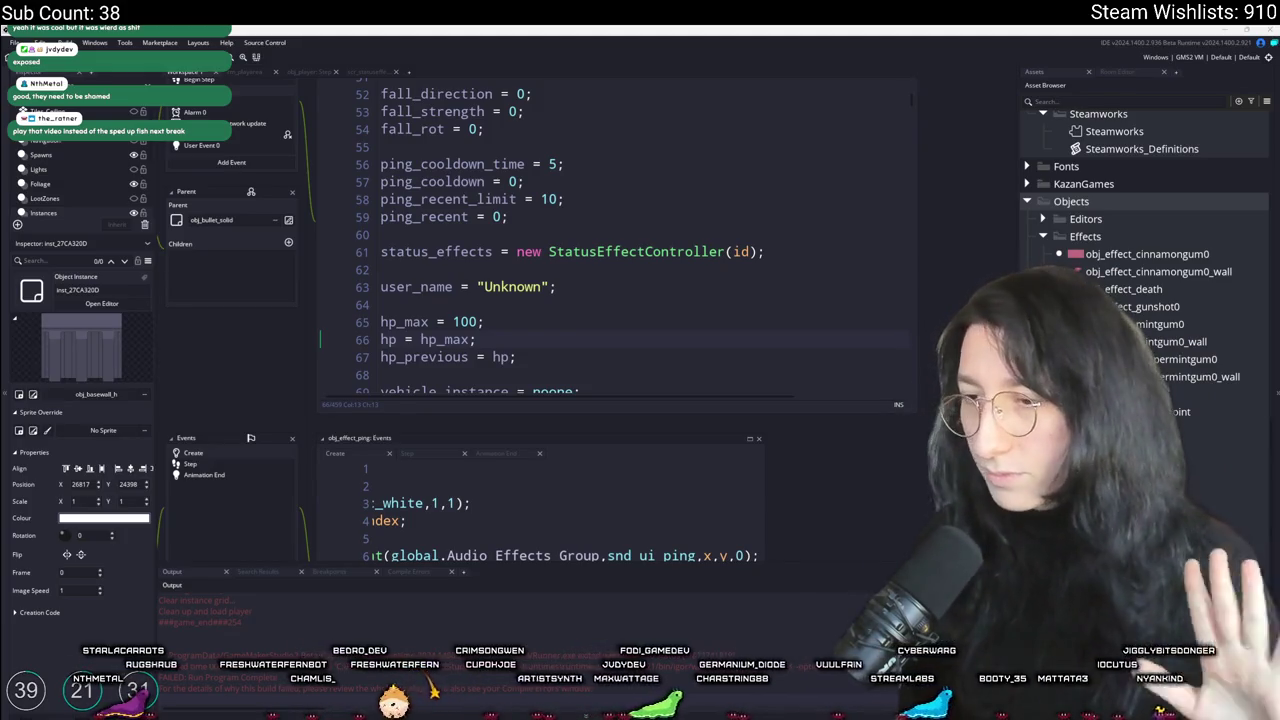
Step: Relaunch Discord from the Start search and open the DM with the blocked contact
key(super)
text(discord)
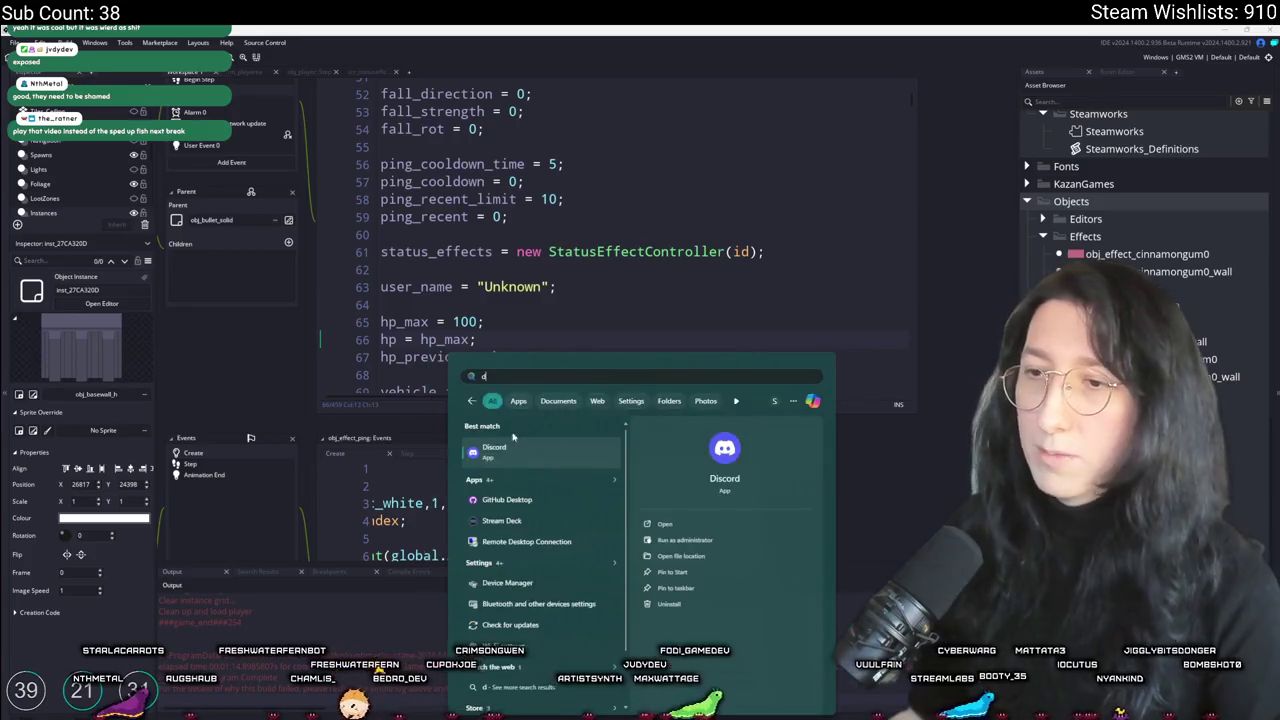
key(Return)
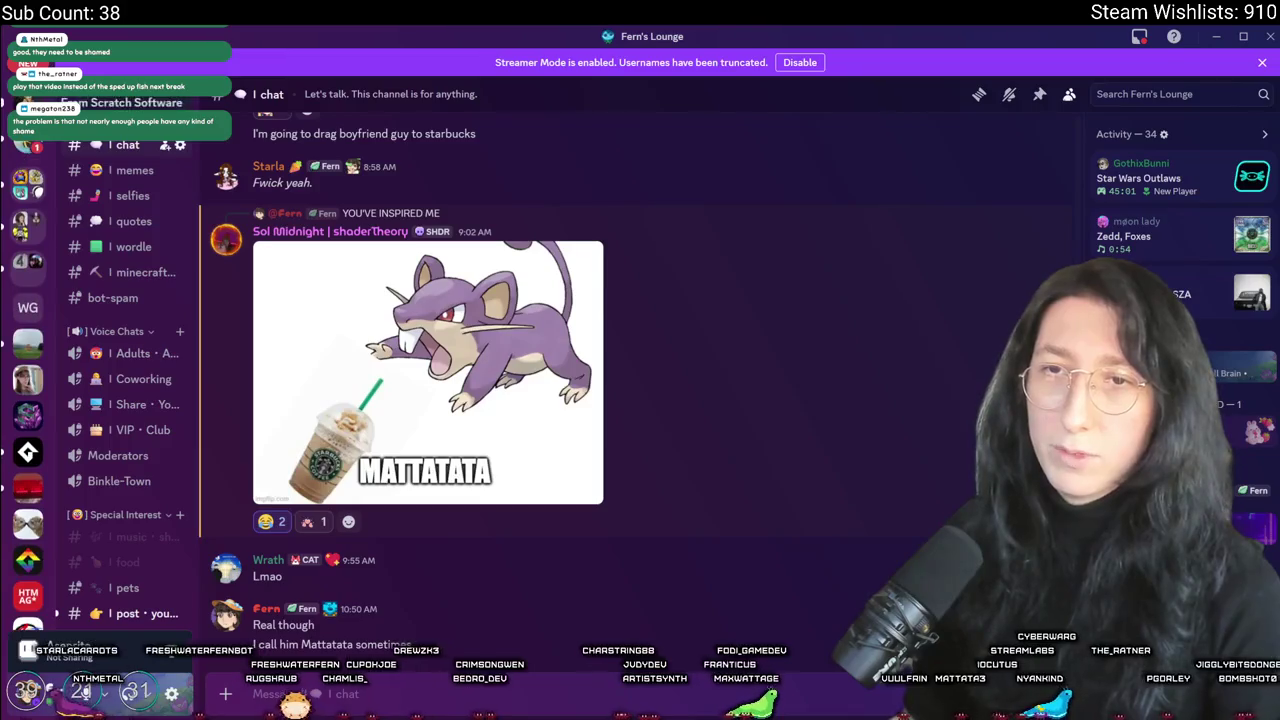
click(27, 155)
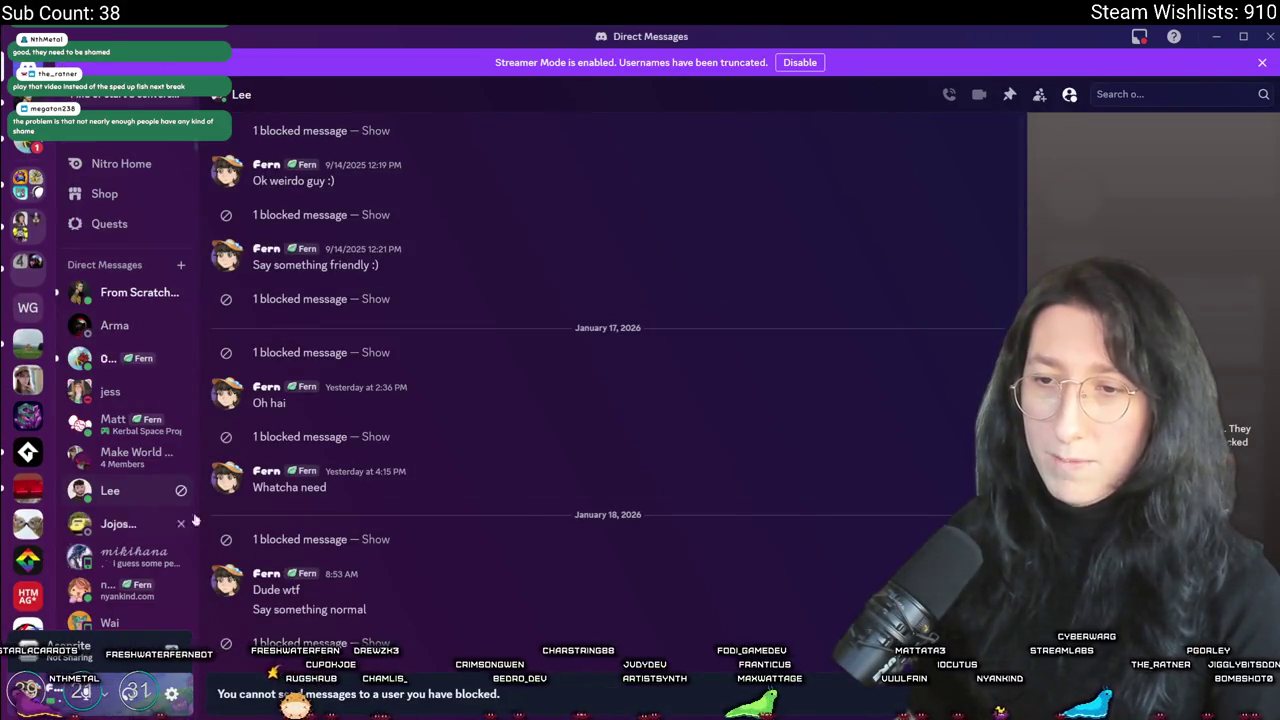
Step: Show the hidden January 18 and January 17 messages, then unblock the contact
click(373, 539)
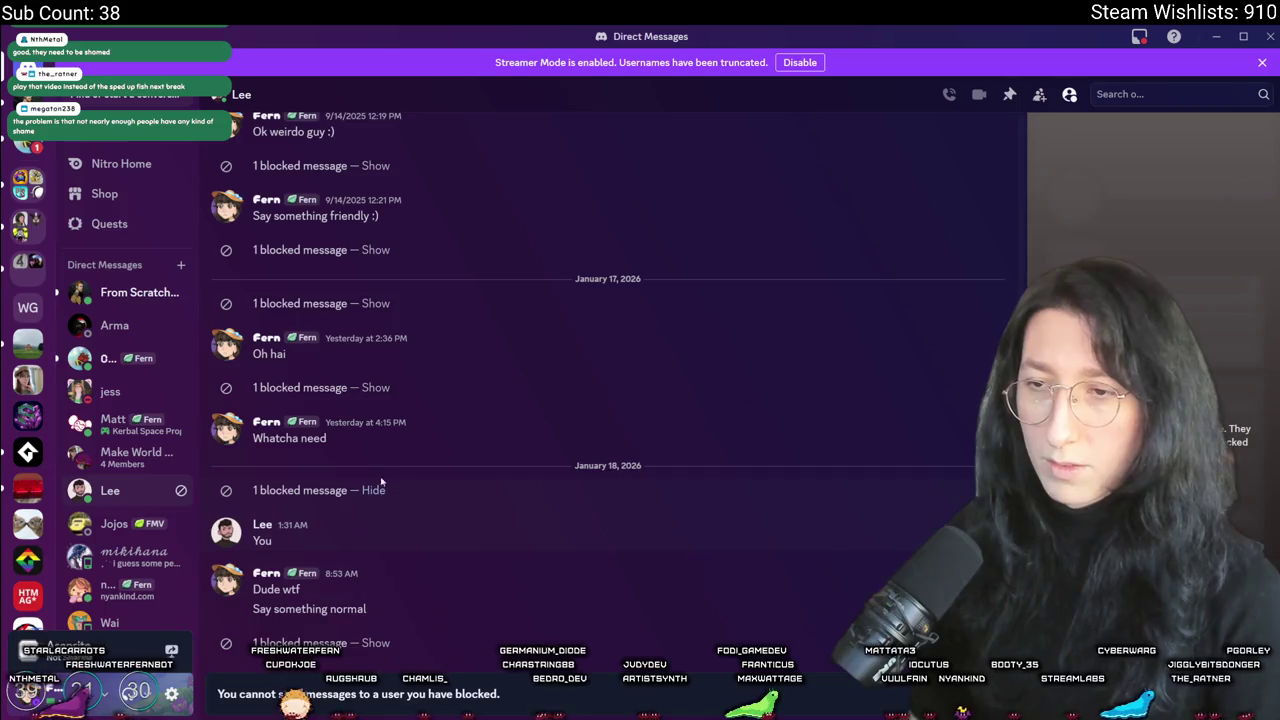
click(375, 387)
click(373, 337)
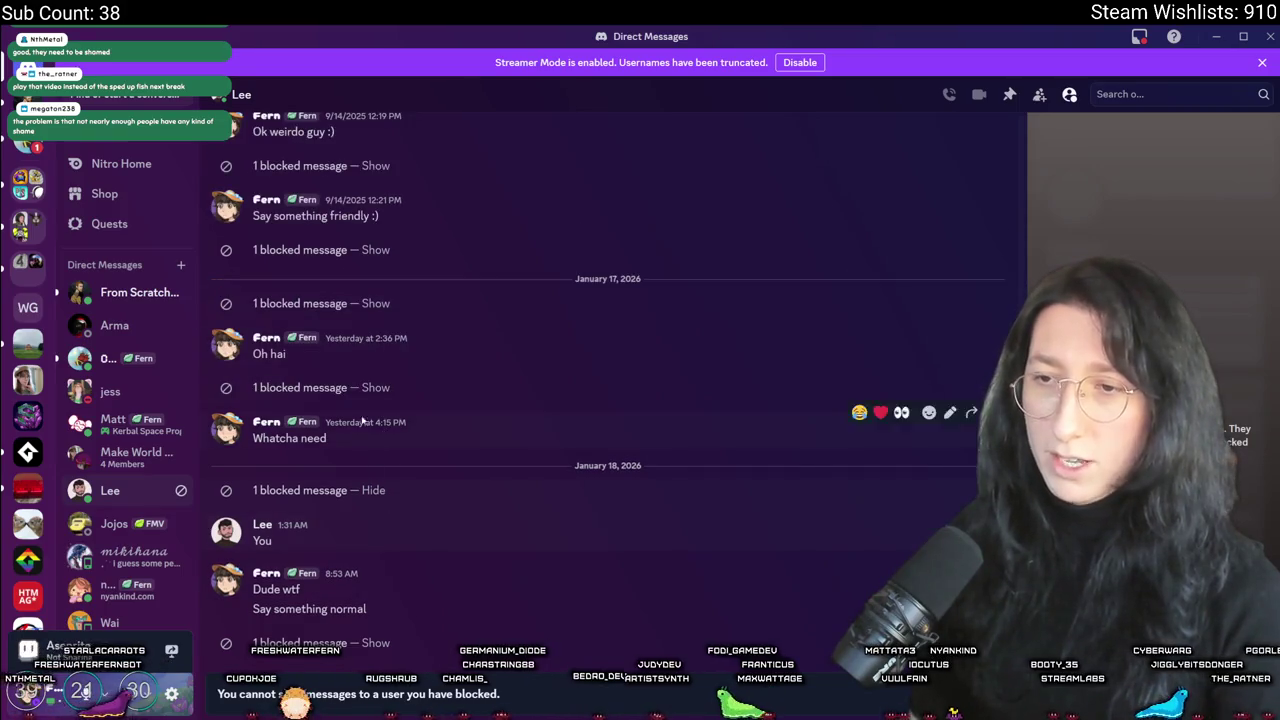
click(373, 387)
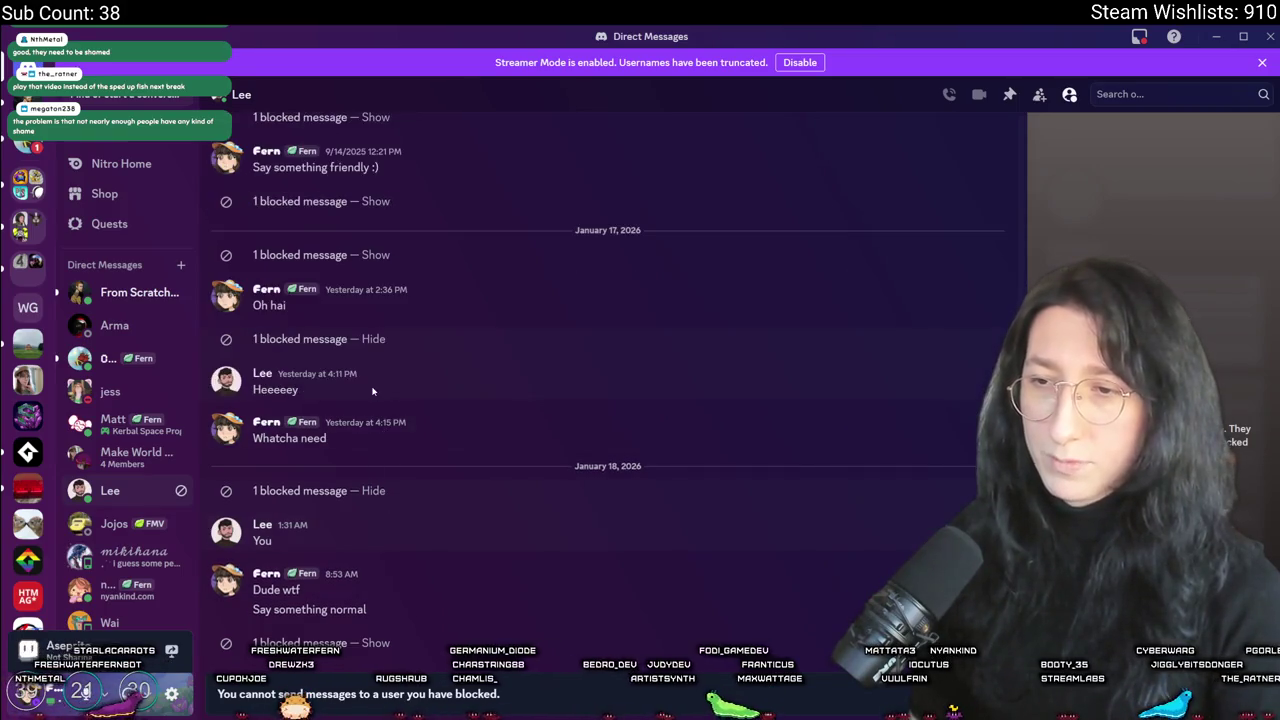
right_click(262, 524)
click(344, 573)
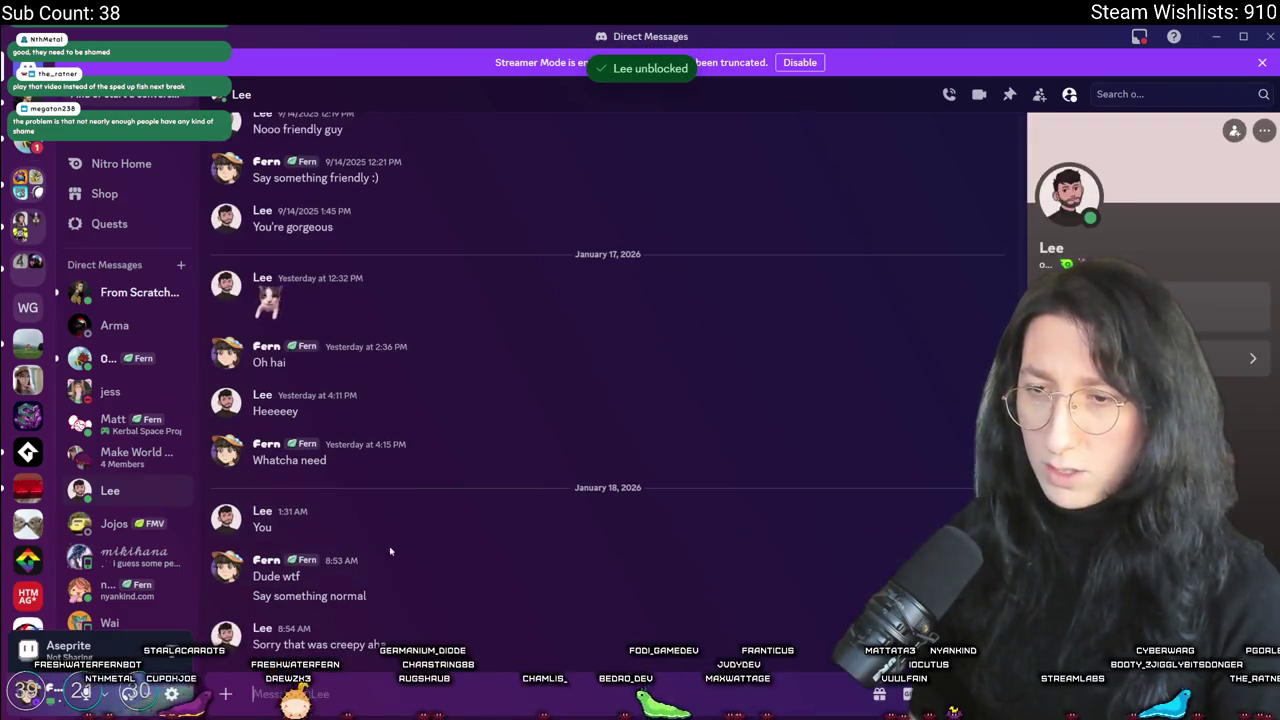
Step: Start a Snipping Tool capture of the recent chat messages, cancel it, and close the tool
key(super)
text(sip)
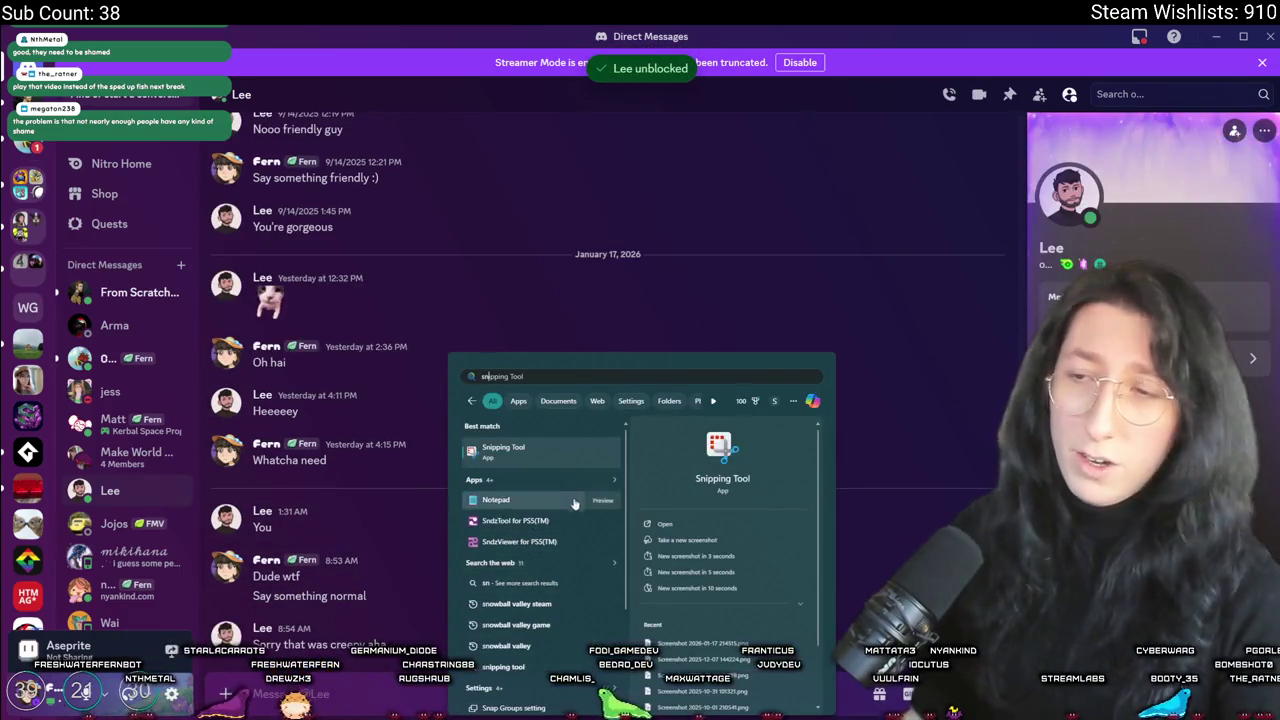
key(Return)
click(440, 51)
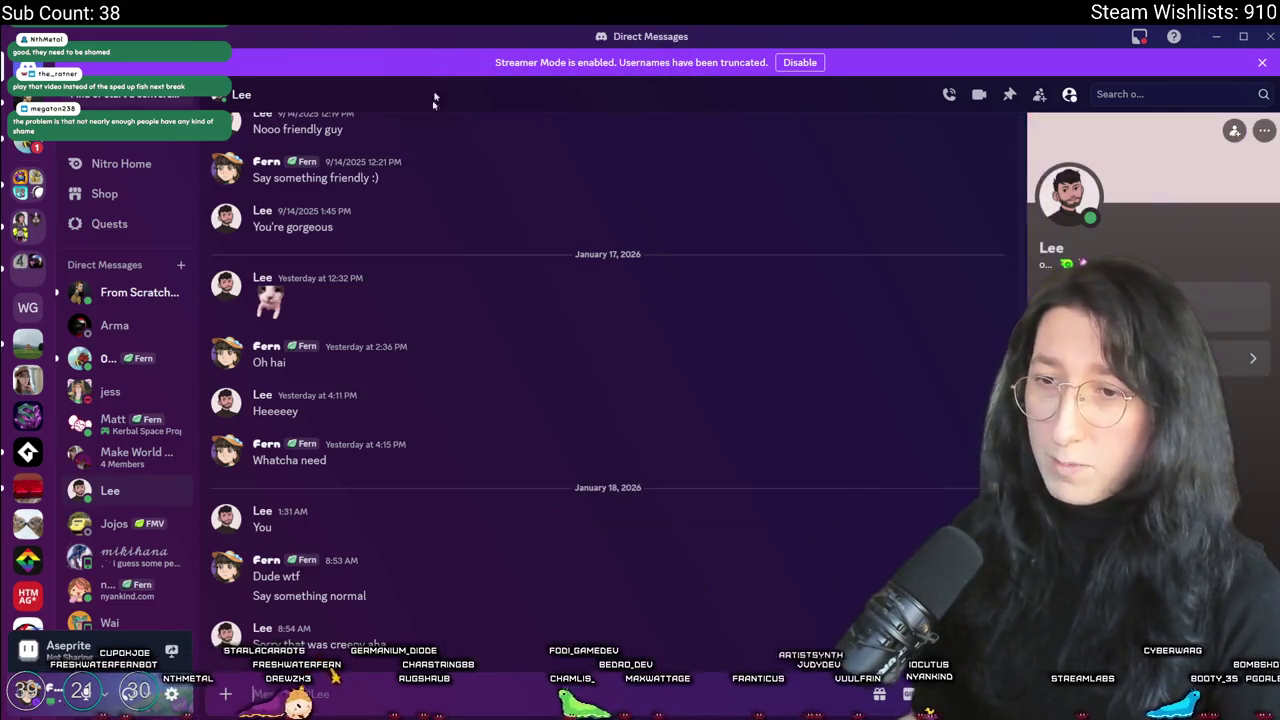
mouse_move(205, 650)
mouse_down()
mouse_move(424, 344)
mouse_move(458, 272)
mouse_move(496, 334)
mouse_move(508, 293)
mouse_move(668, 263)
mouse_move(1002, 131)
mouse_move(1058, 130)
mouse_move(1085, 148)
mouse_move(1100, 218)
mouse_move(1148, 253)
mouse_move(537, 280)
mouse_move(395, 267)
mouse_move(434, 265)
mouse_up()
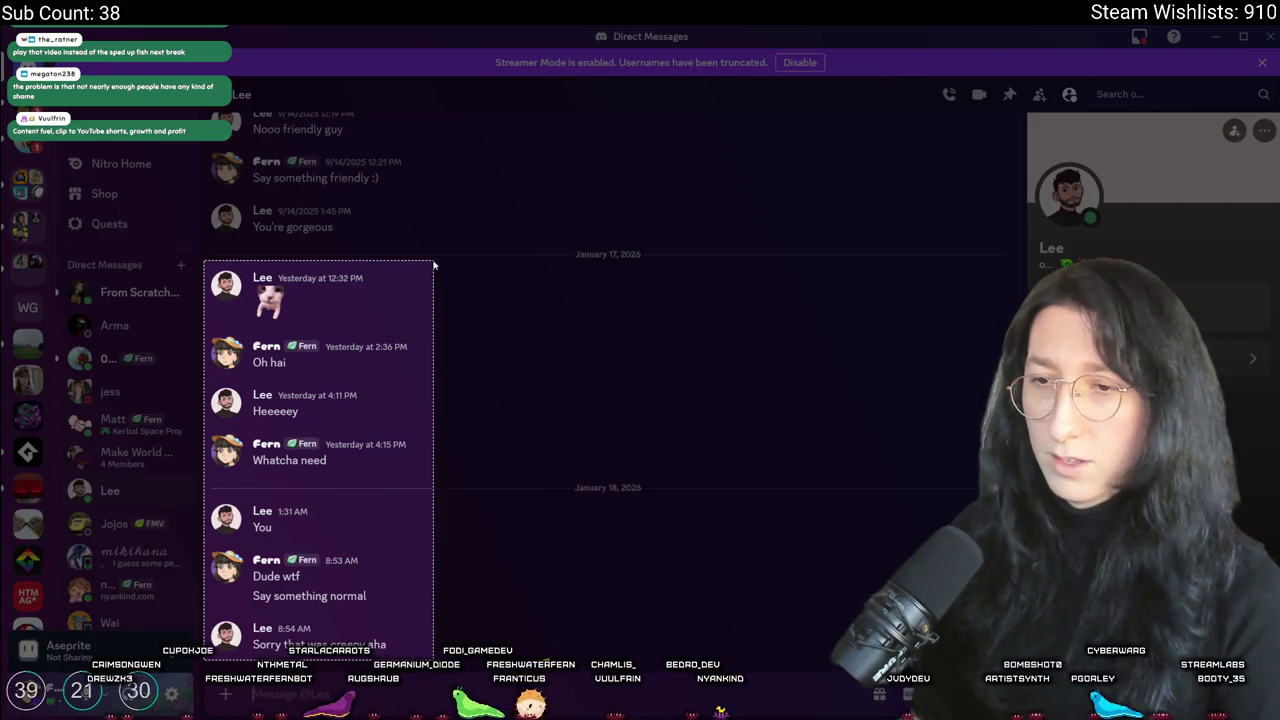
key(Escape)
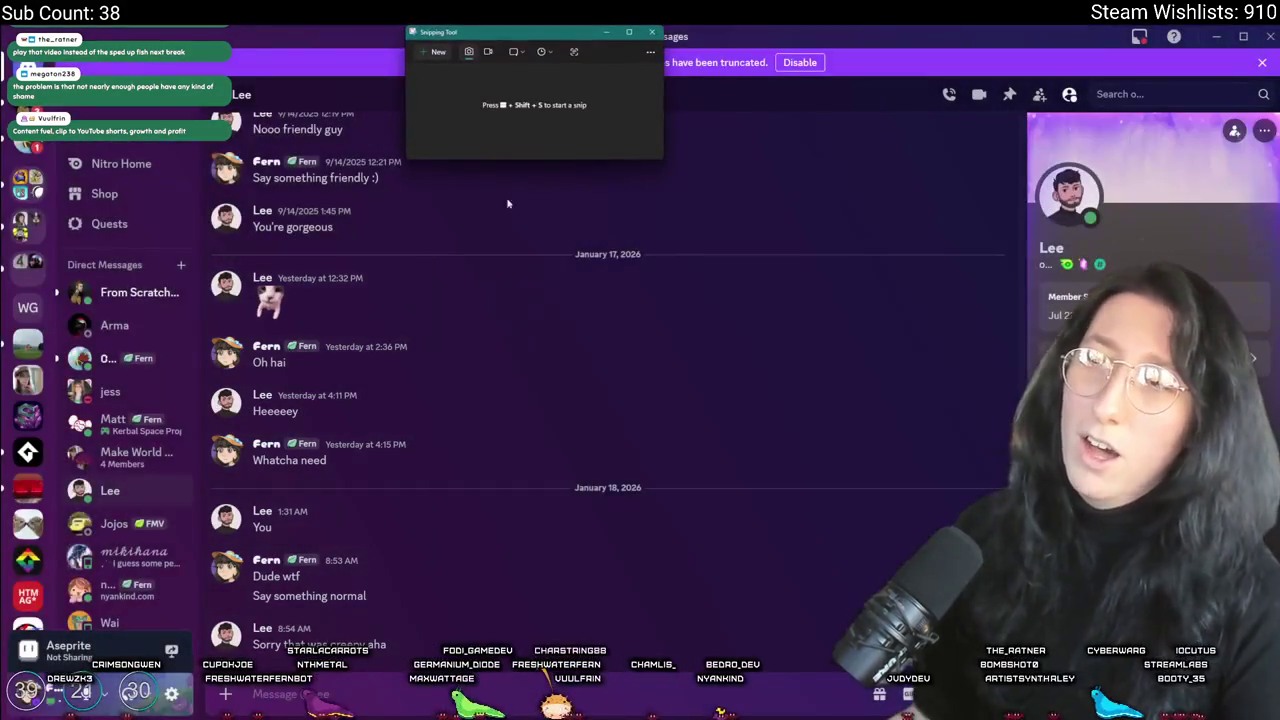
click(652, 32)
Step: Scroll through the DM briefly, then minimize Discord to show the GameMaker code
scroll(504, 380, up, 15)
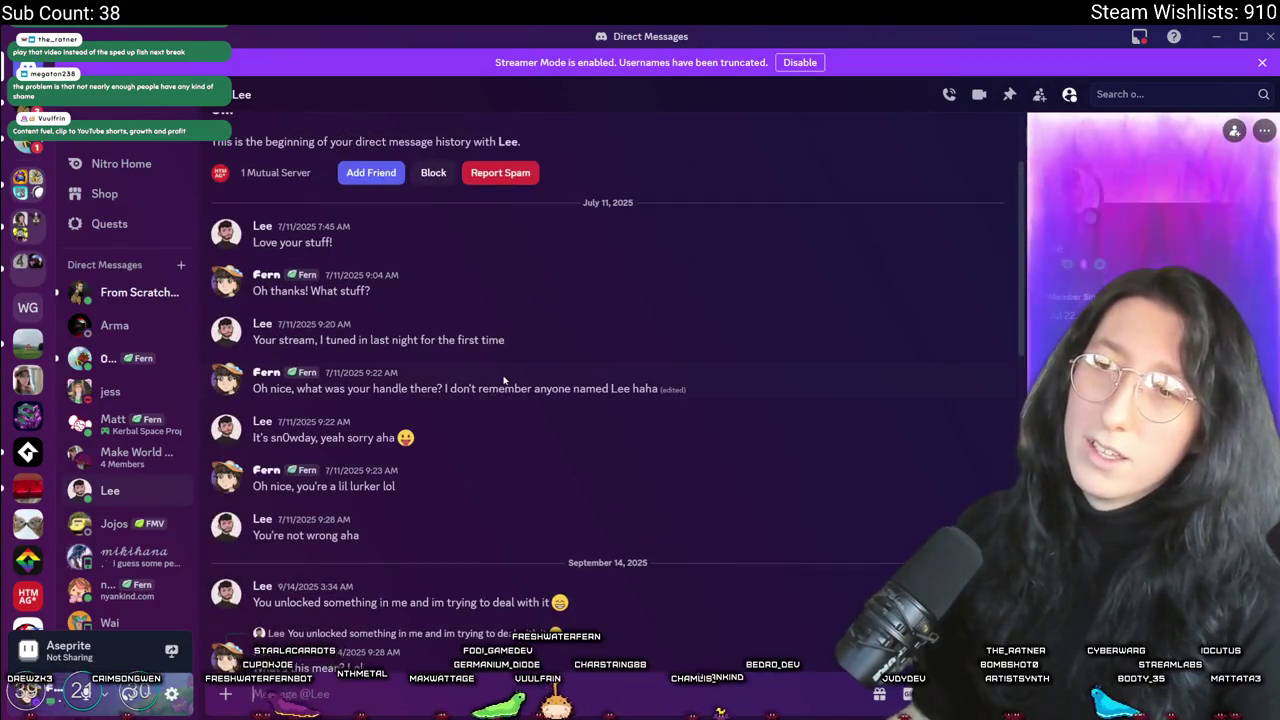
scroll(504, 380, down, 1)
scroll(500, 277, down, 3)
scroll(500, 277, up, 6)
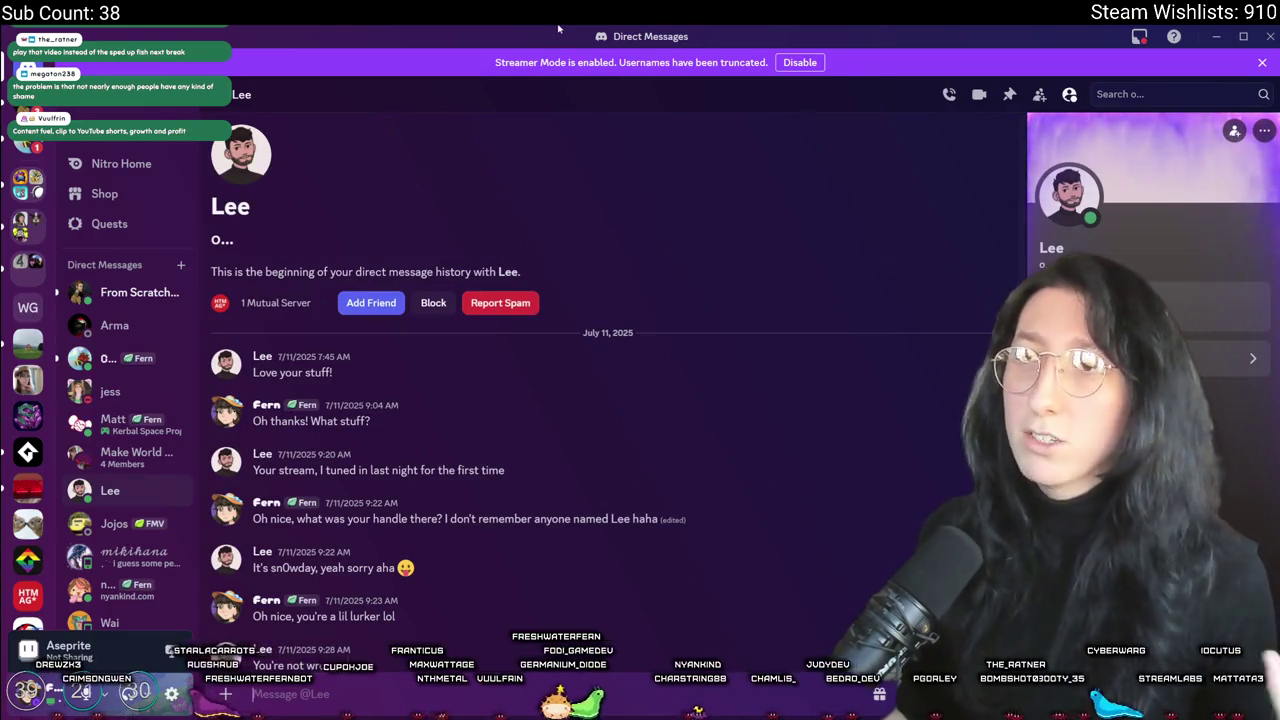
click(1215, 36)
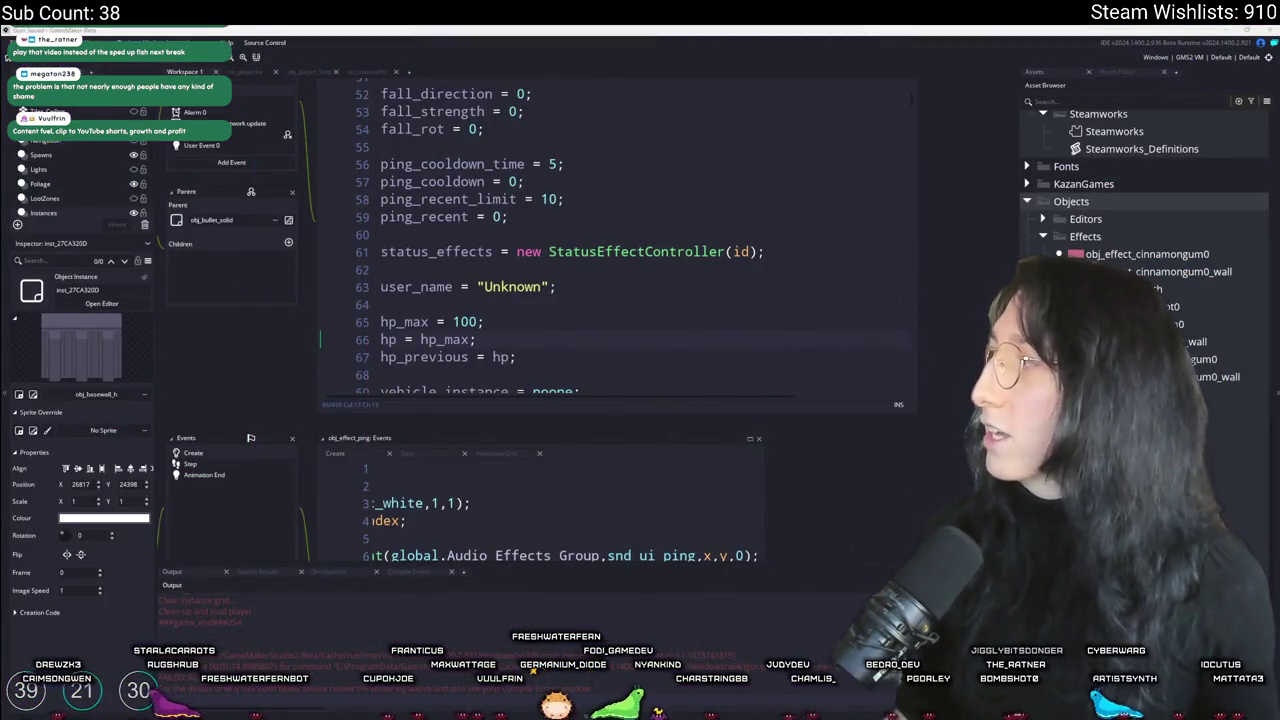
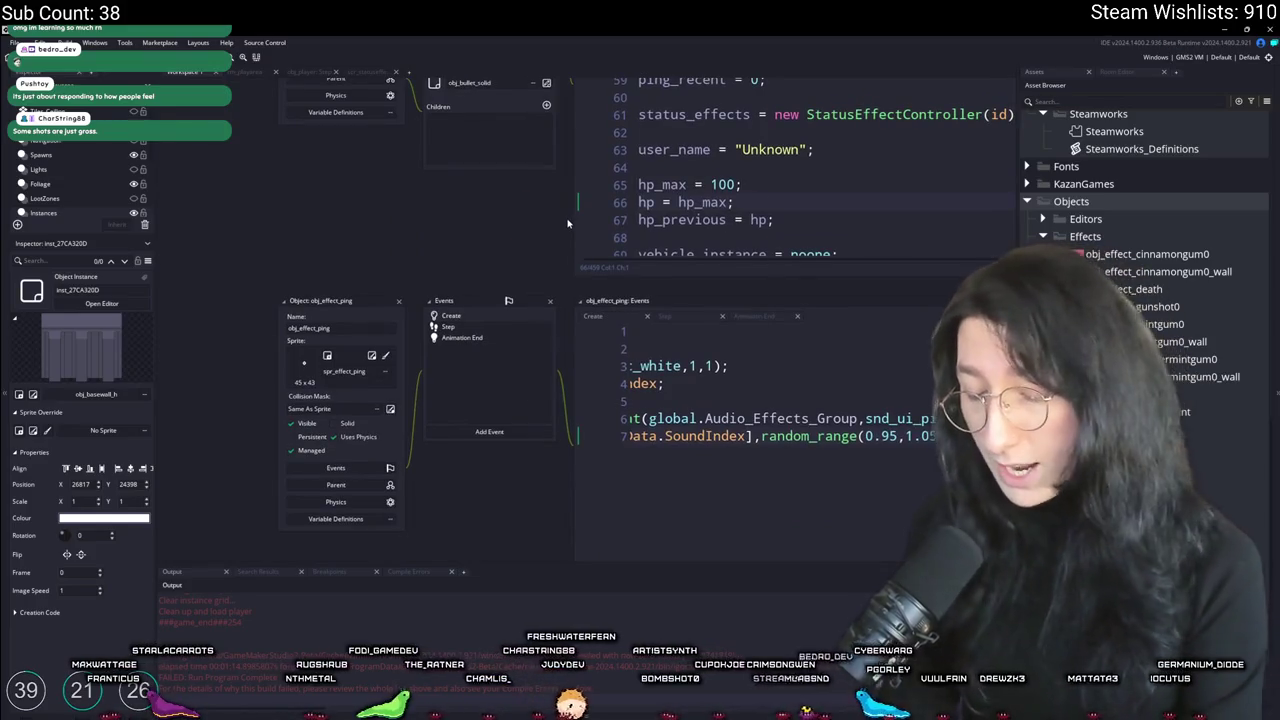
Step: Run a project-wide text search for 'Cake'
key(ctrl+t)
text(ca)
key(ctrl+shift+f)
text(Cake)
key(Return)
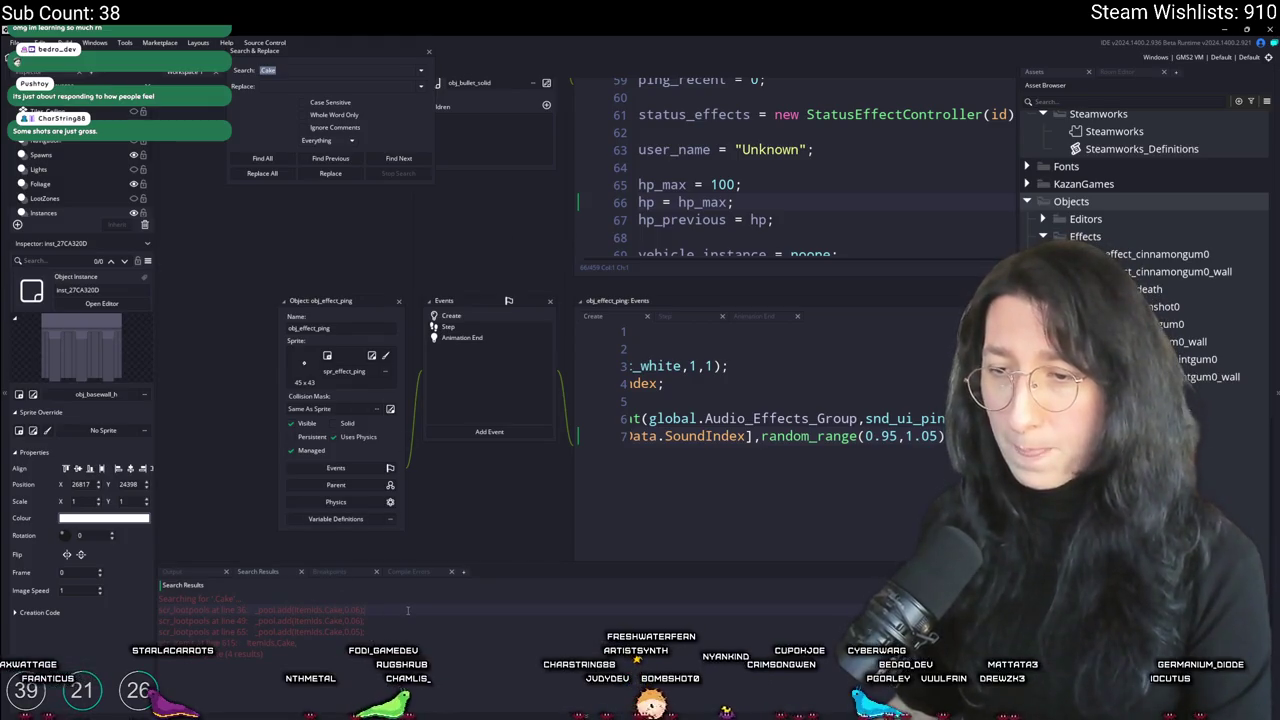
Step: Review the Cake match in scr_lootpools, then open Cake's definition in scr_items
double_click(250, 609)
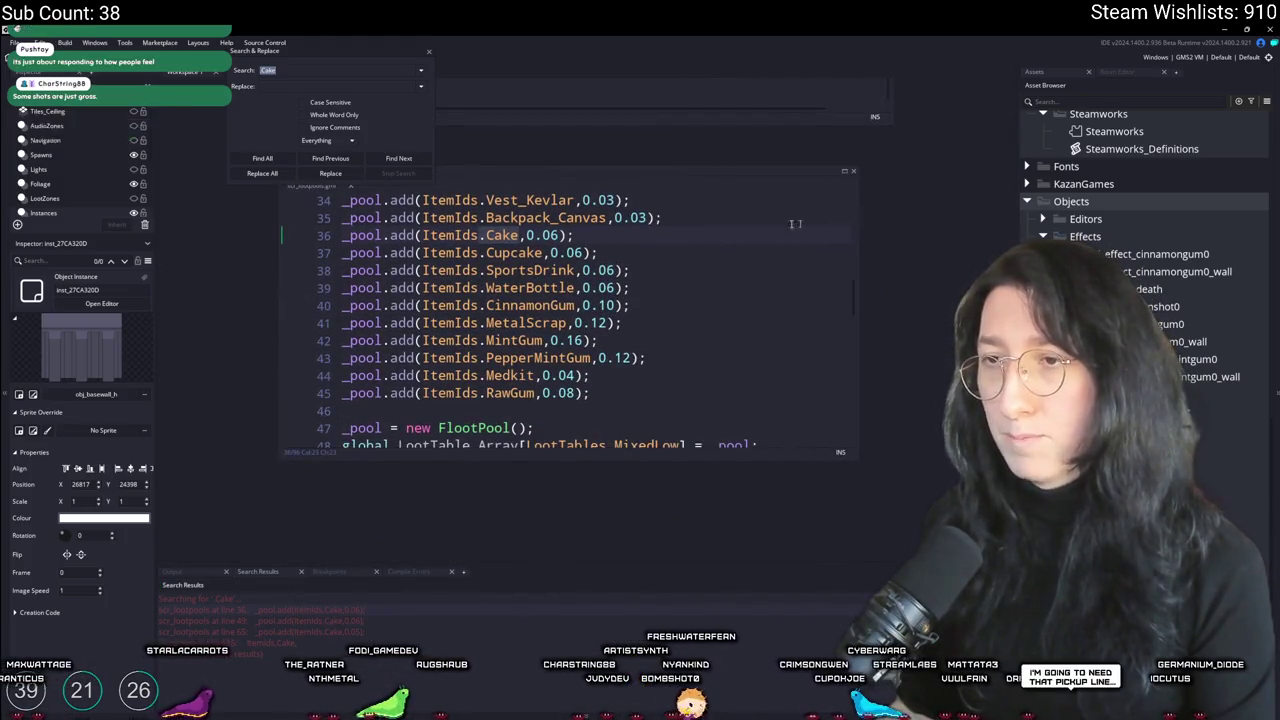
click(343, 217)
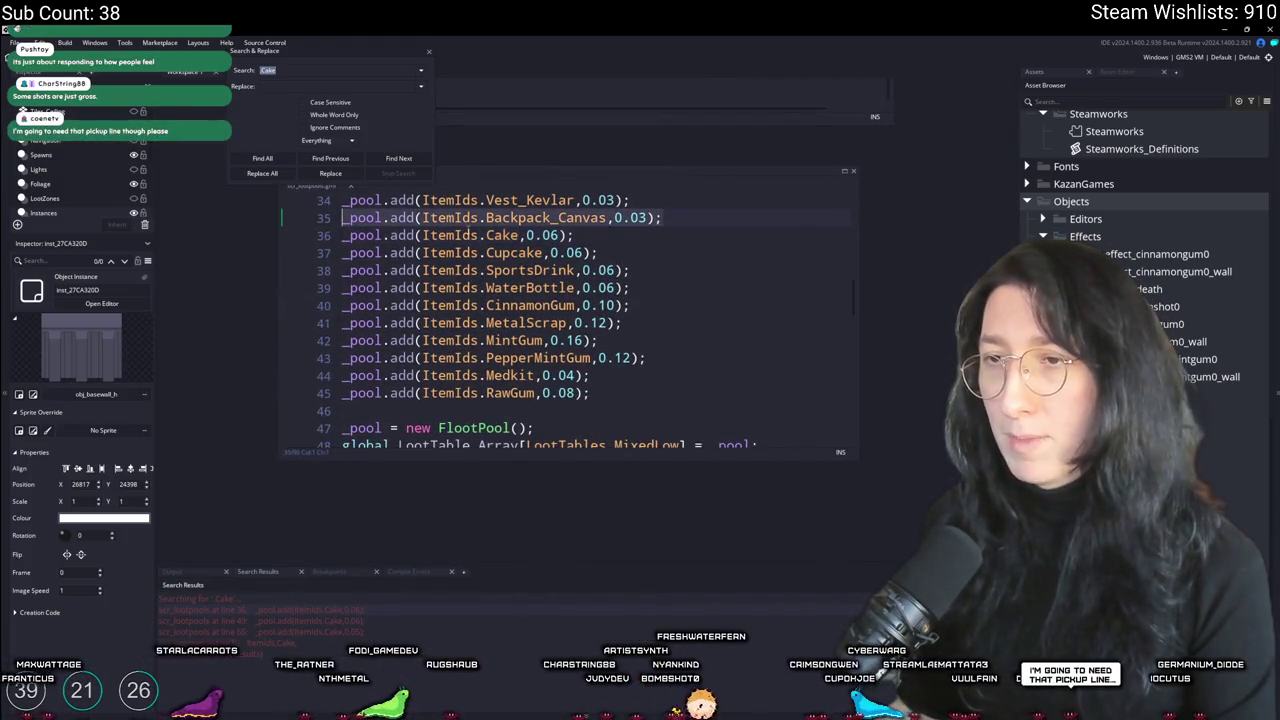
click(429, 53)
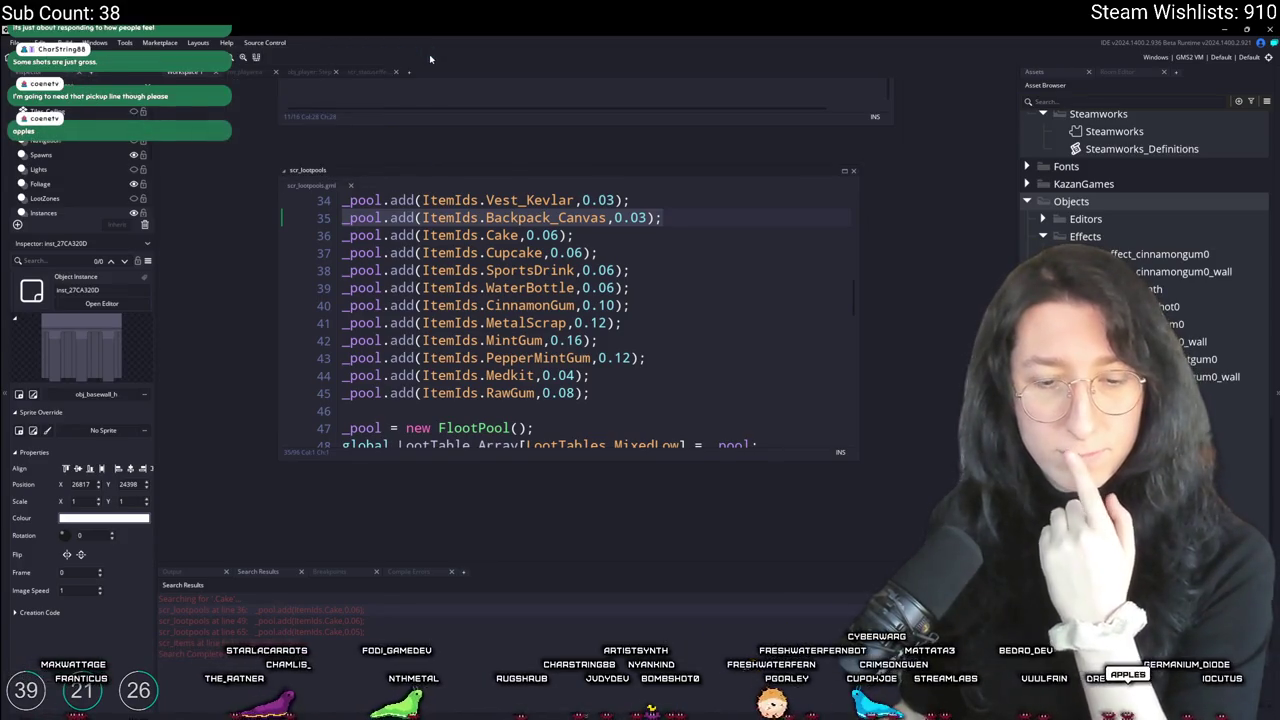
double_click(502, 235)
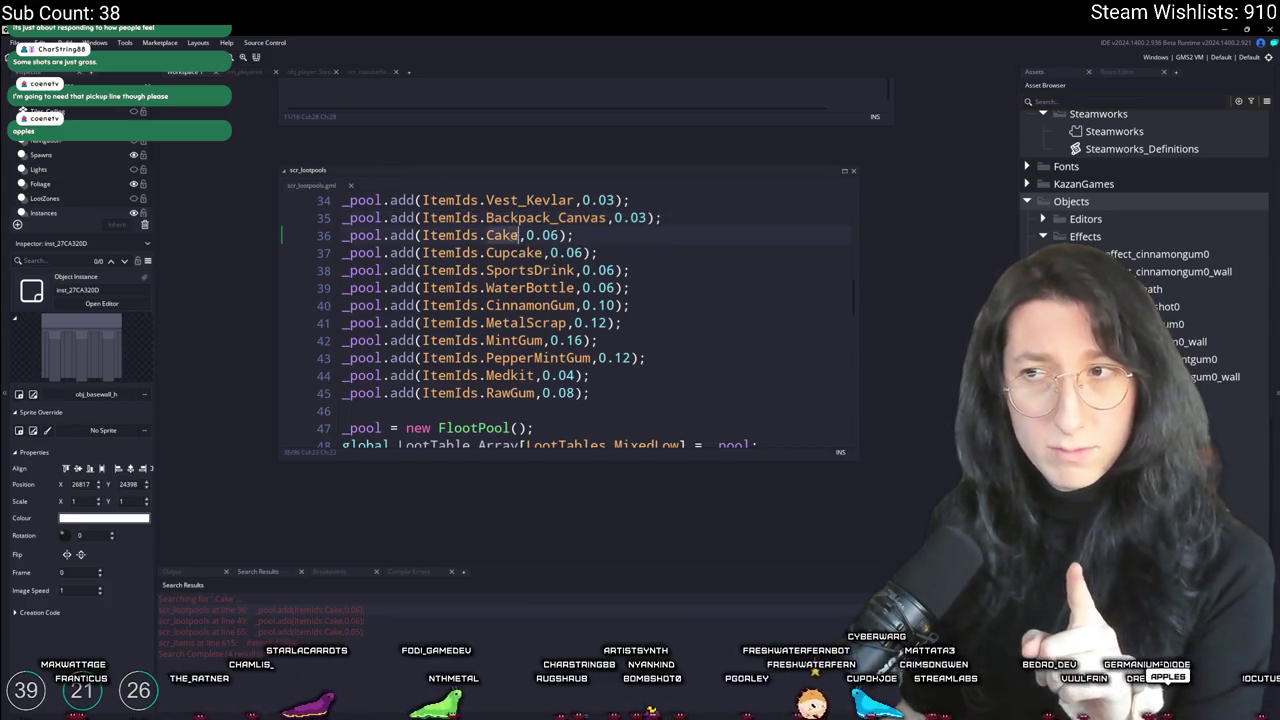
scroll(800, 400, down, 10)
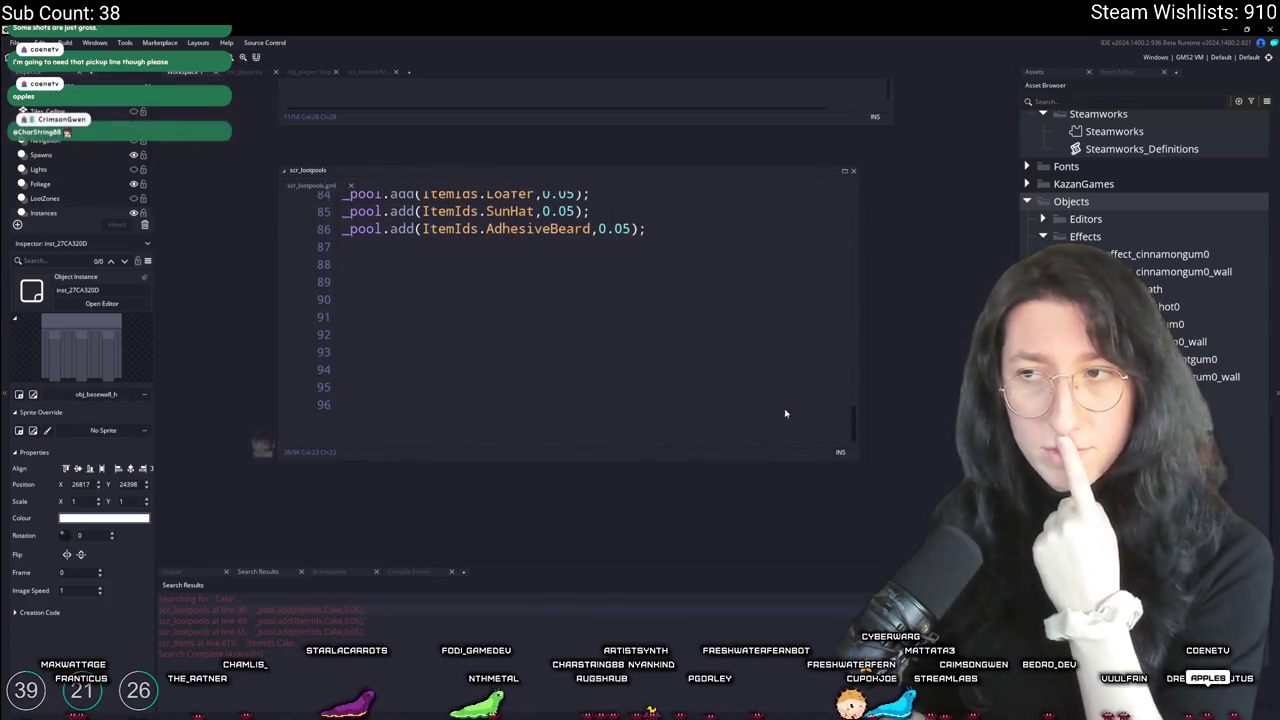
scroll(797, 325, up, 5)
scroll(797, 325, up, 15)
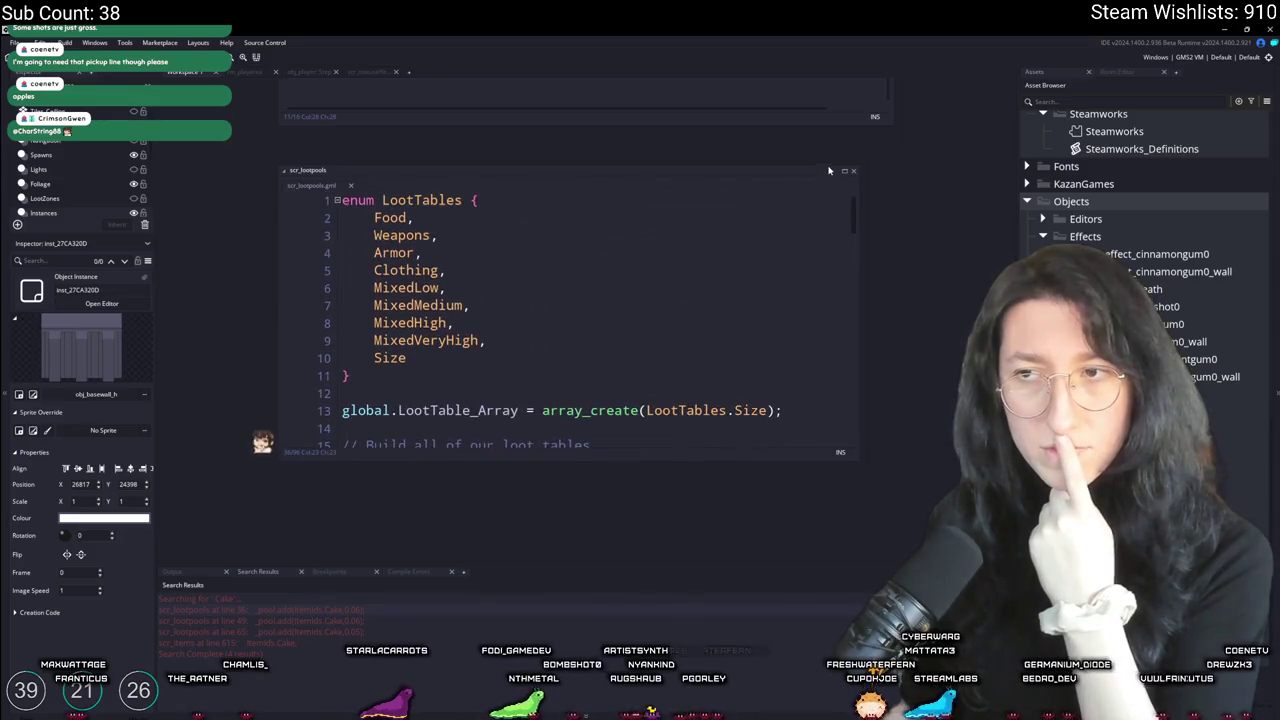
scroll(816, 266, down, 7)
scroll(816, 266, down, 1)
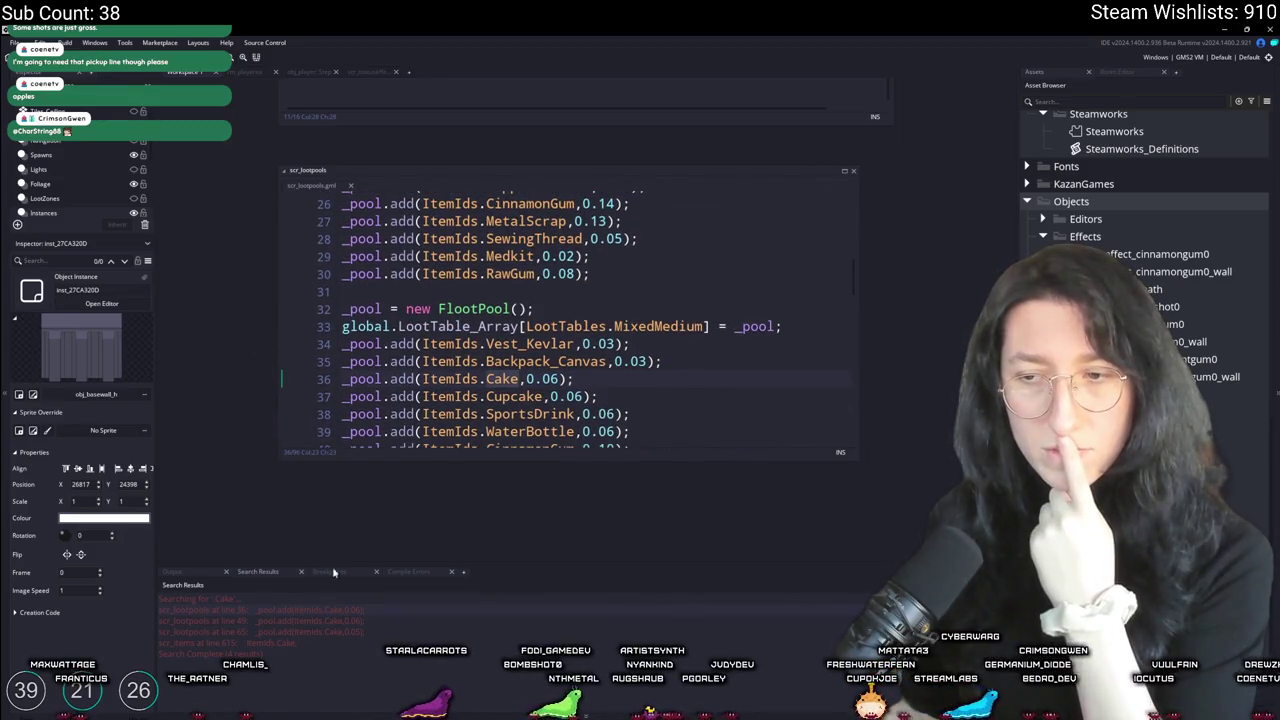
double_click(339, 646)
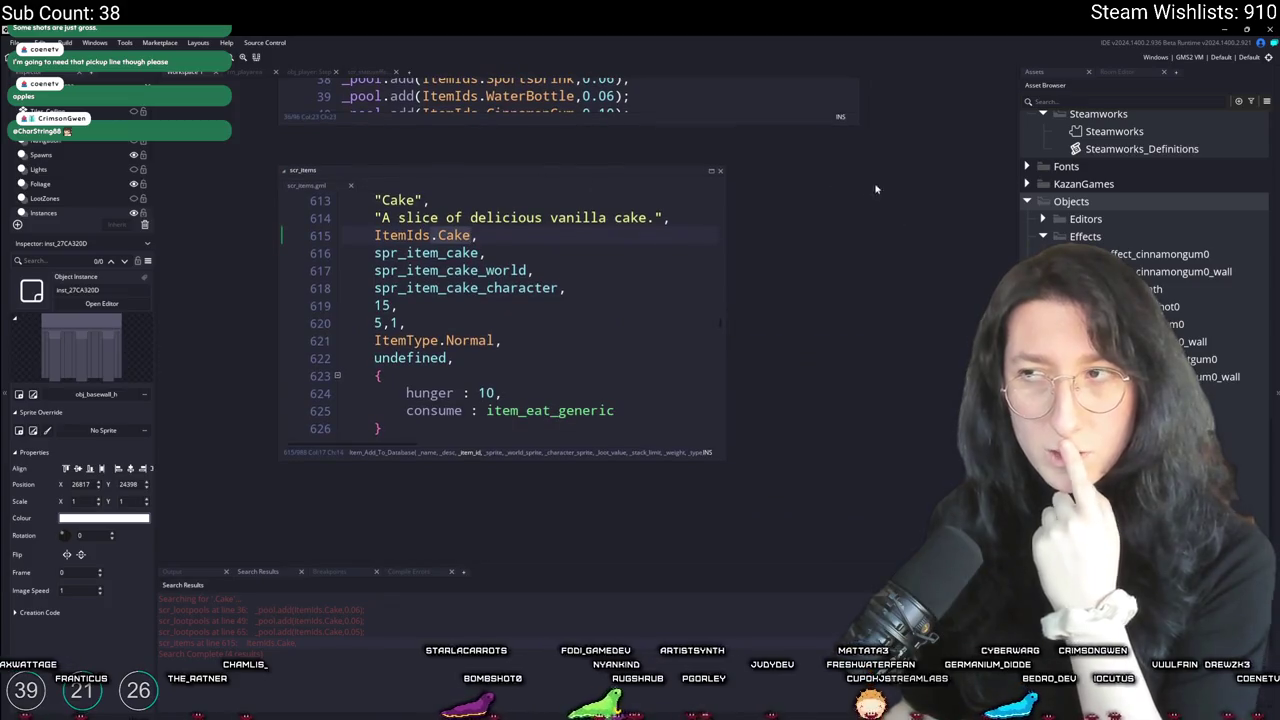
Step: Maximise scr_items and begin a status line after consume : item_eat_generic in Cake's entry
click(711, 171)
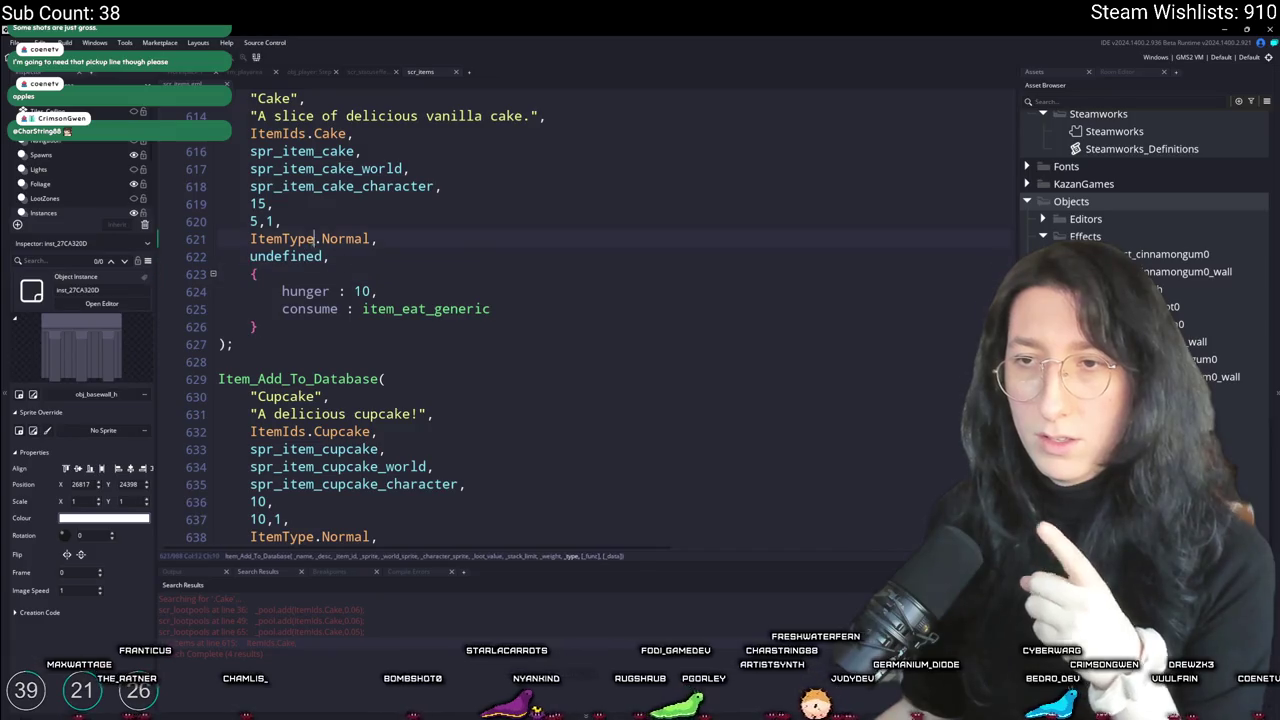
double_click(393, 312)
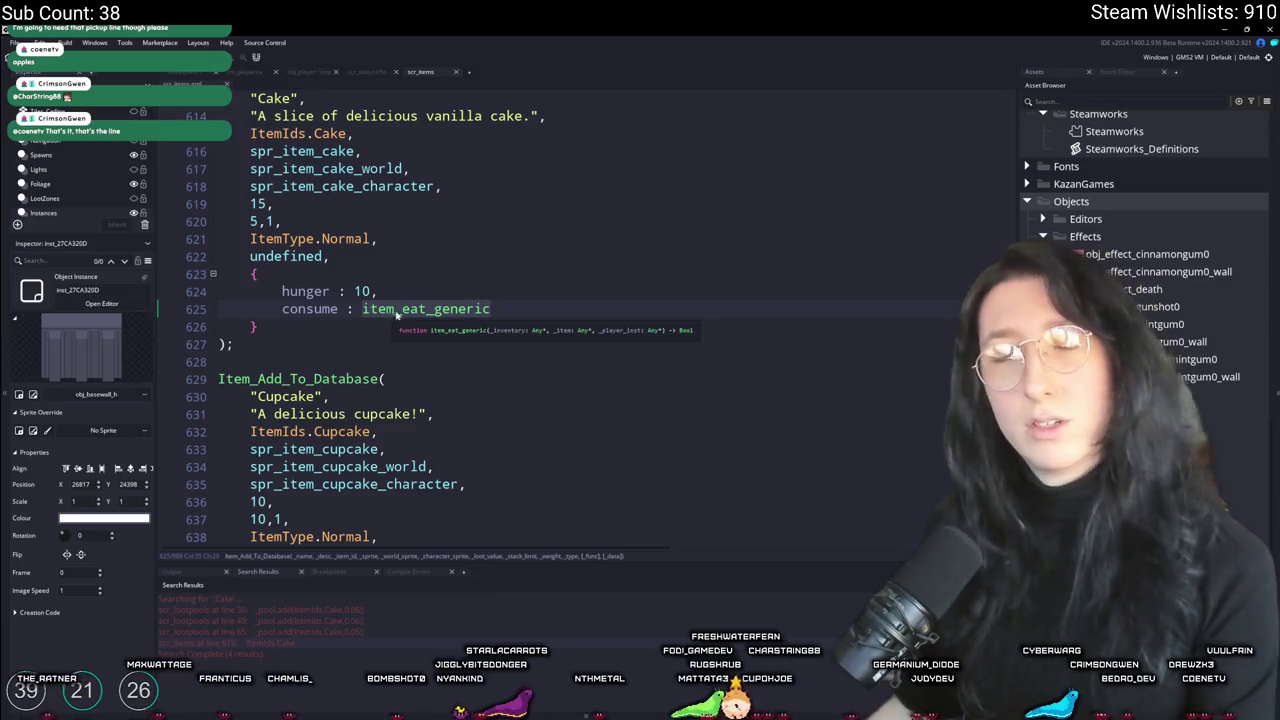
click(495, 311)
text(,)
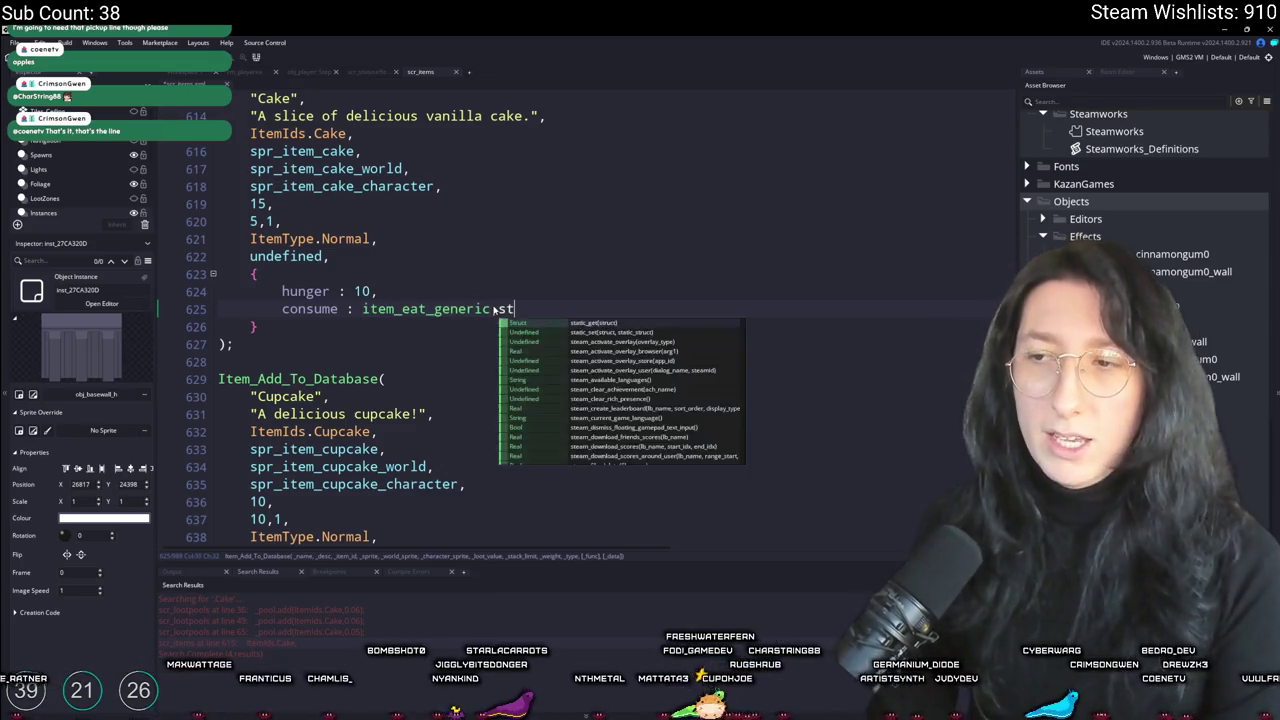
key(Return)
text(status)
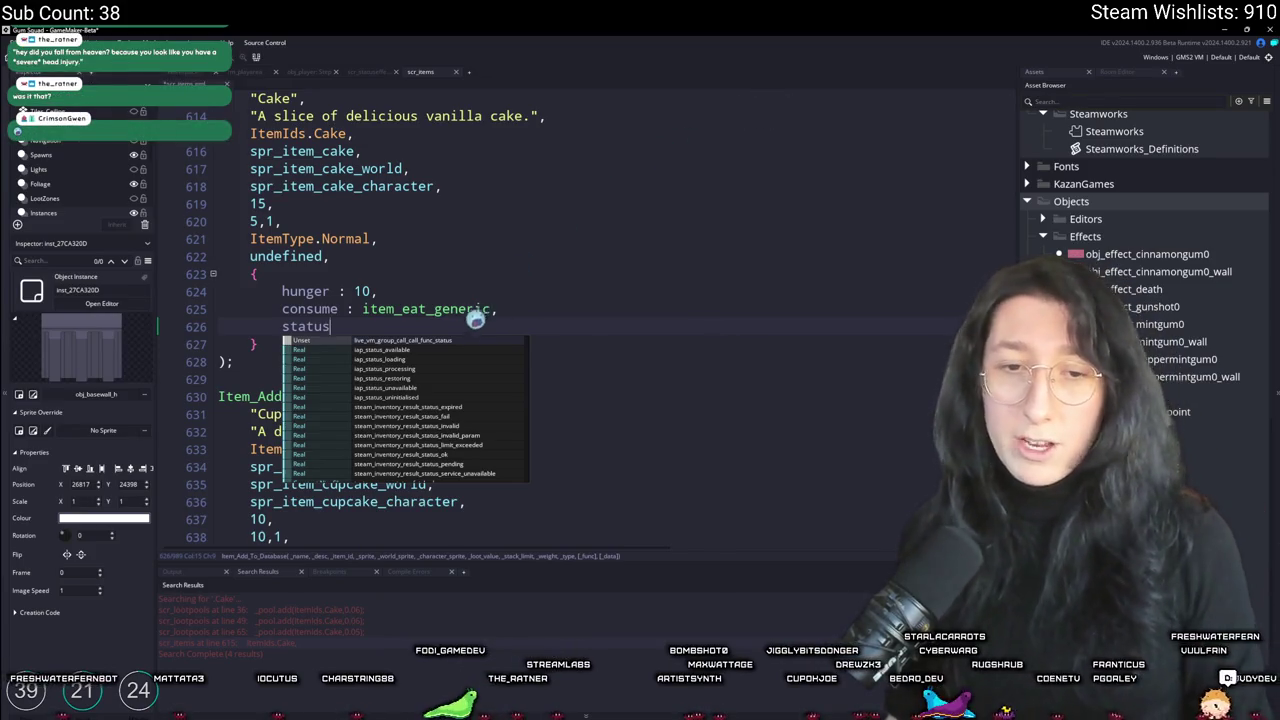
Step: Complete the new line as status_effect_text : "Speed +10%, 60s" with Speed capitalised
click(329, 291)
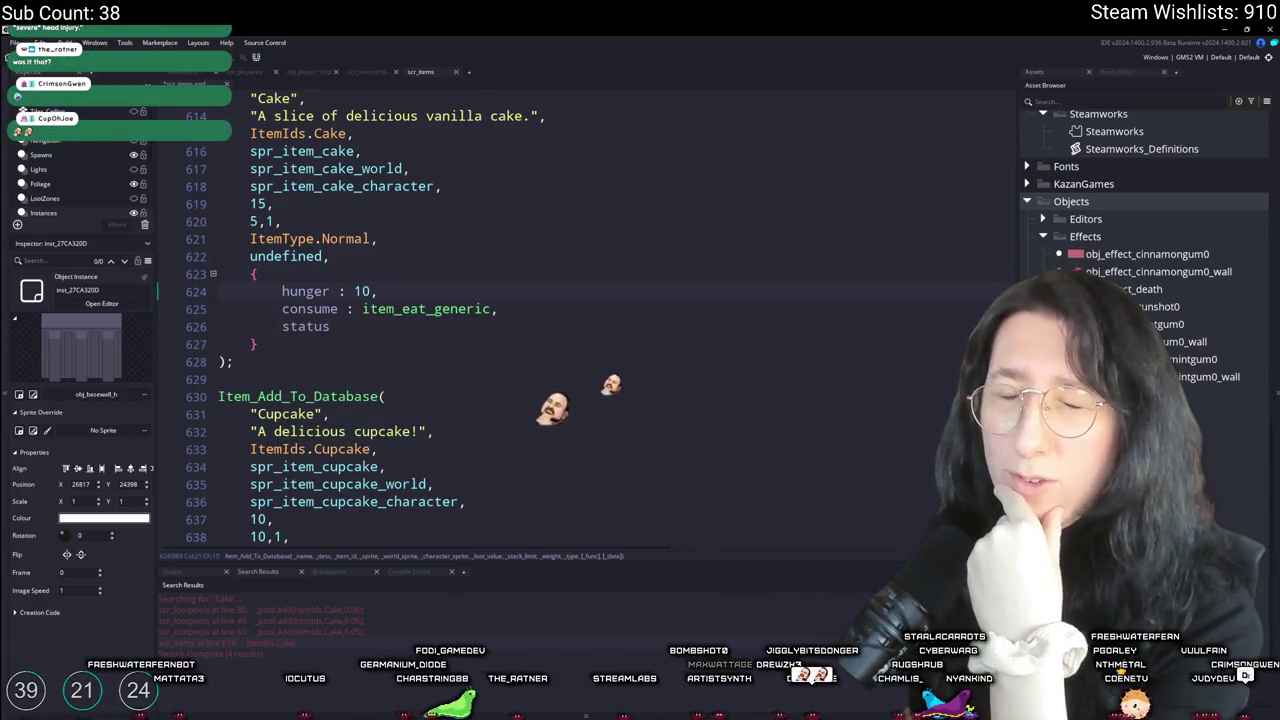
scroll(525, 186, up, 3)
click(527, 194)
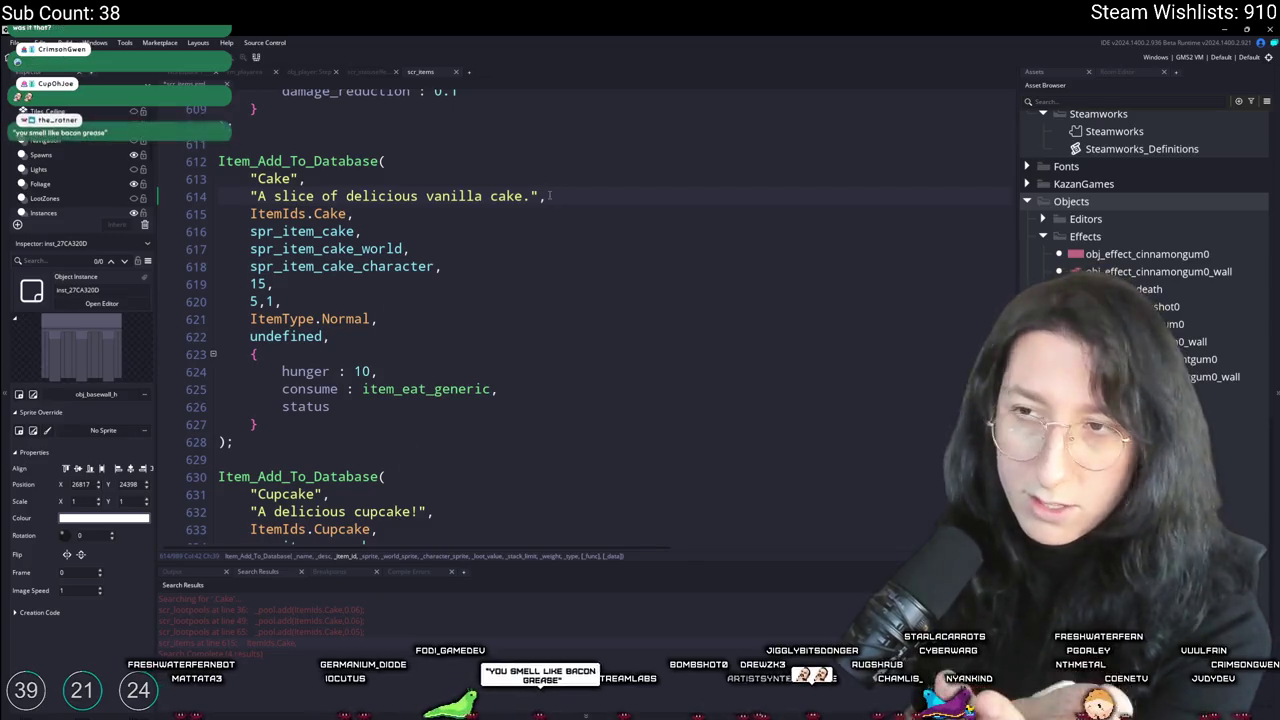
click(330, 406)
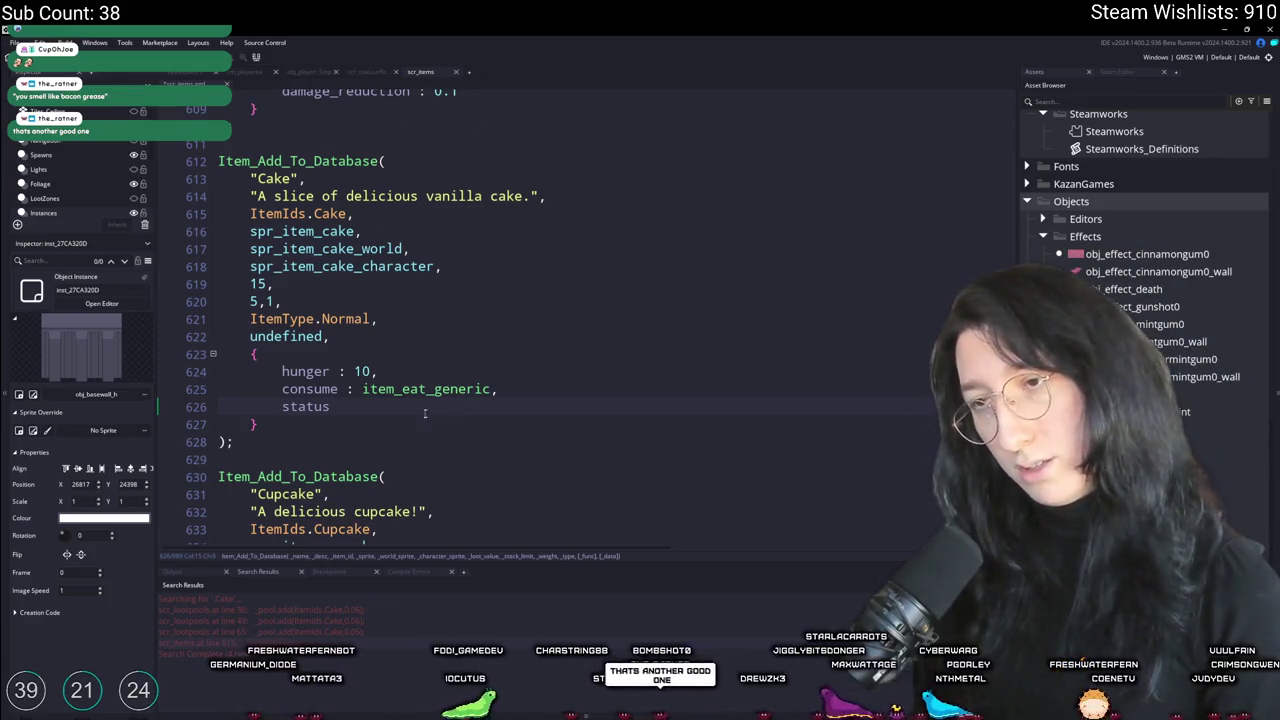
text(_tex)
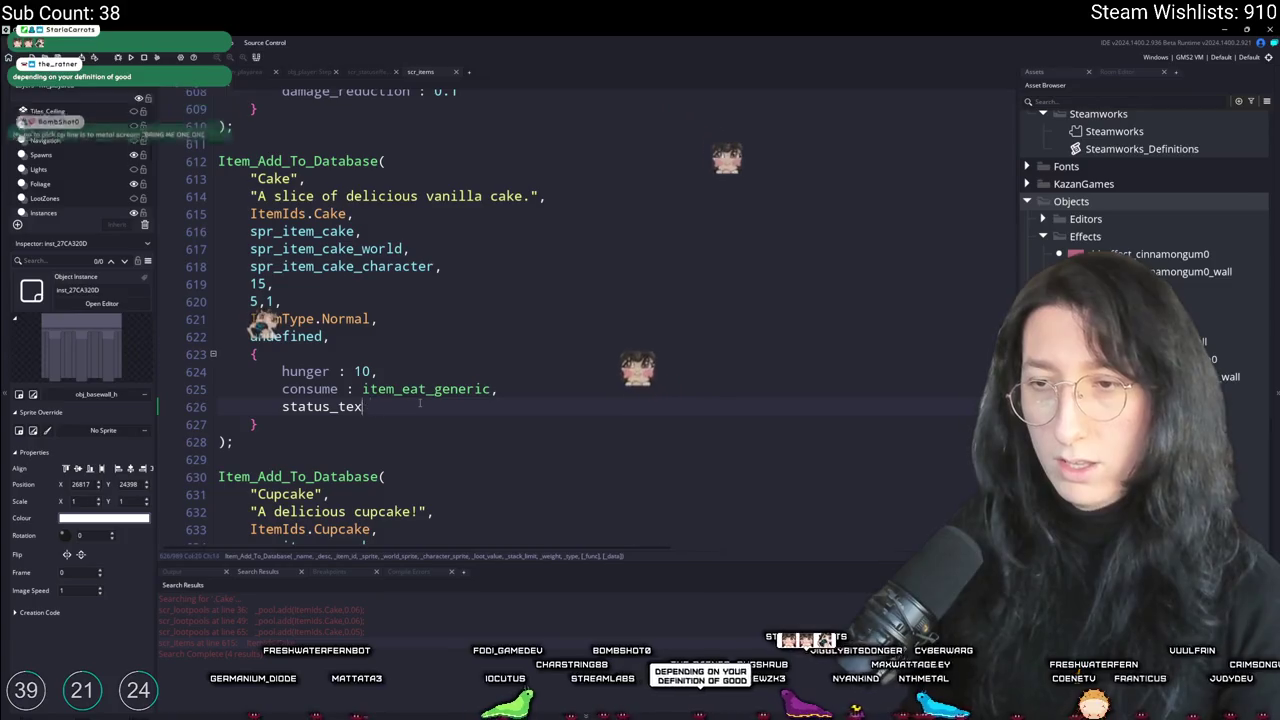
key(BackSpace)
key(BackSpace)
key(BackSpace)
text(effect_text : "speed 10%)
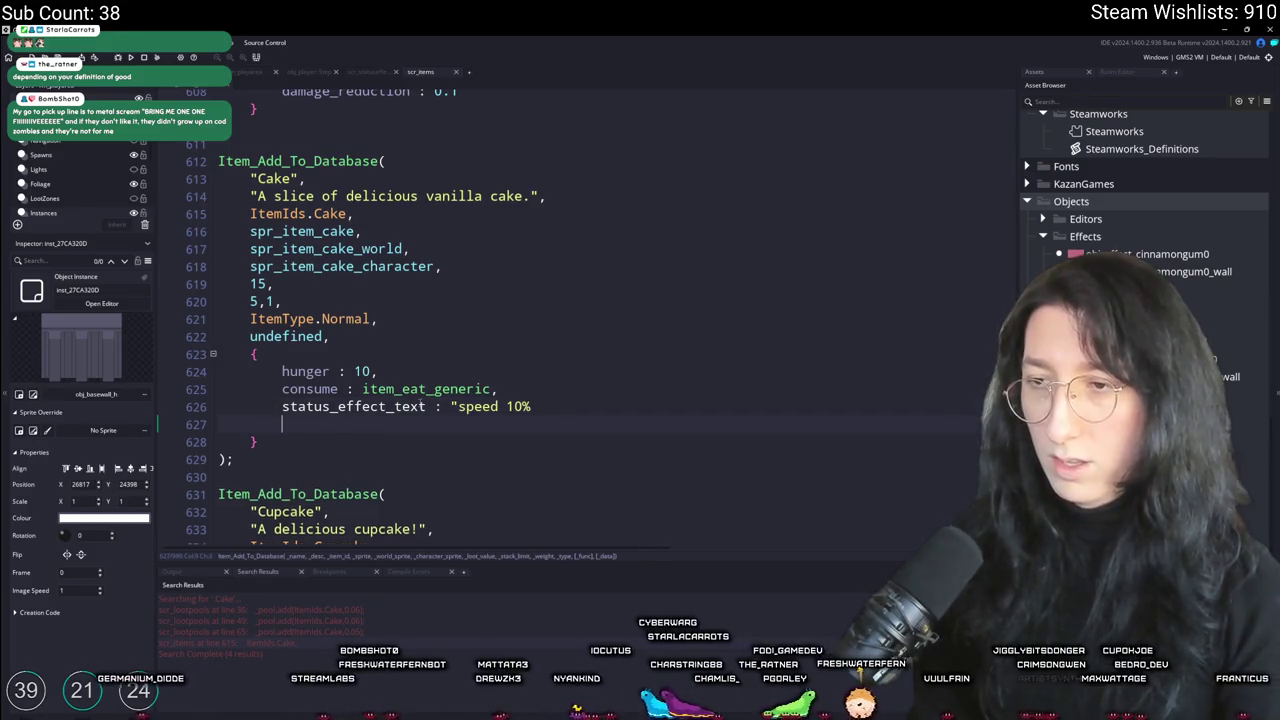
double_click(478, 406)
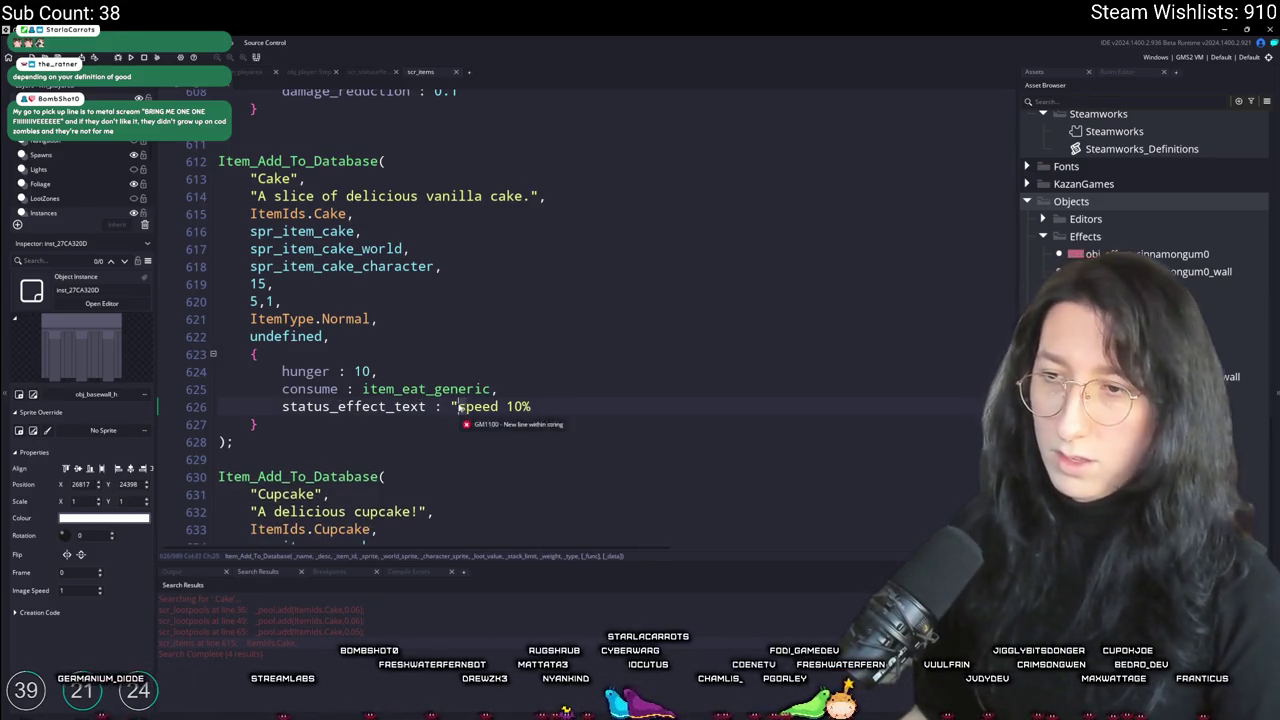
text(Speed)
key(Right)
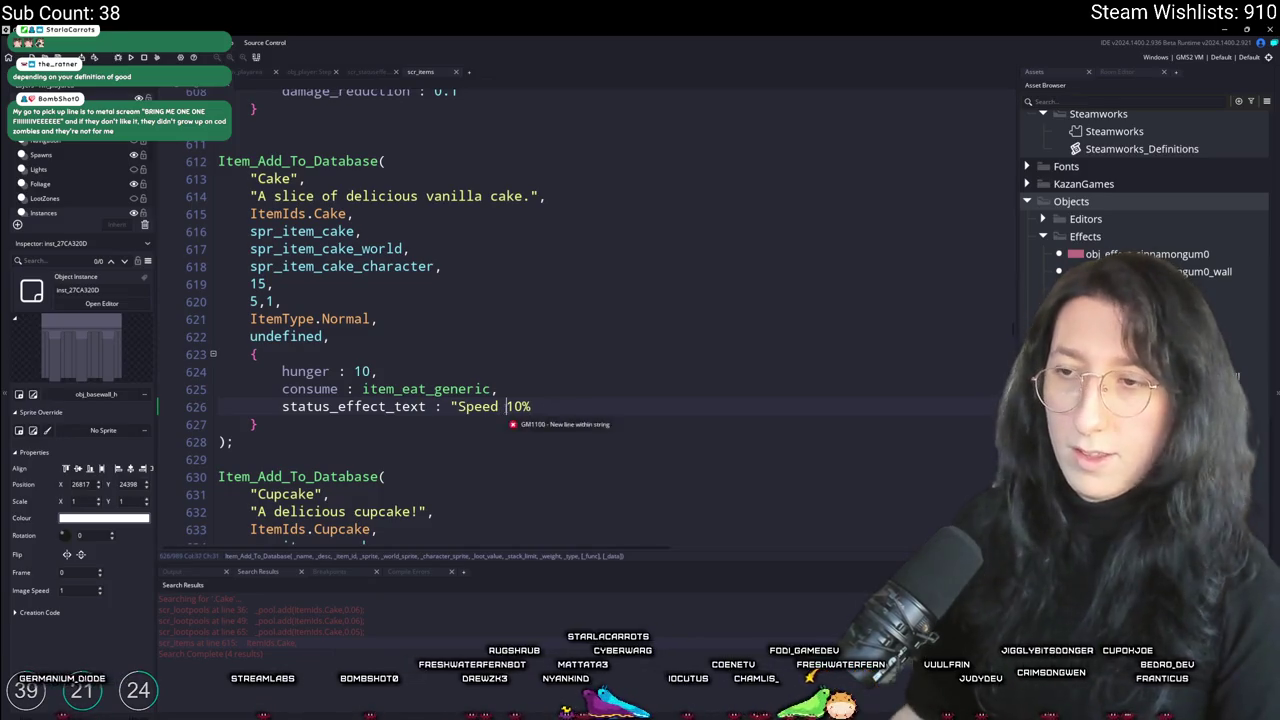
text(+)
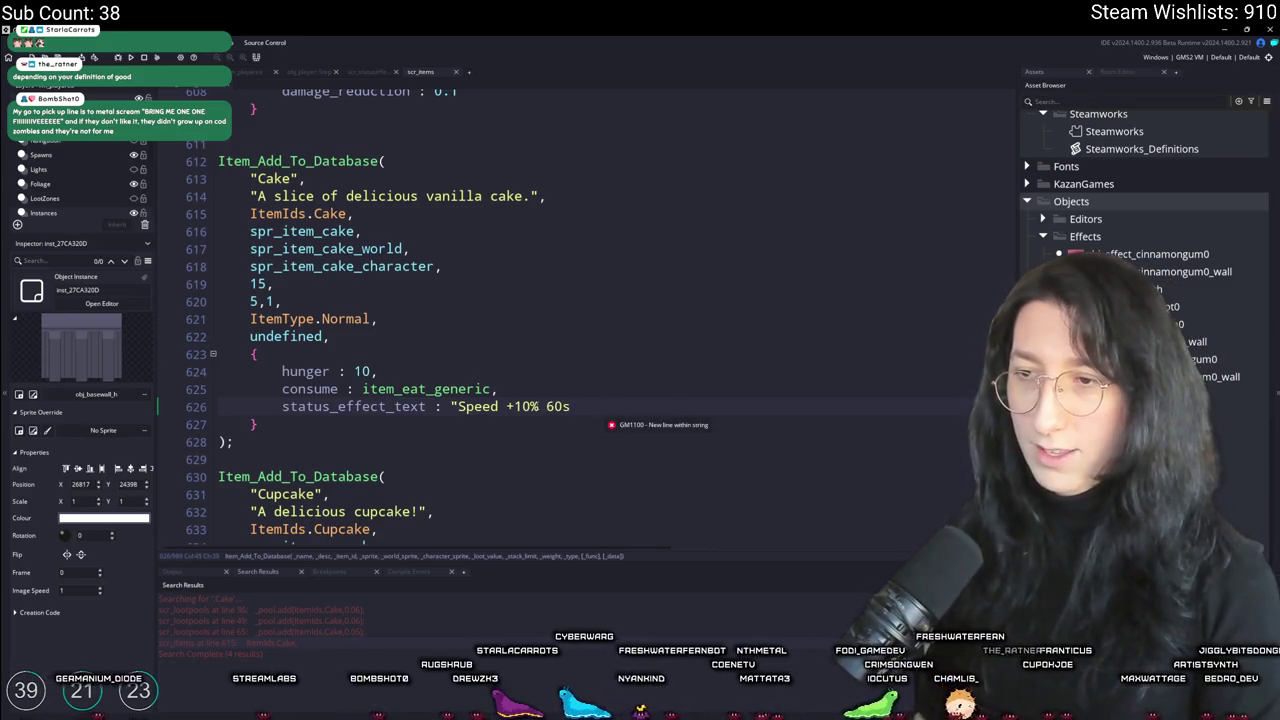
click(540, 406)
text(, 60s)
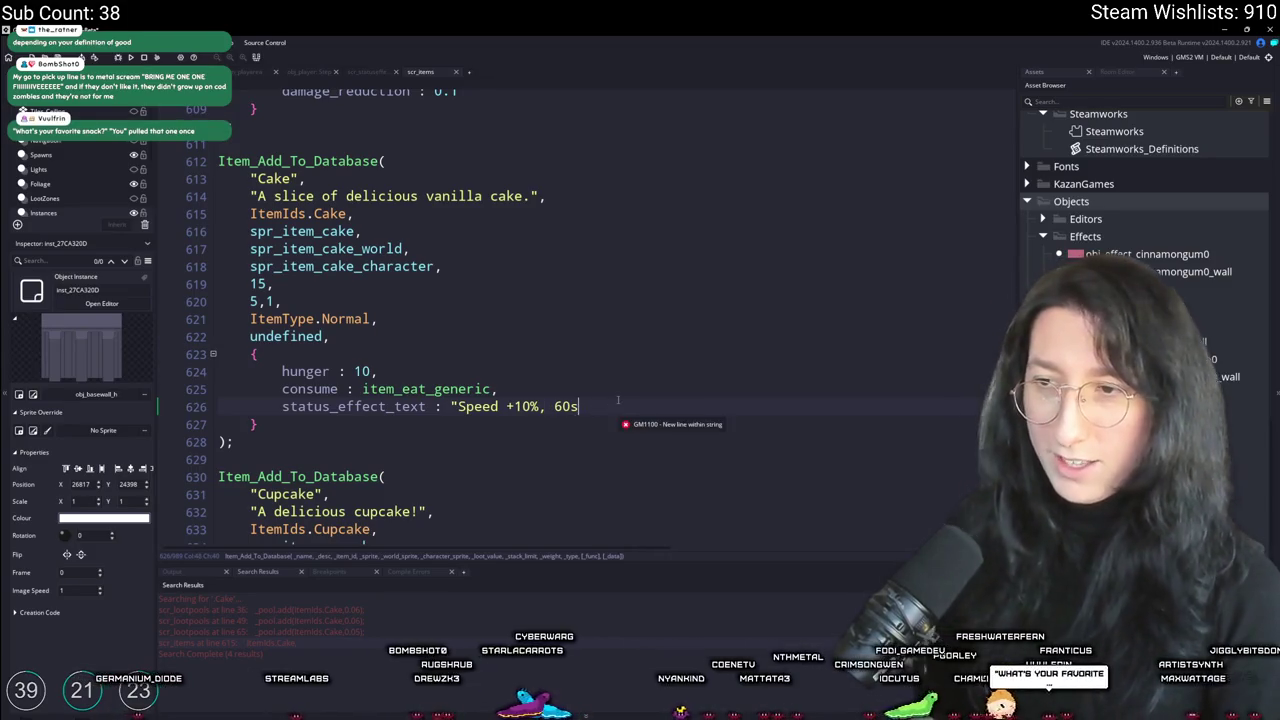
text(")
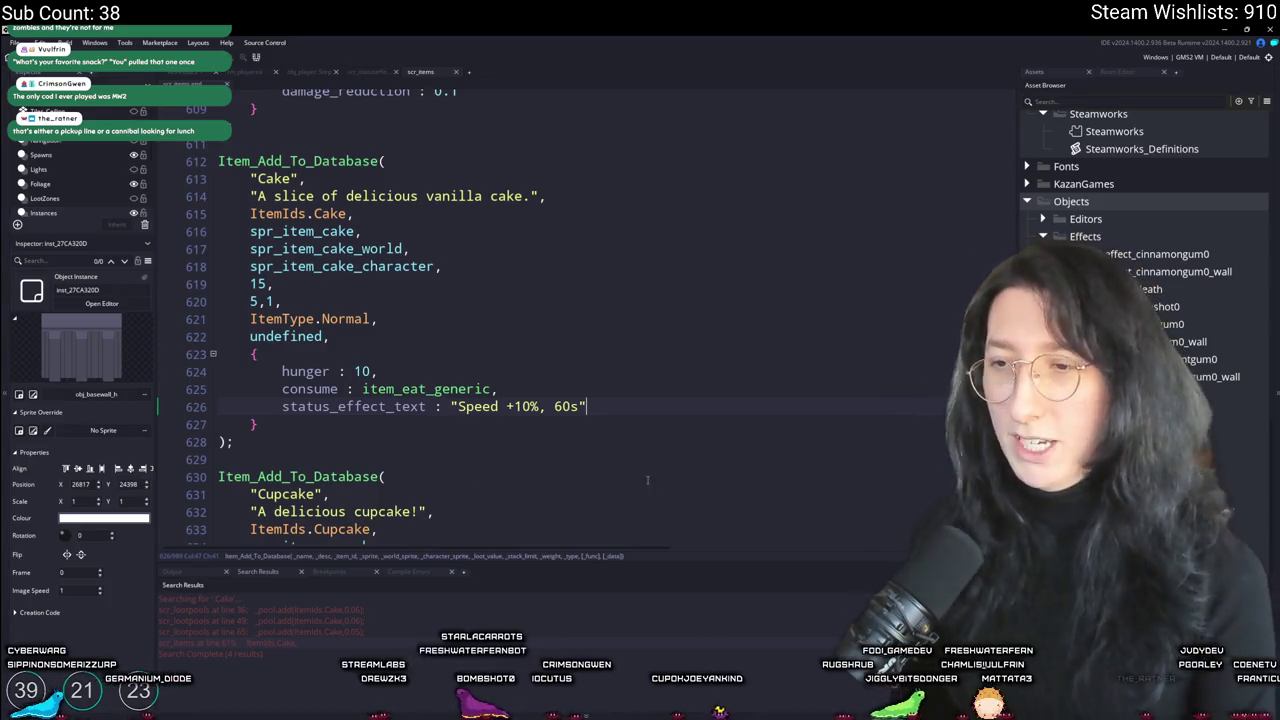
Step: Duplicate the status line and turn it into status_effect_func : function() { with a body
text(,)
key(Return)
text(status_effect_text : "Speed +10%, 60s",)
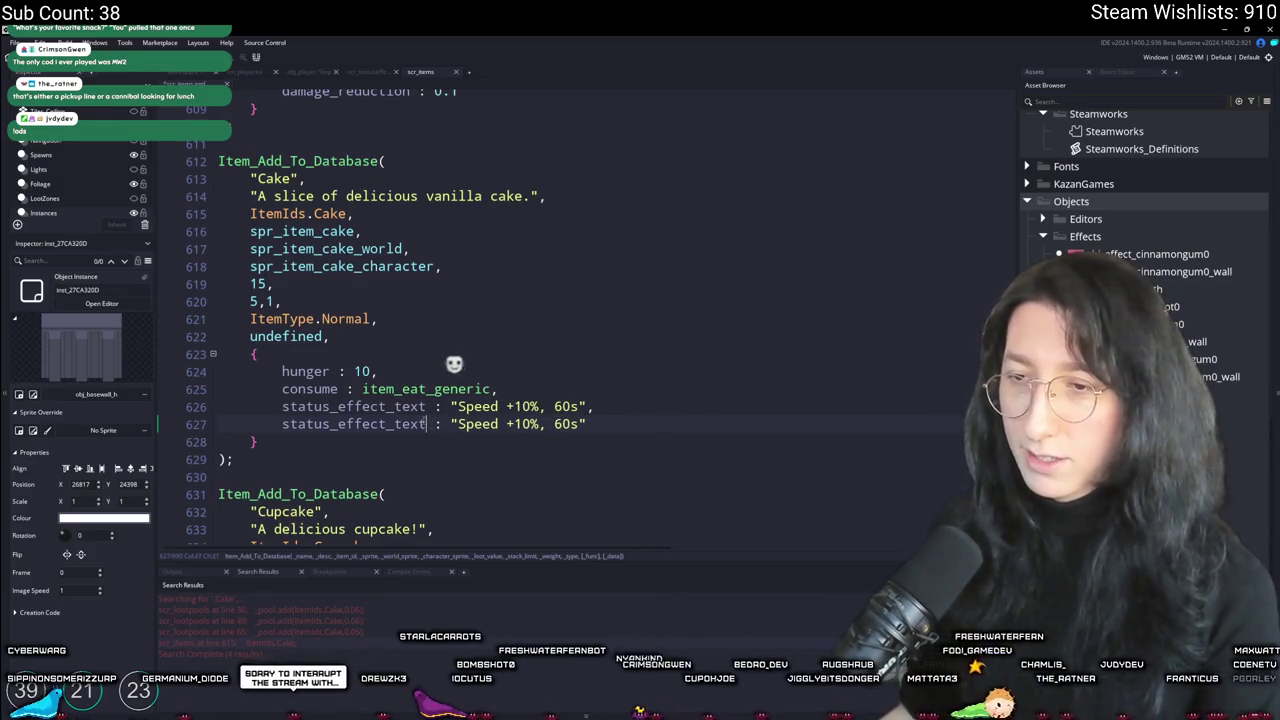
double_click(410, 424)
text(func)
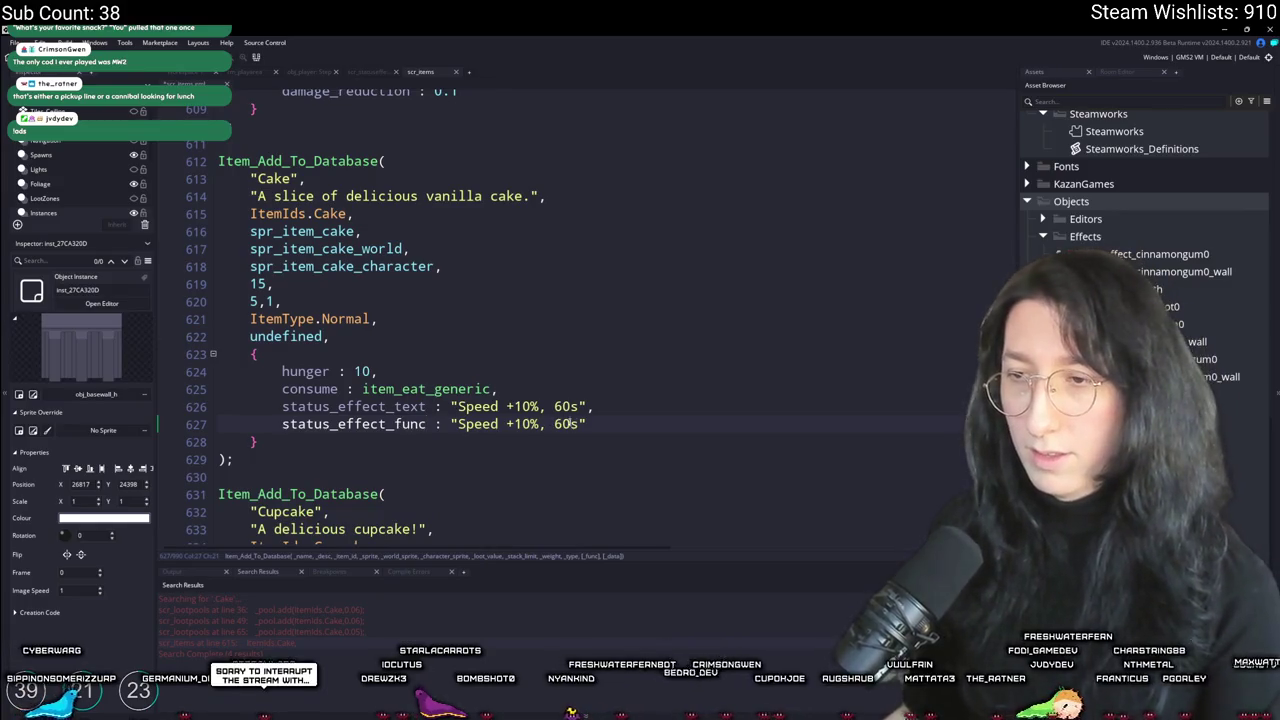
drag(588, 424, 449, 424)
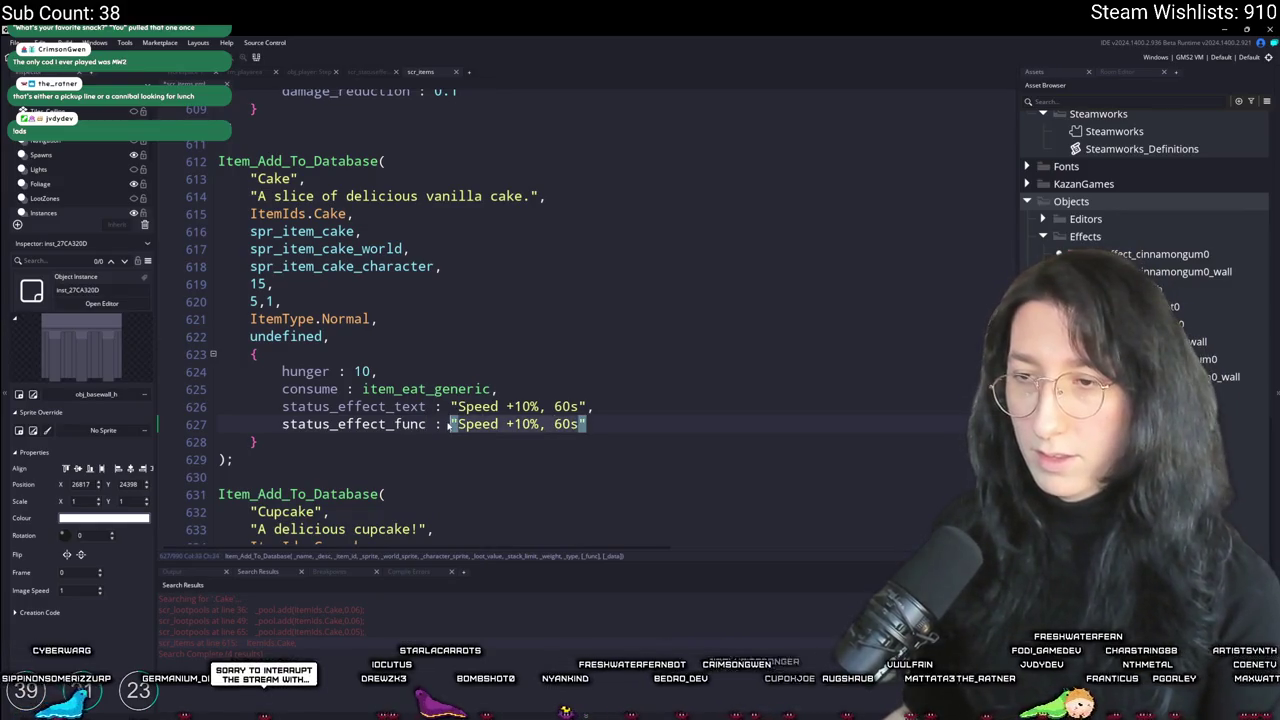
text(function)
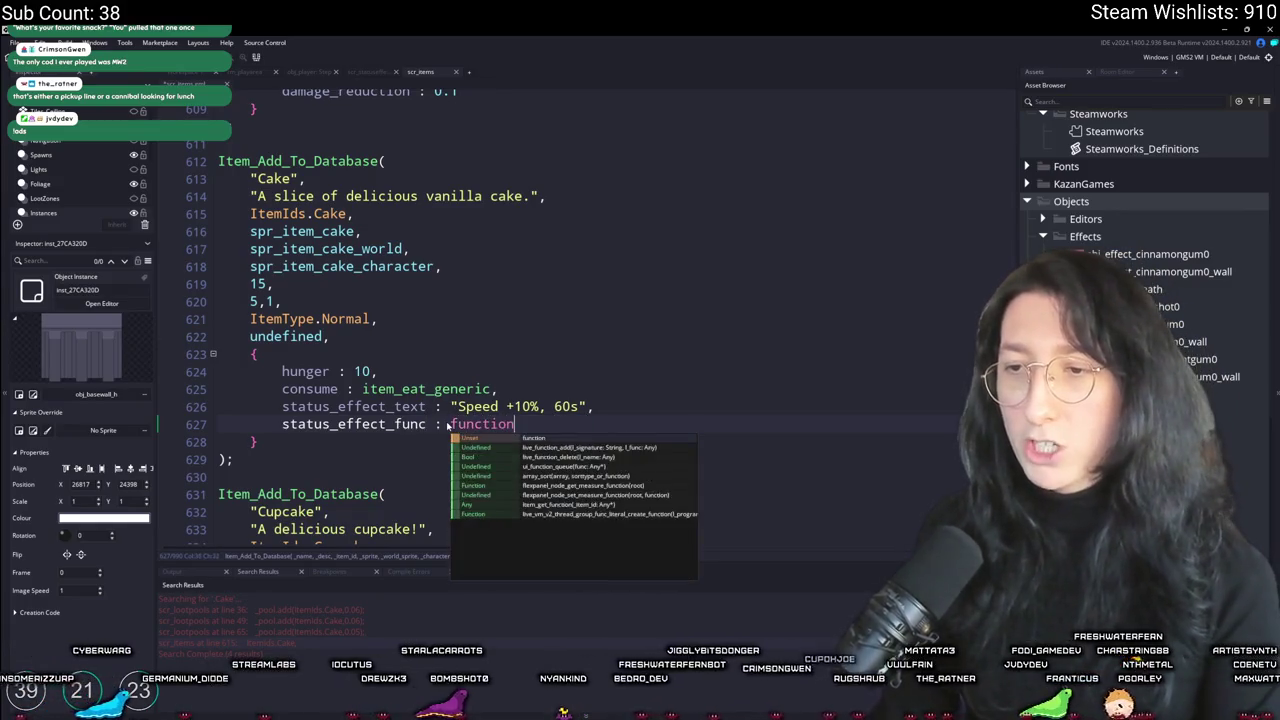
text(() {)
key(Return)
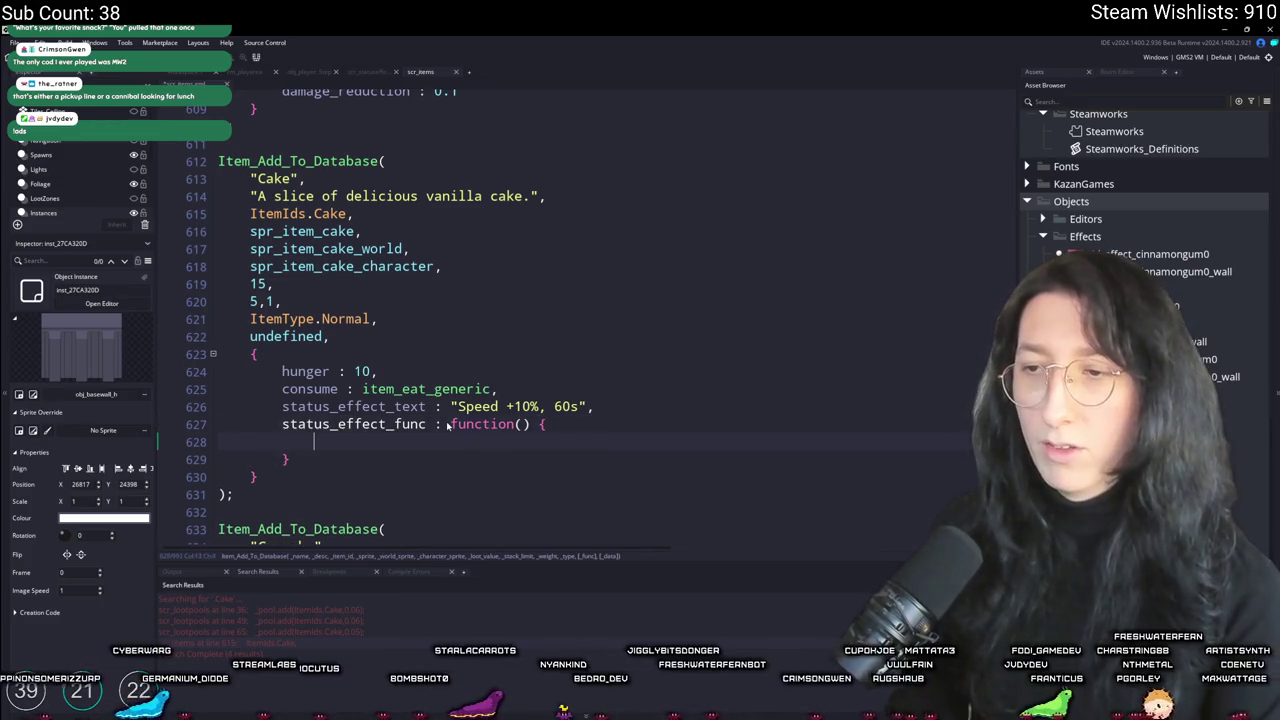
Step: Give the function a _player_id parameter and start _player_id.status_effects.add( in its body
click(541, 424)
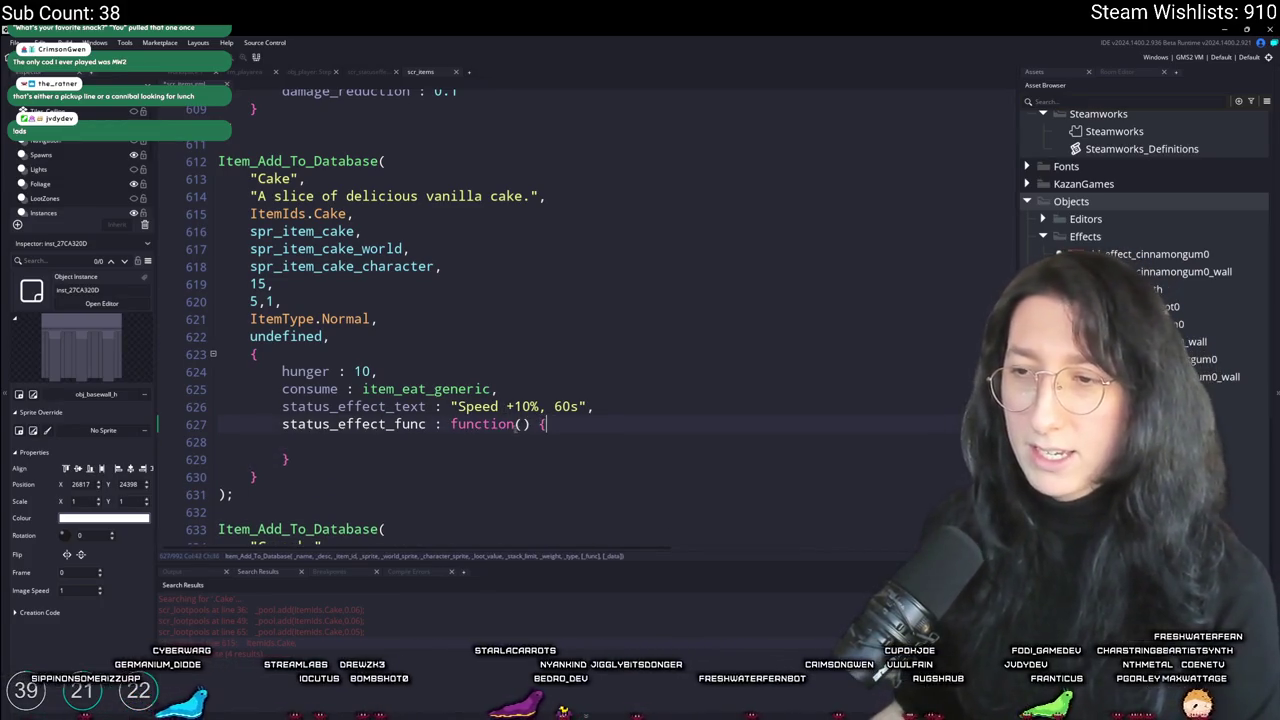
click(524, 424)
text(_id)
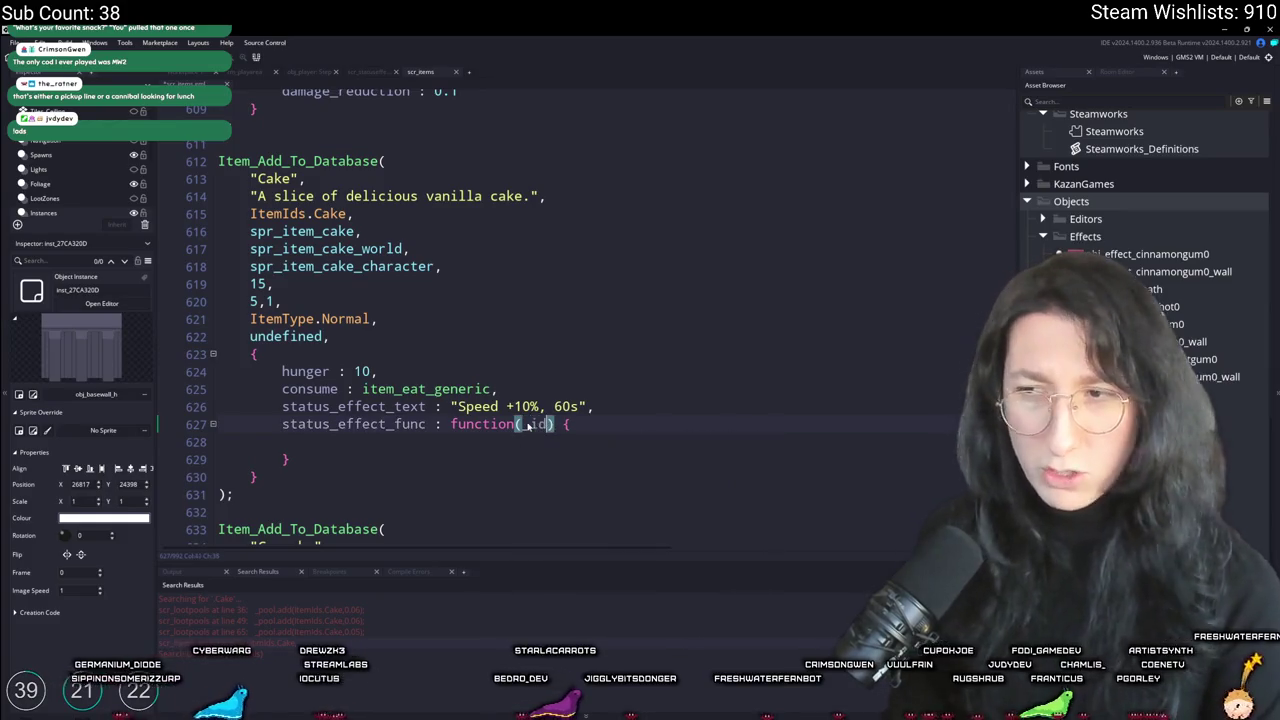
key(BackSpace)
key(BackSpace)
text(player_)
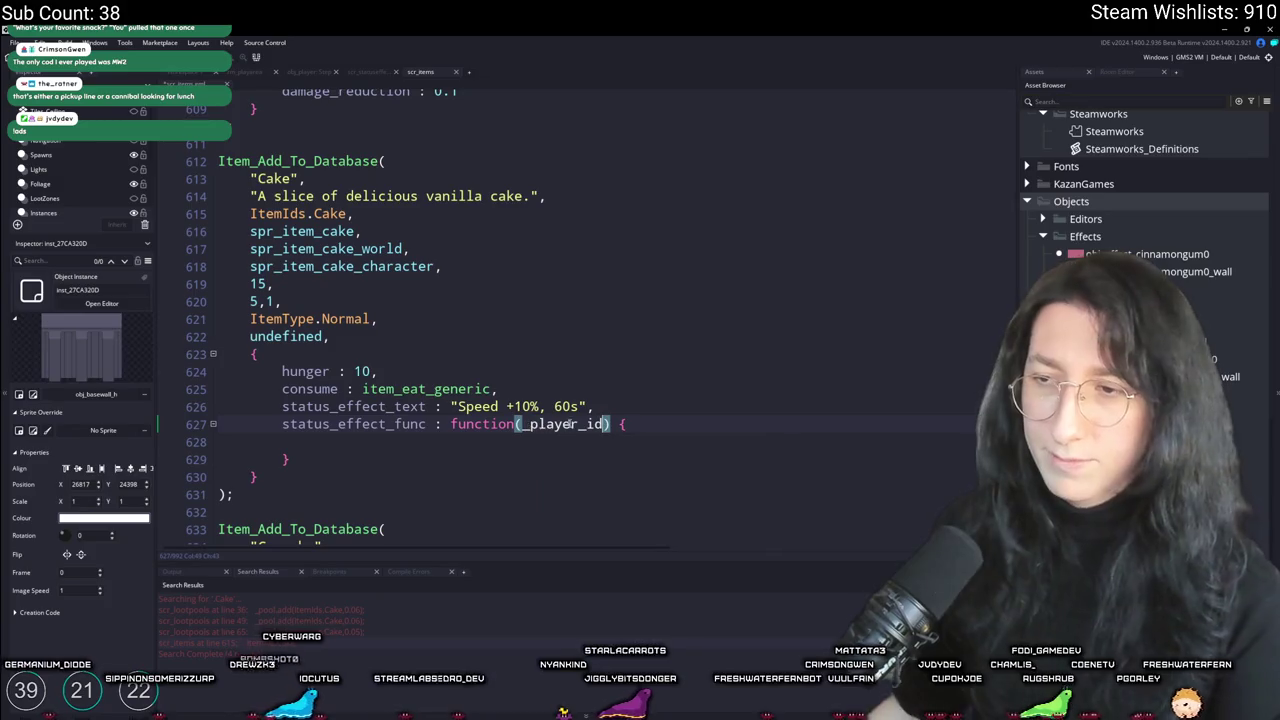
click(479, 440)
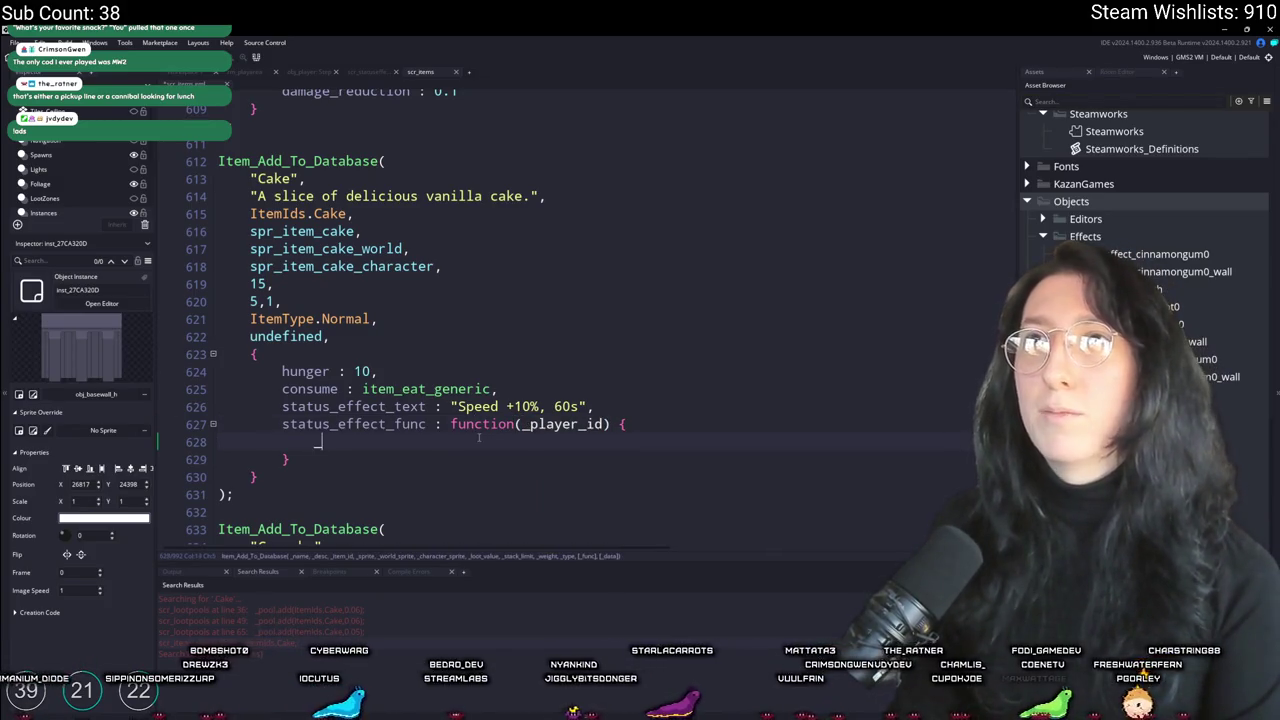
text(l)
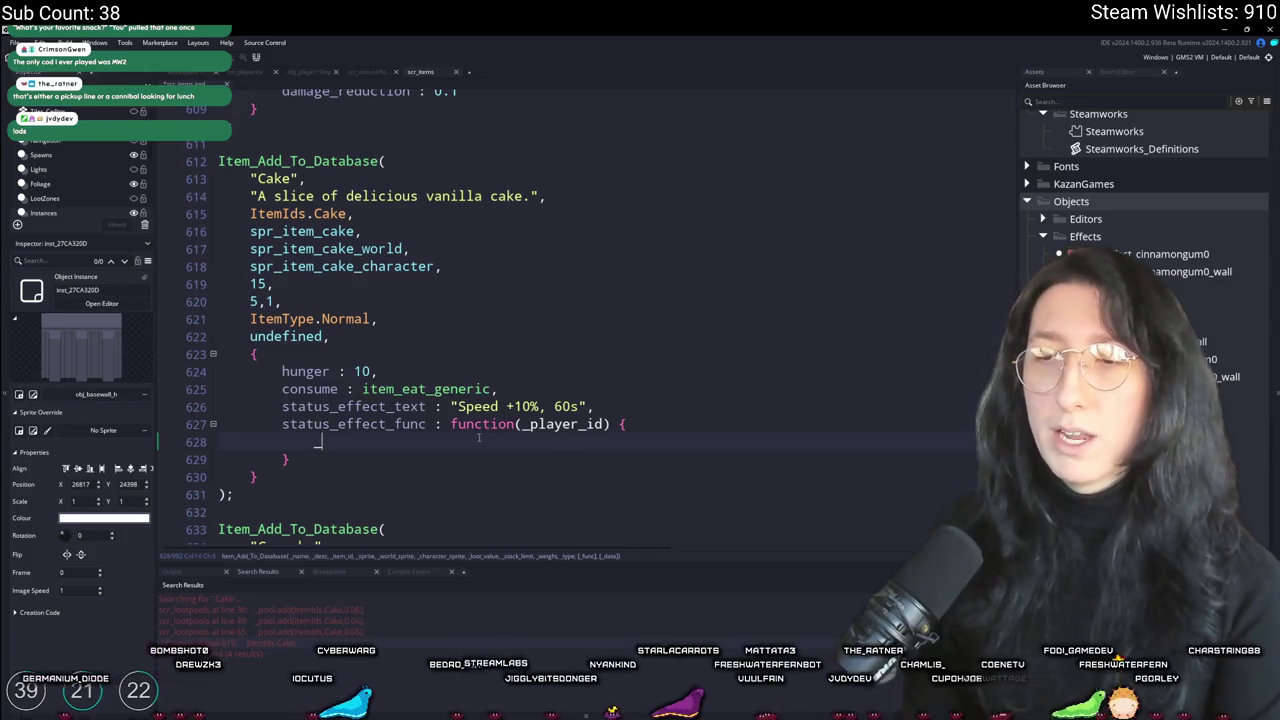
text(player_id.)
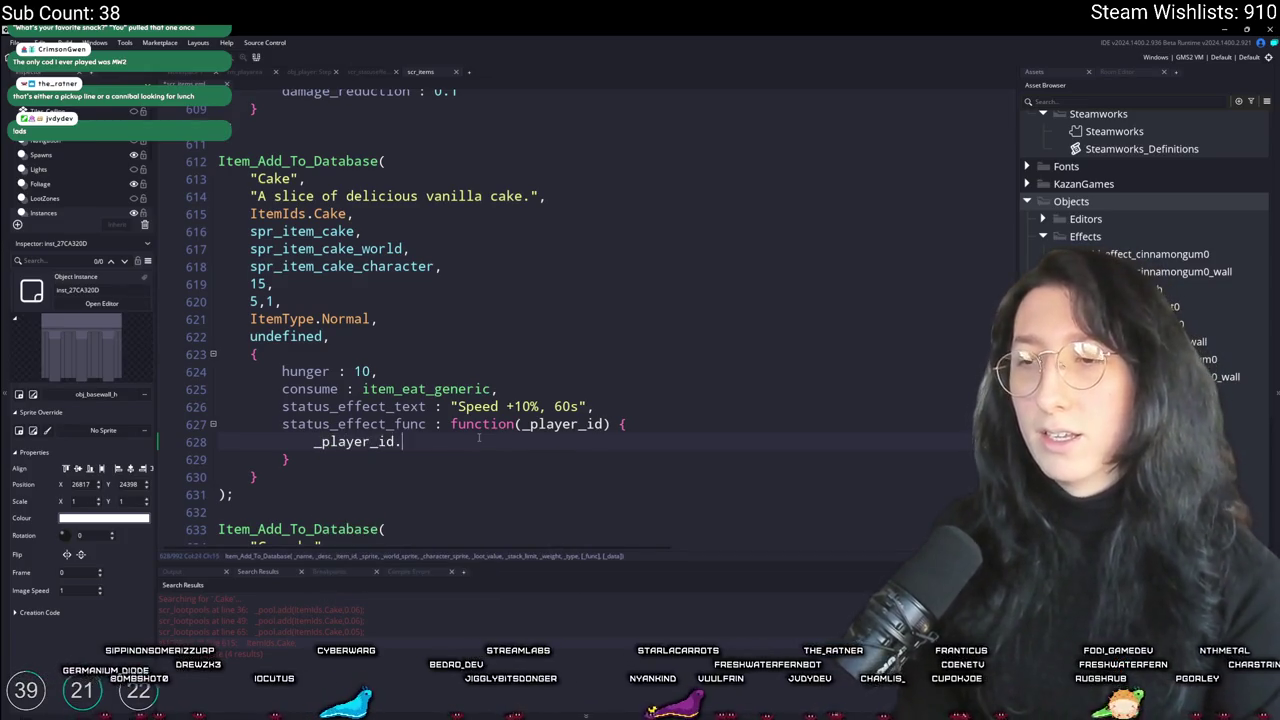
text(status_effeects)
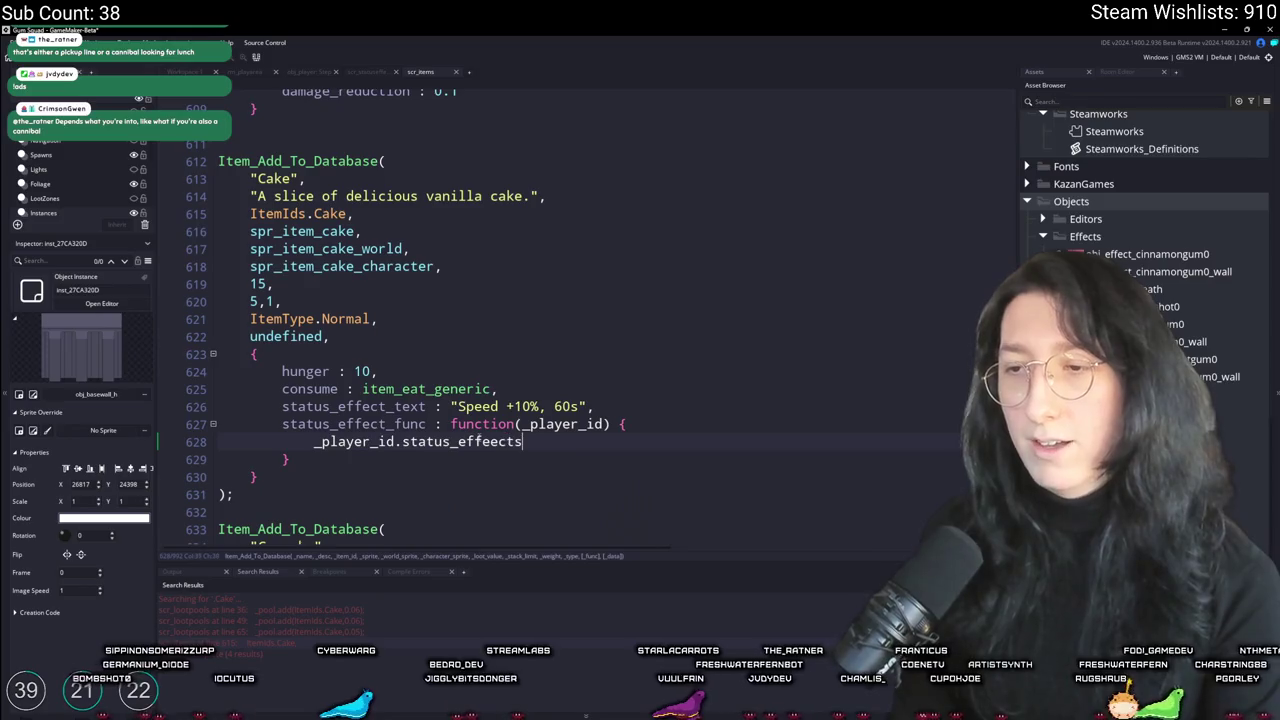
key(BackSpace)
key(BackSpace)
text(cts.add())
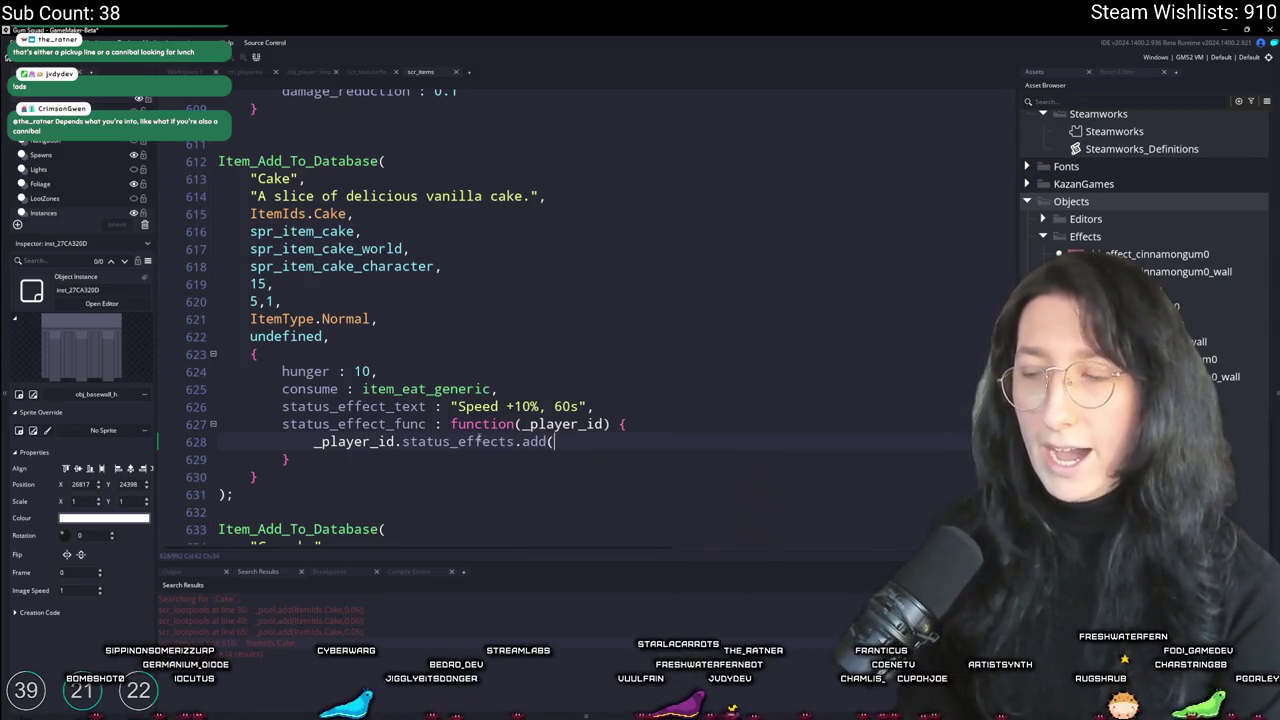
key(BackSpace)
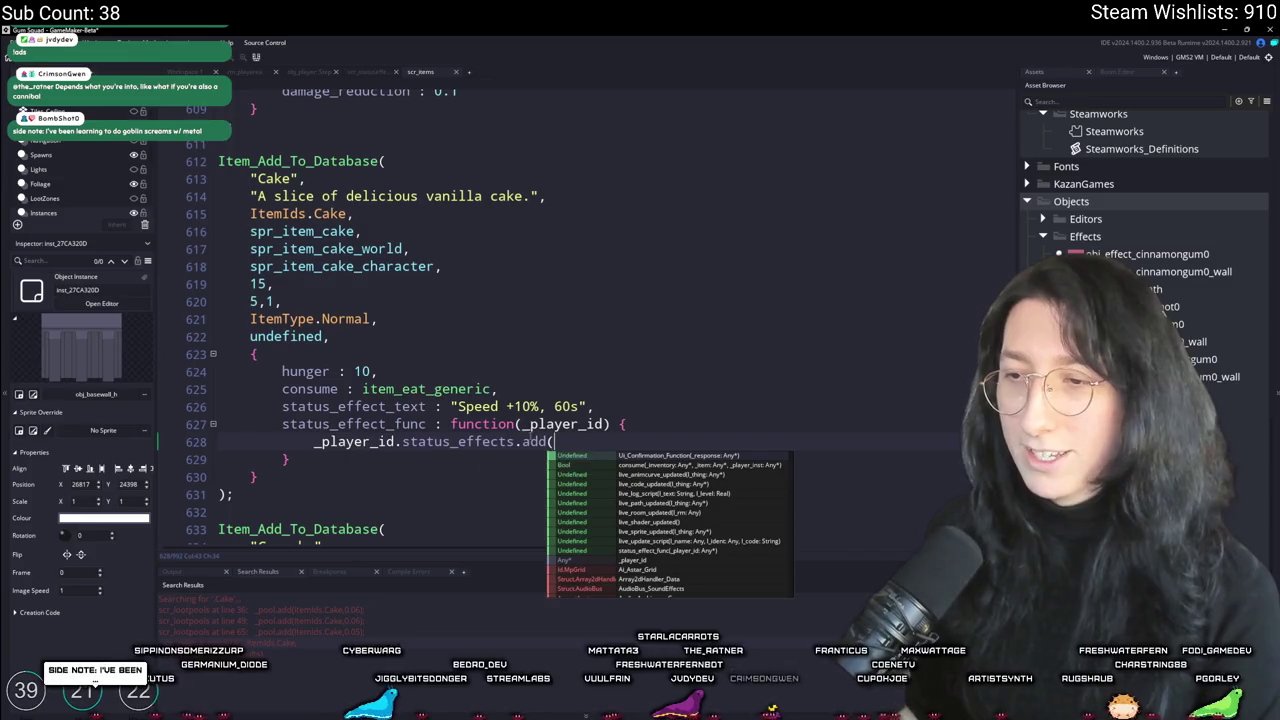
Step: Check the StatusEffect constructor's parameters in the StatusEffectController definition
scroll(200, 446, up, 10)
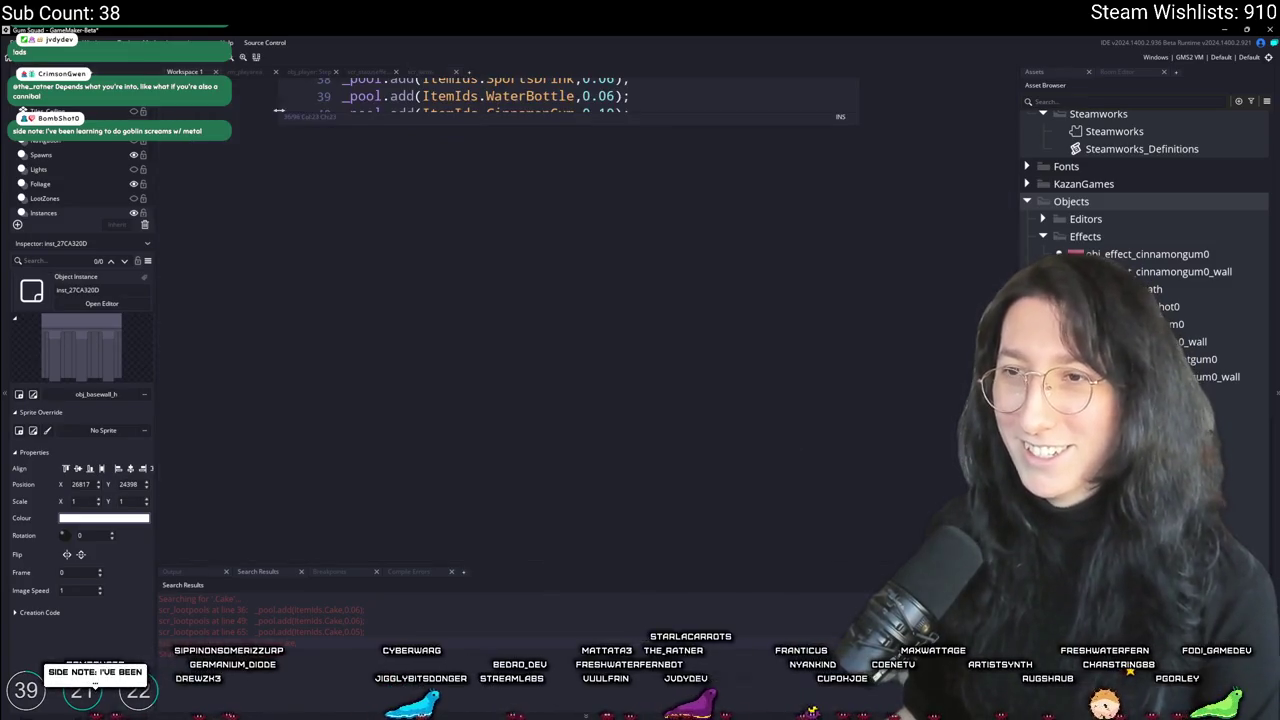
scroll(200, 446, up, 10)
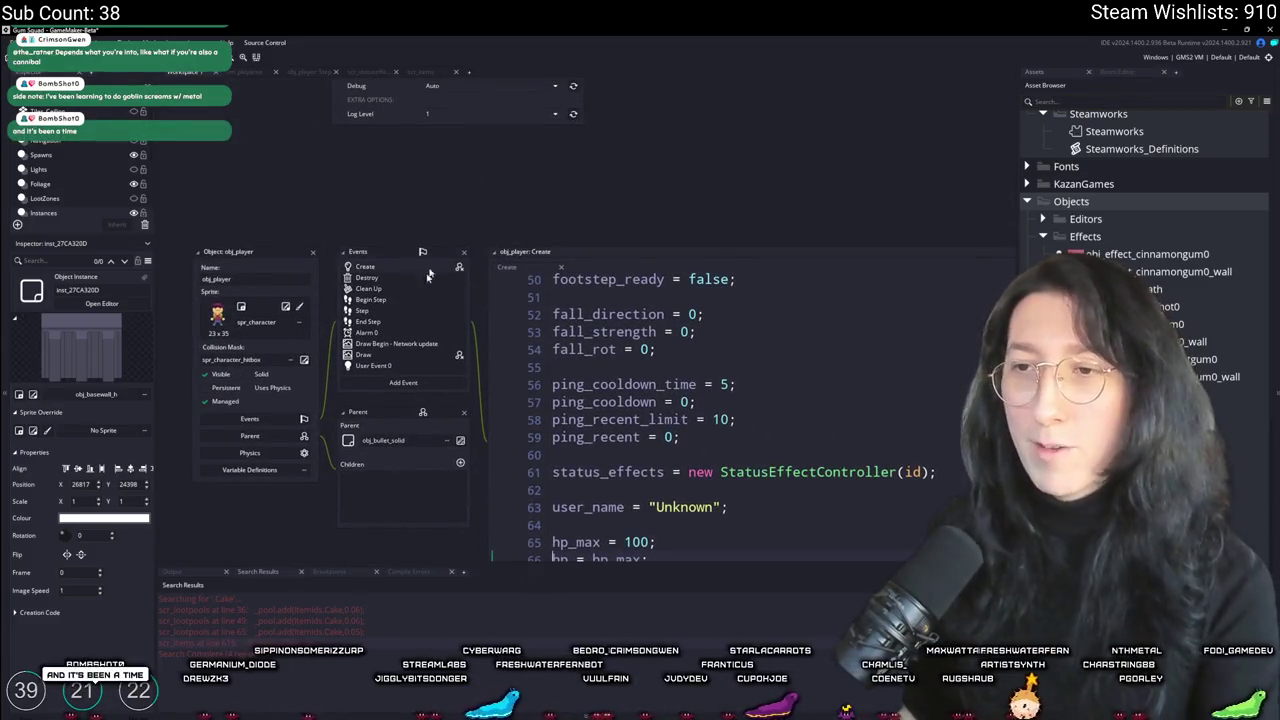
middle_click(700, 451)
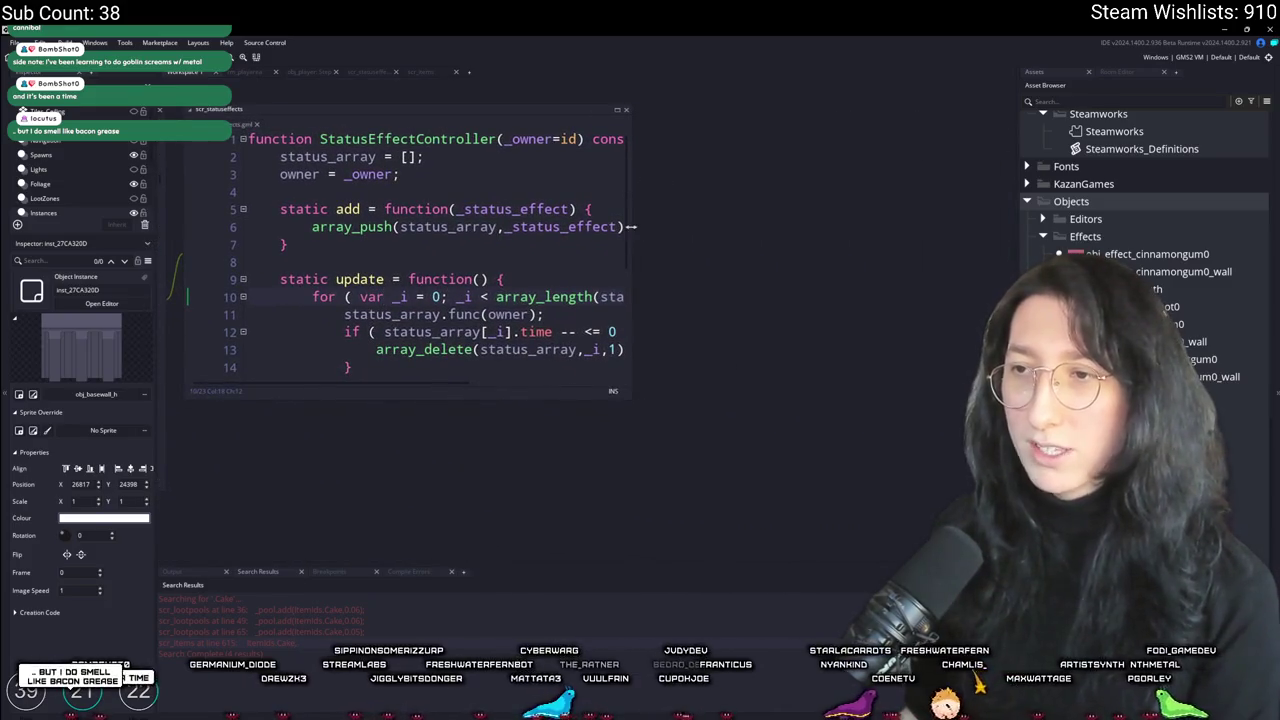
drag(630, 227, 686, 227)
scroll(402, 201, down, 4)
click(418, 265)
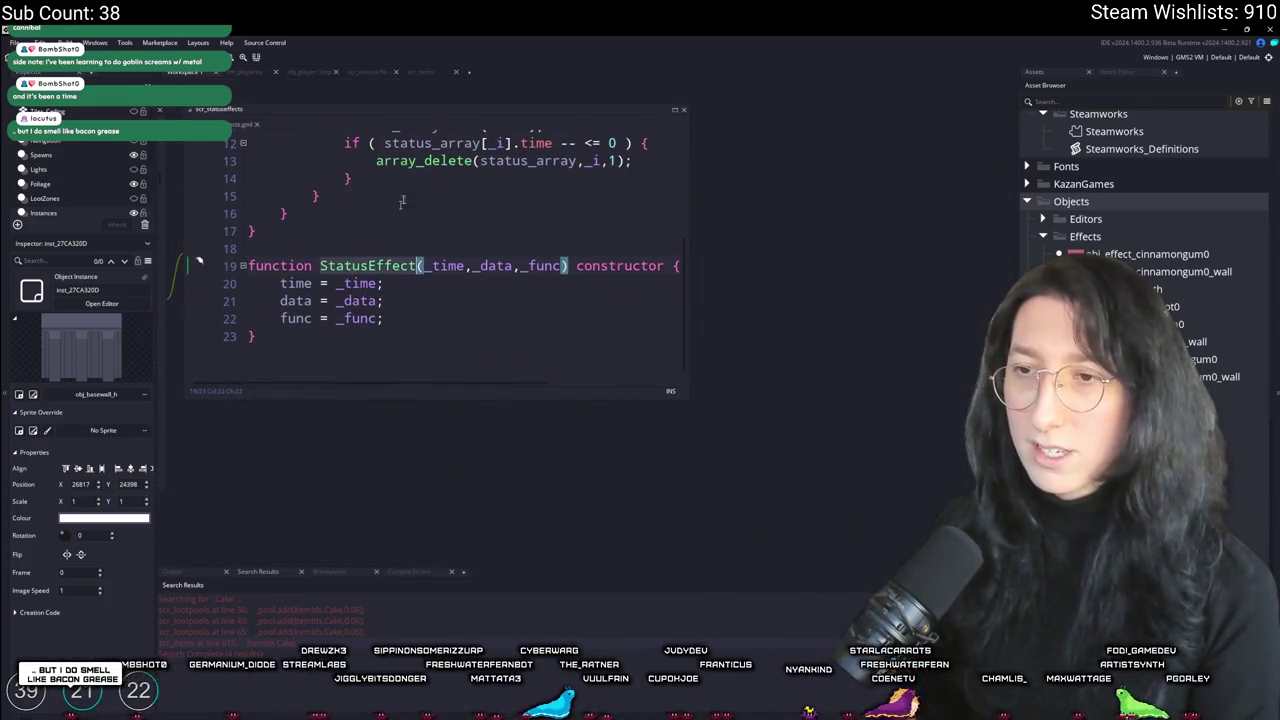
key(ctrl+Tab)
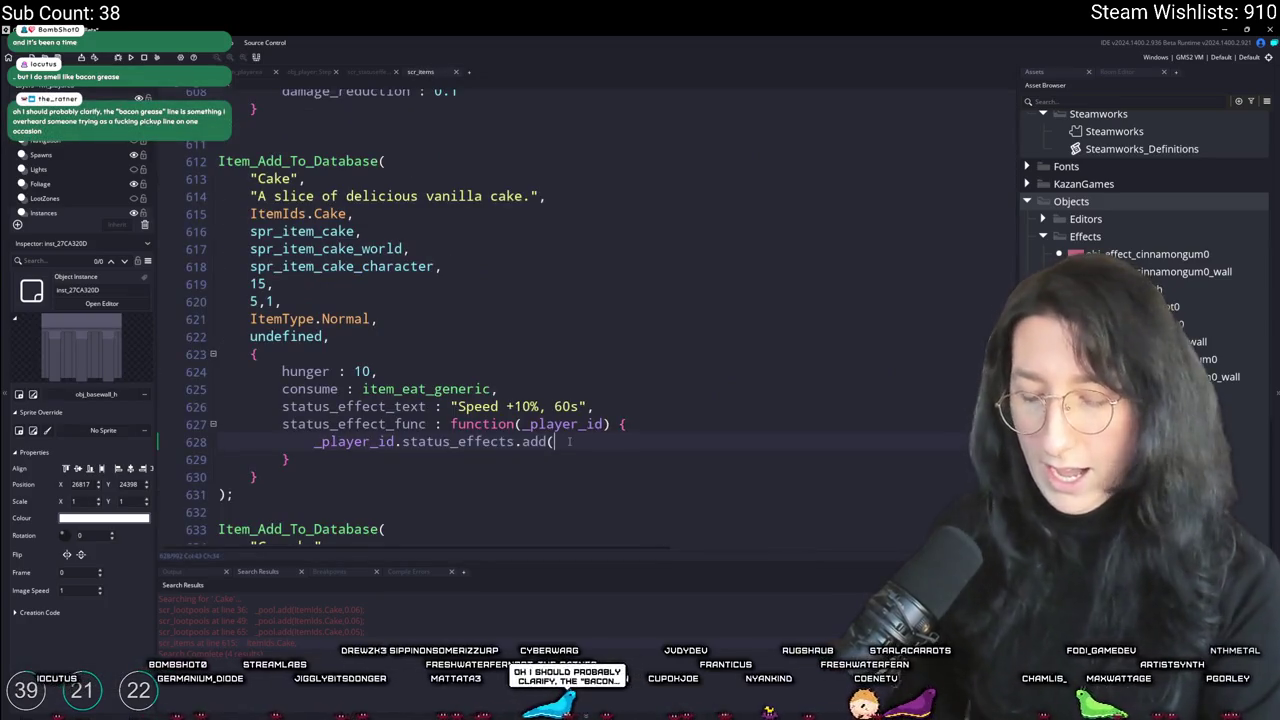
Step: Pass new StatusEffect(60 * 60, ...) with a method callback, arguments on indented lines
text(new StatusEffect()
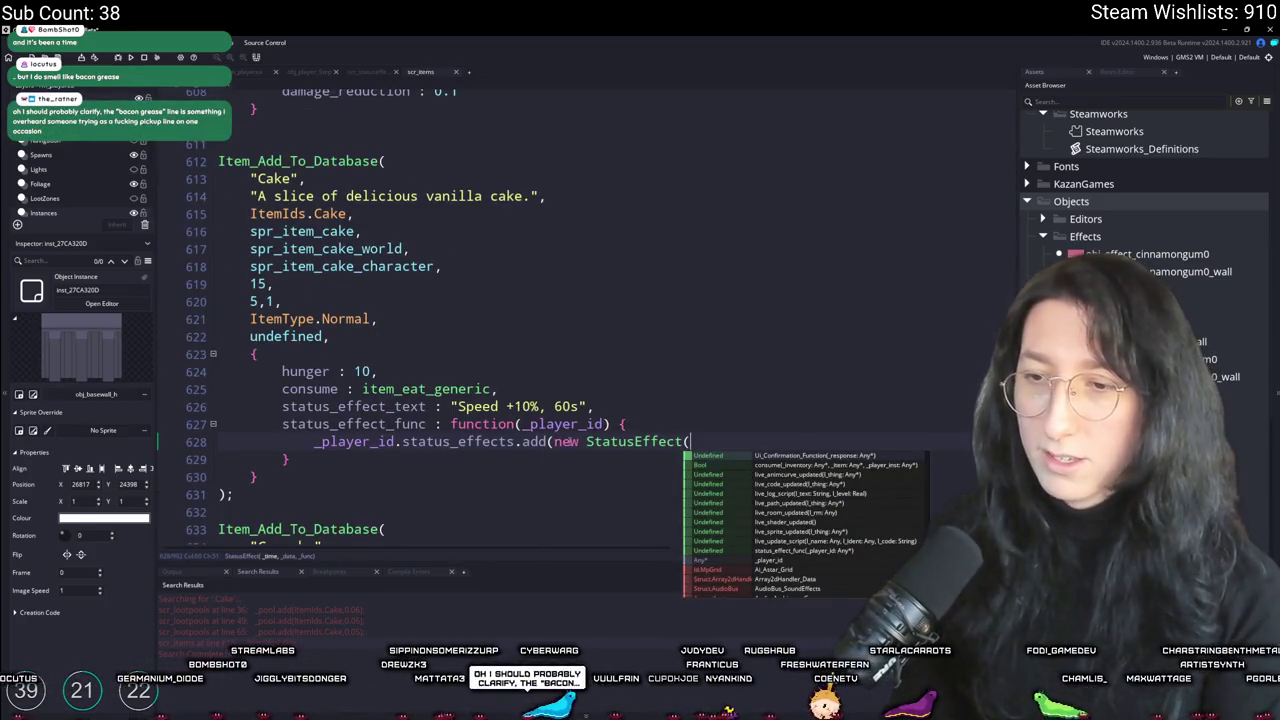
text(60)
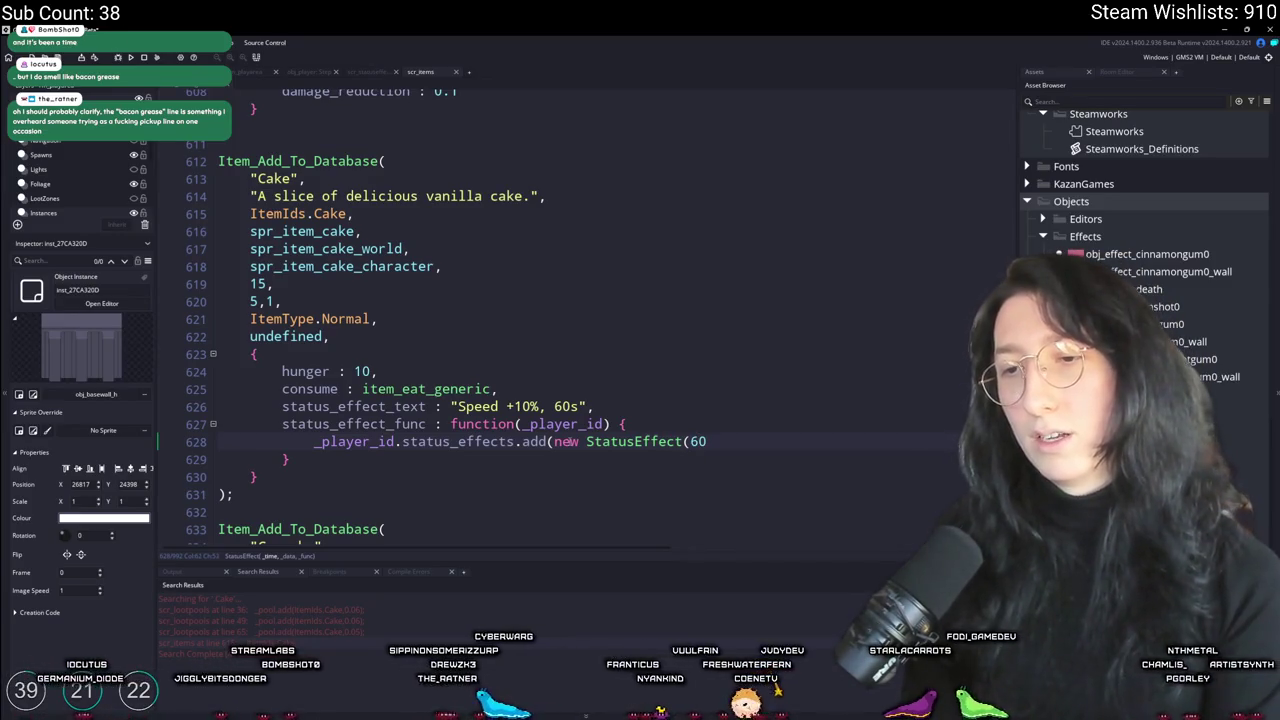
key(ctrl+space)
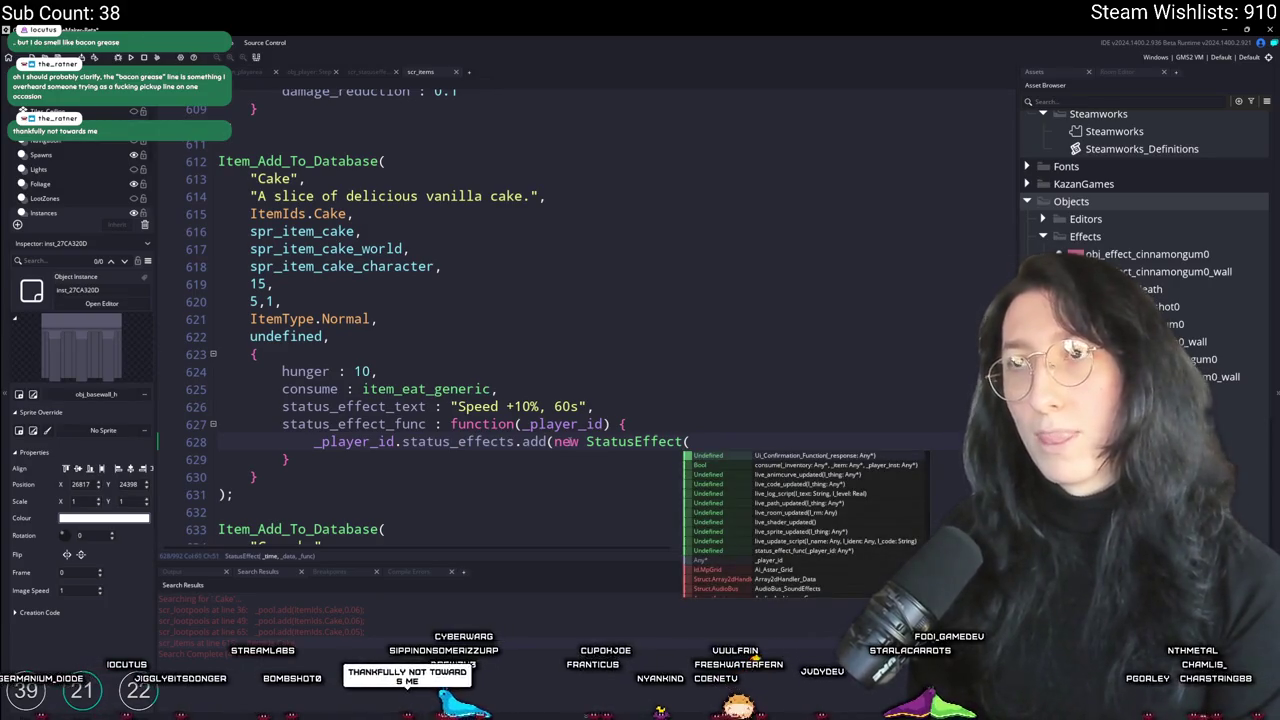
text(60 * 60) * 1)
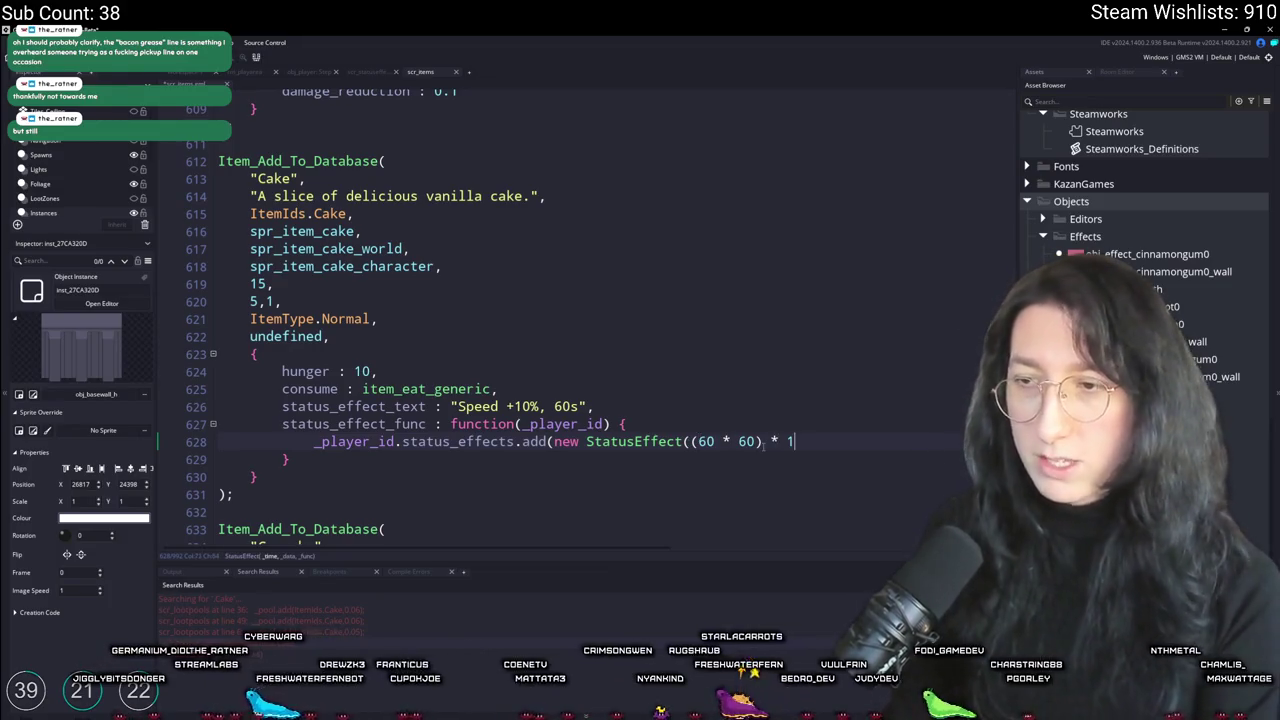
key(ctrl+z)
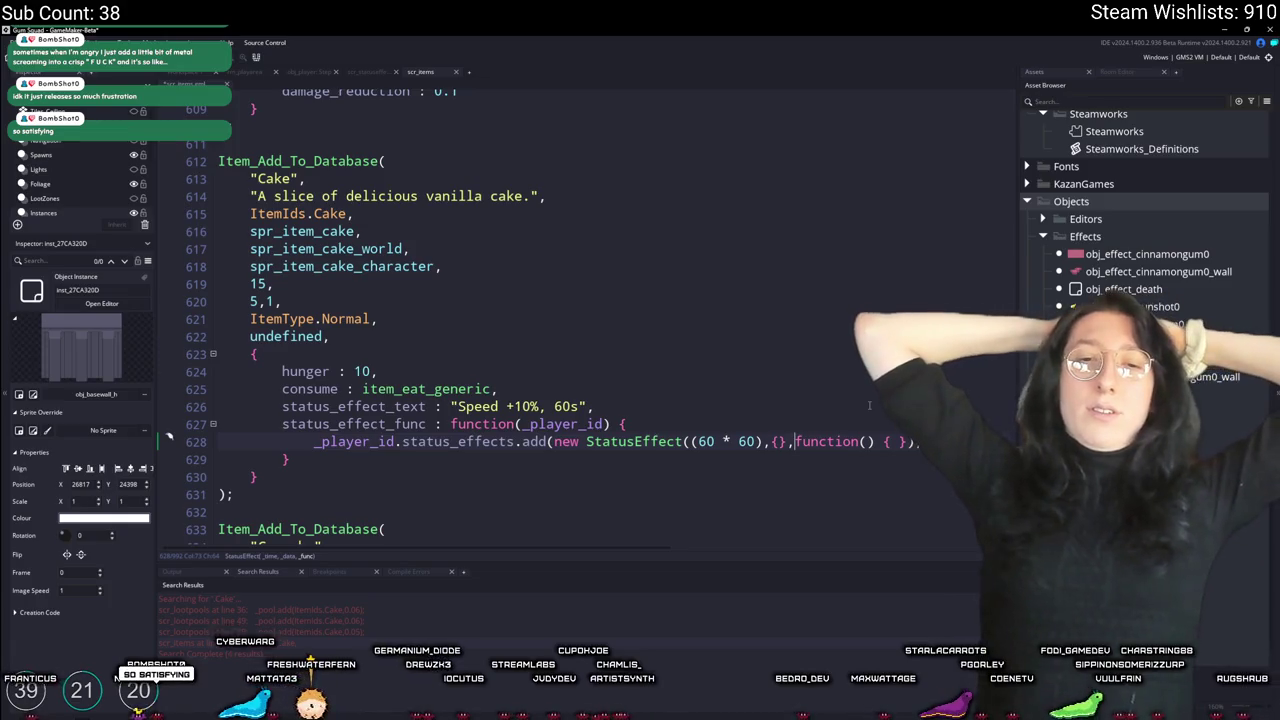
key(ctrl+z)
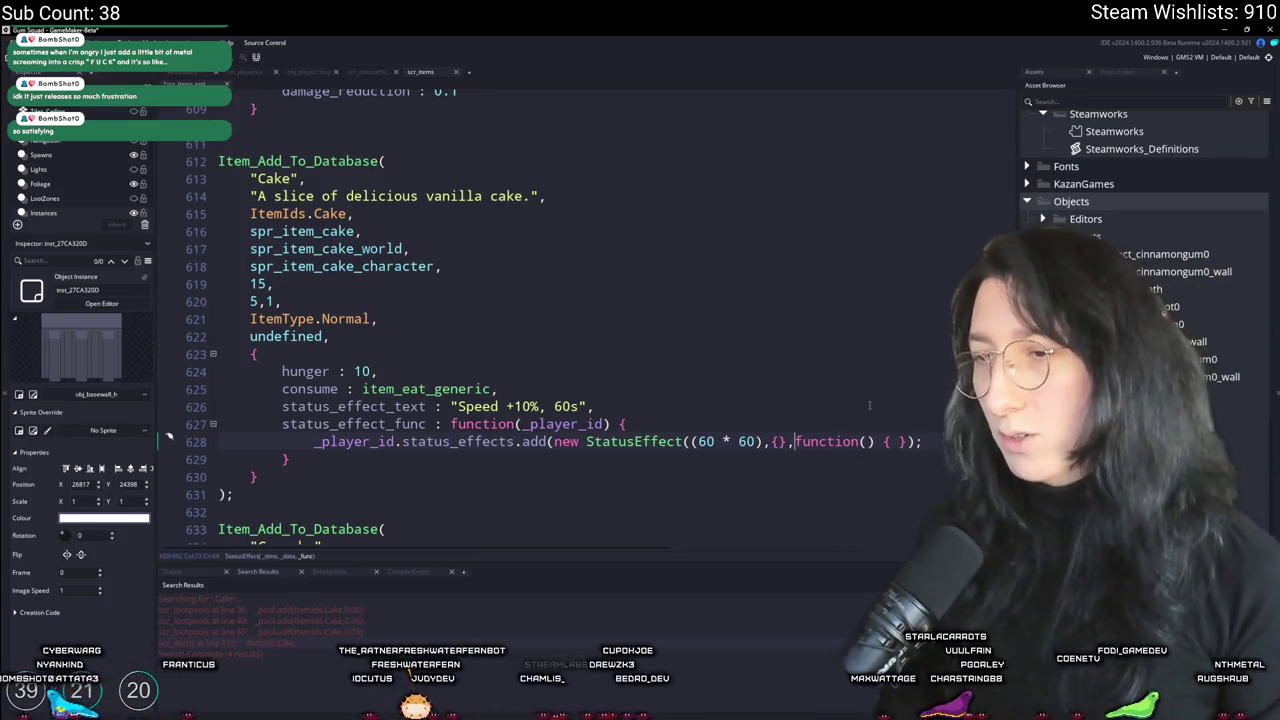
text(moethdi)
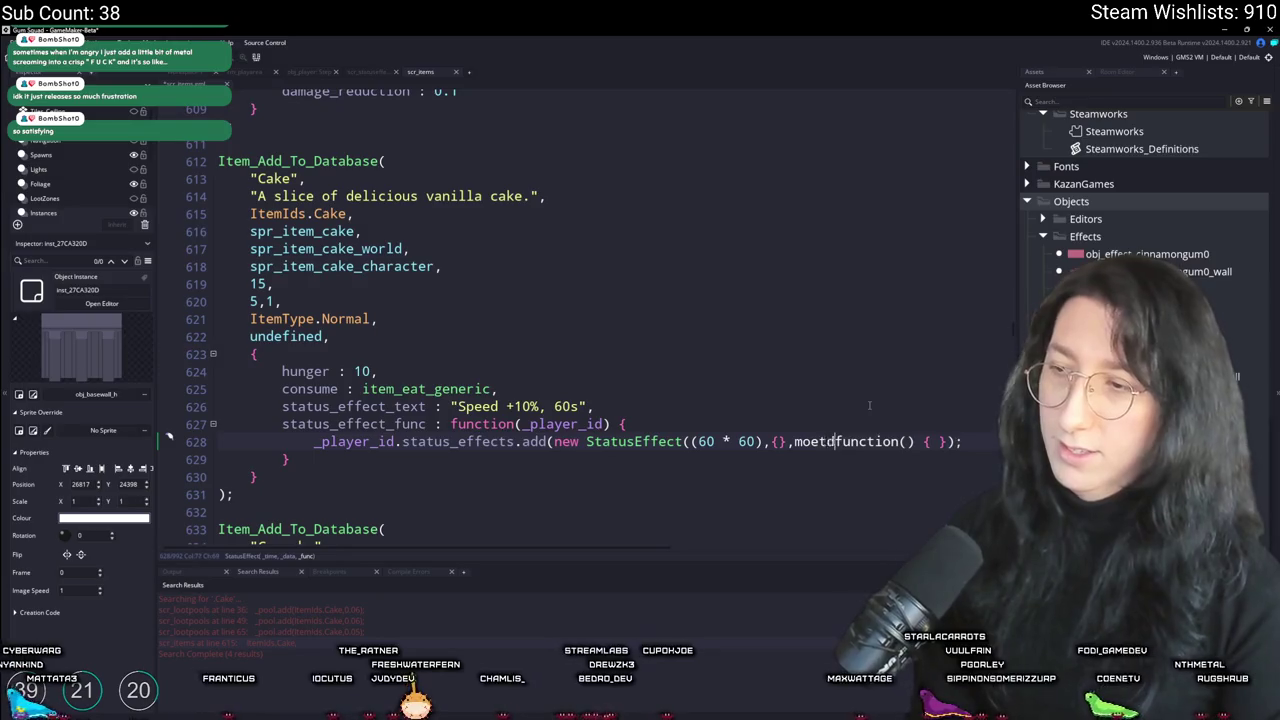
key(Return)
key(BackSpace)
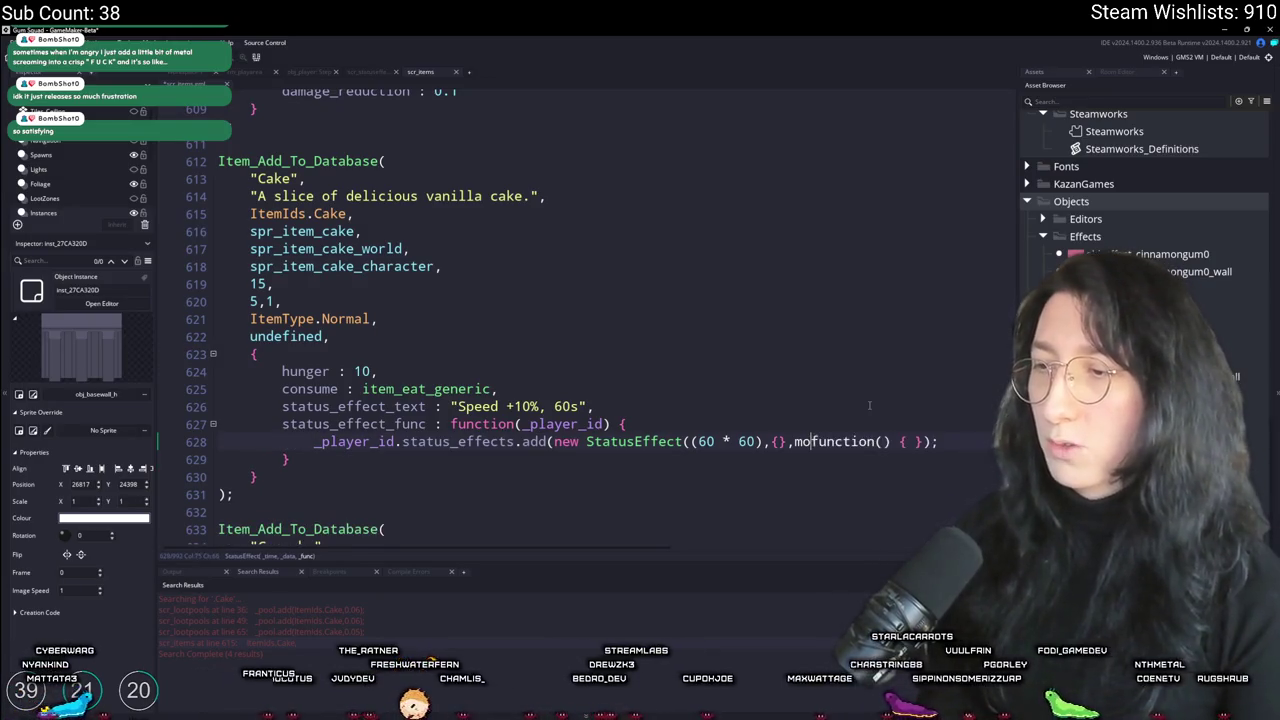
text(ethod(_player_id,)
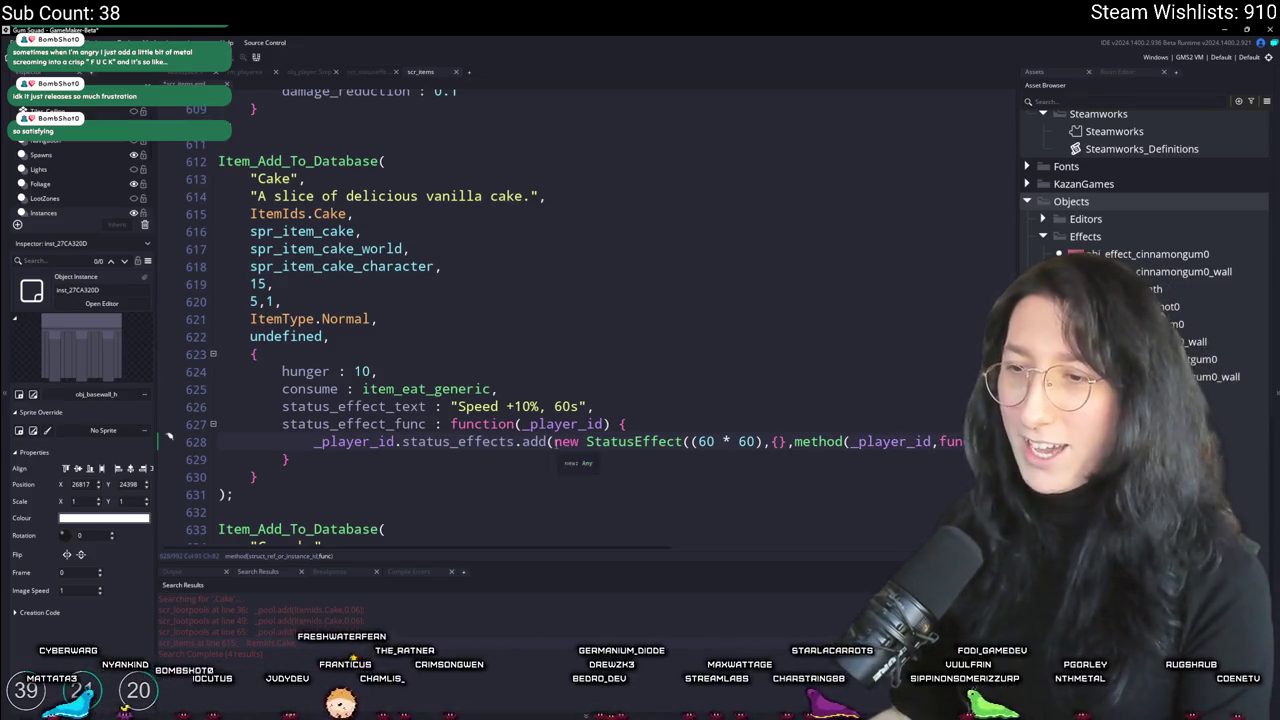
key(Return)
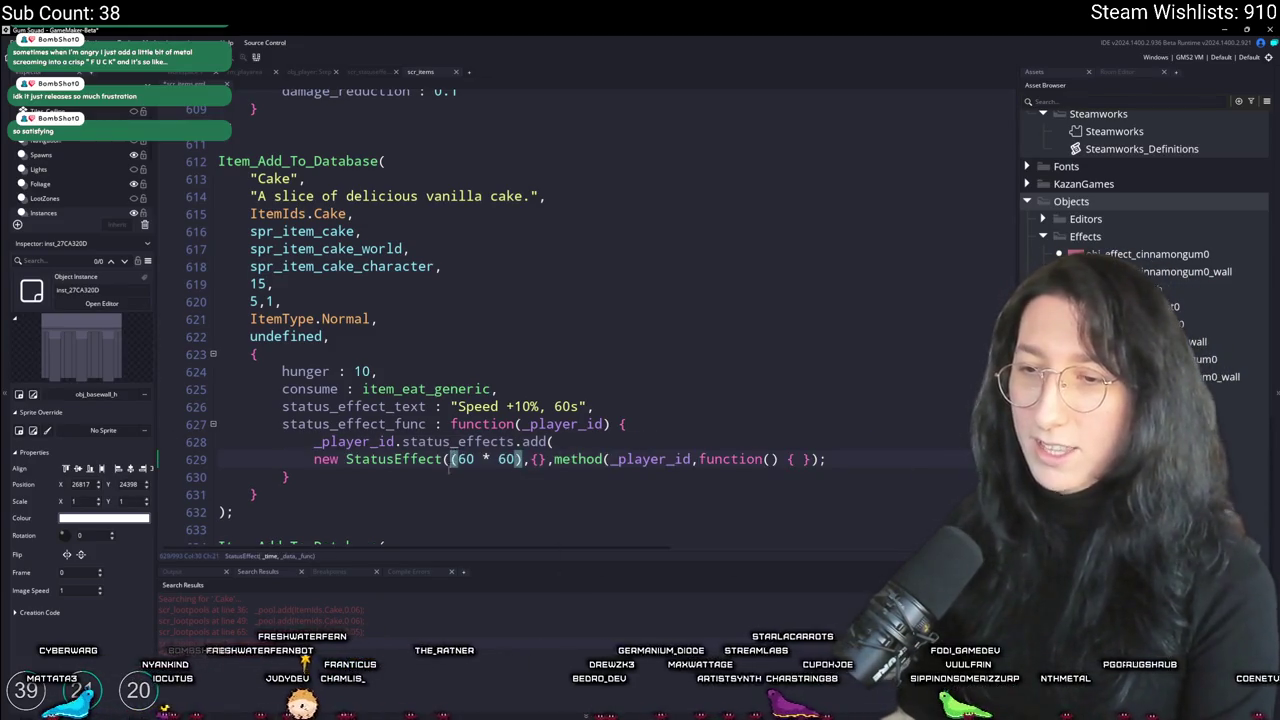
key(Return)
key(Return)
key(Return)
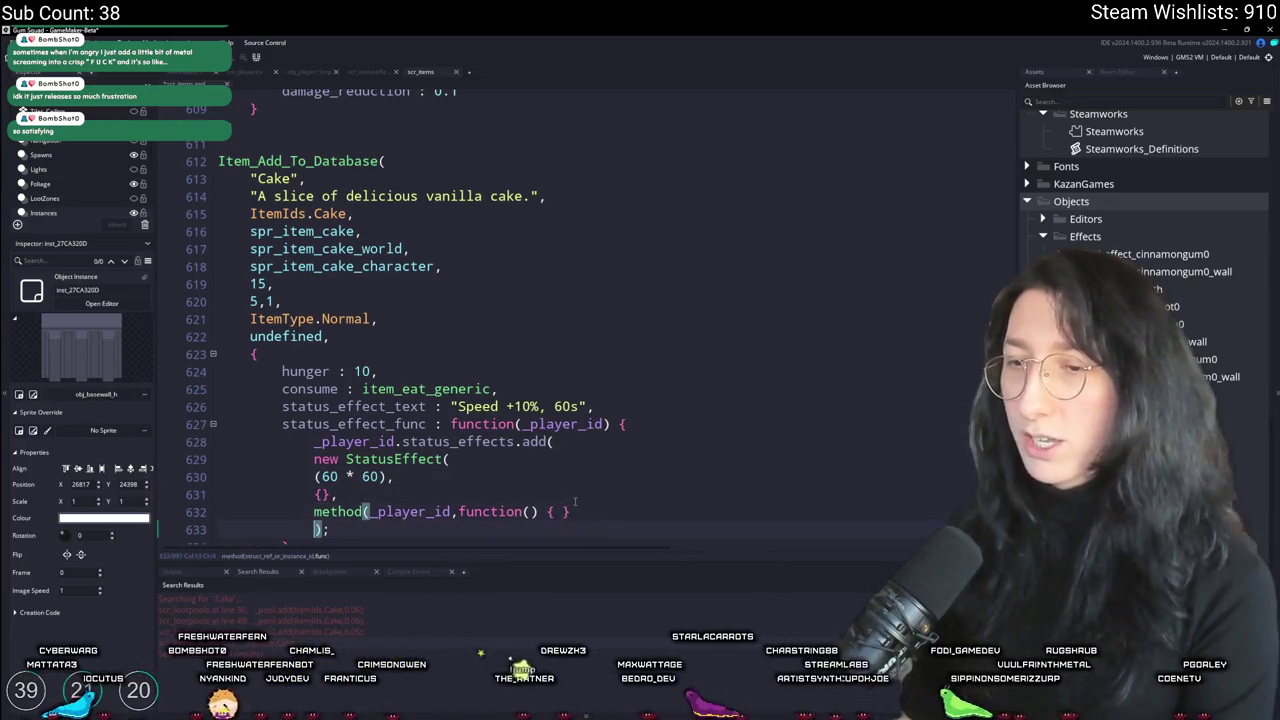
drag(572, 512, 314, 459)
key(Tab)
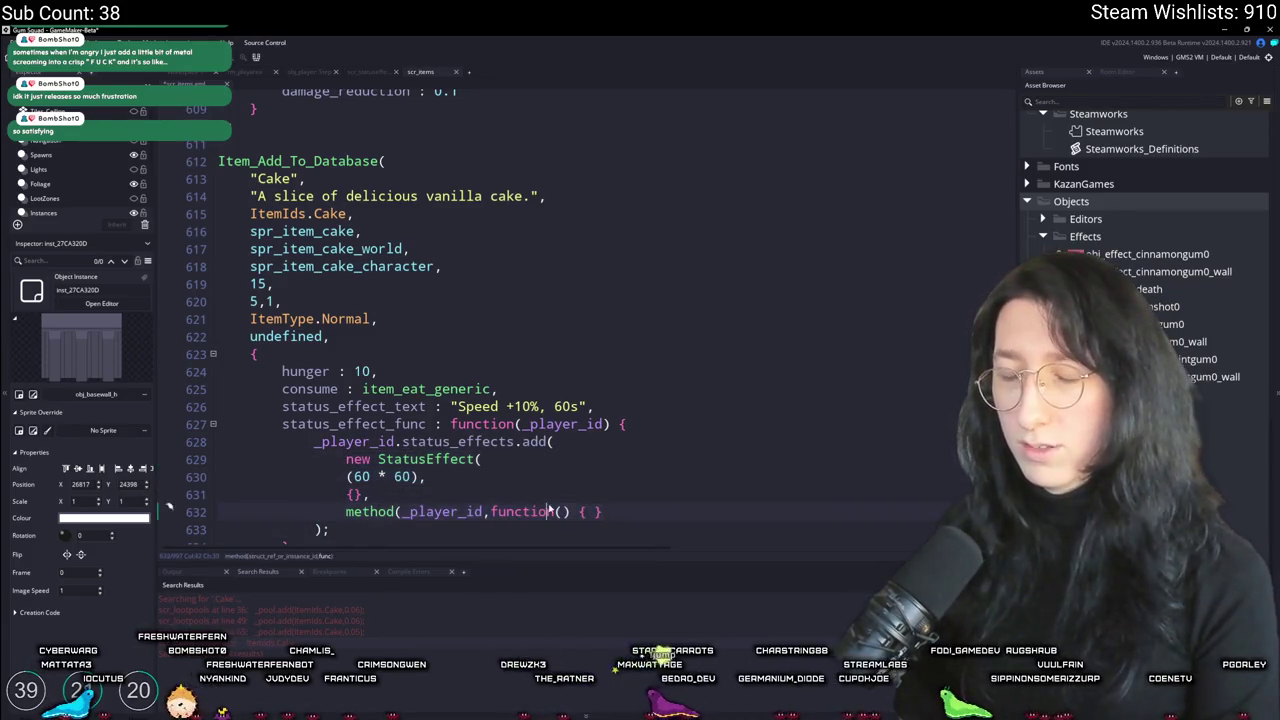
Step: Write stat_speed += 0.1 inside the status effect's callback
scroll(591, 498, down, 2)
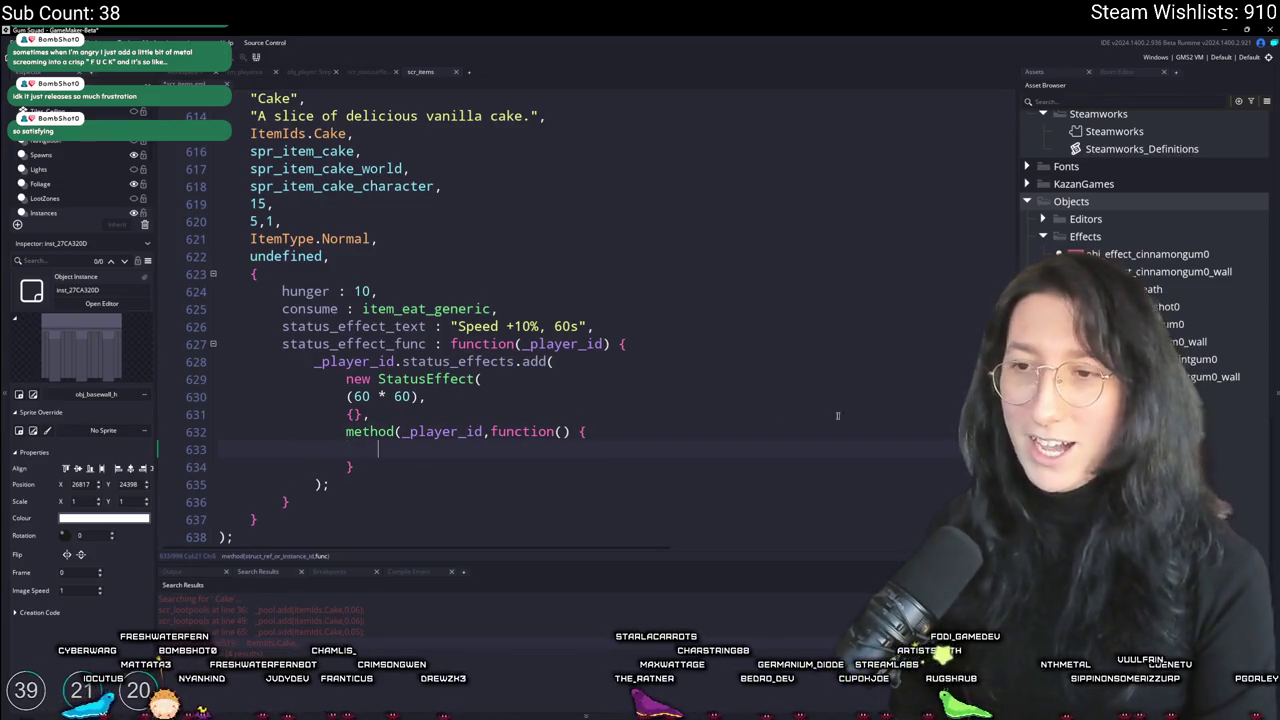
text(sped)
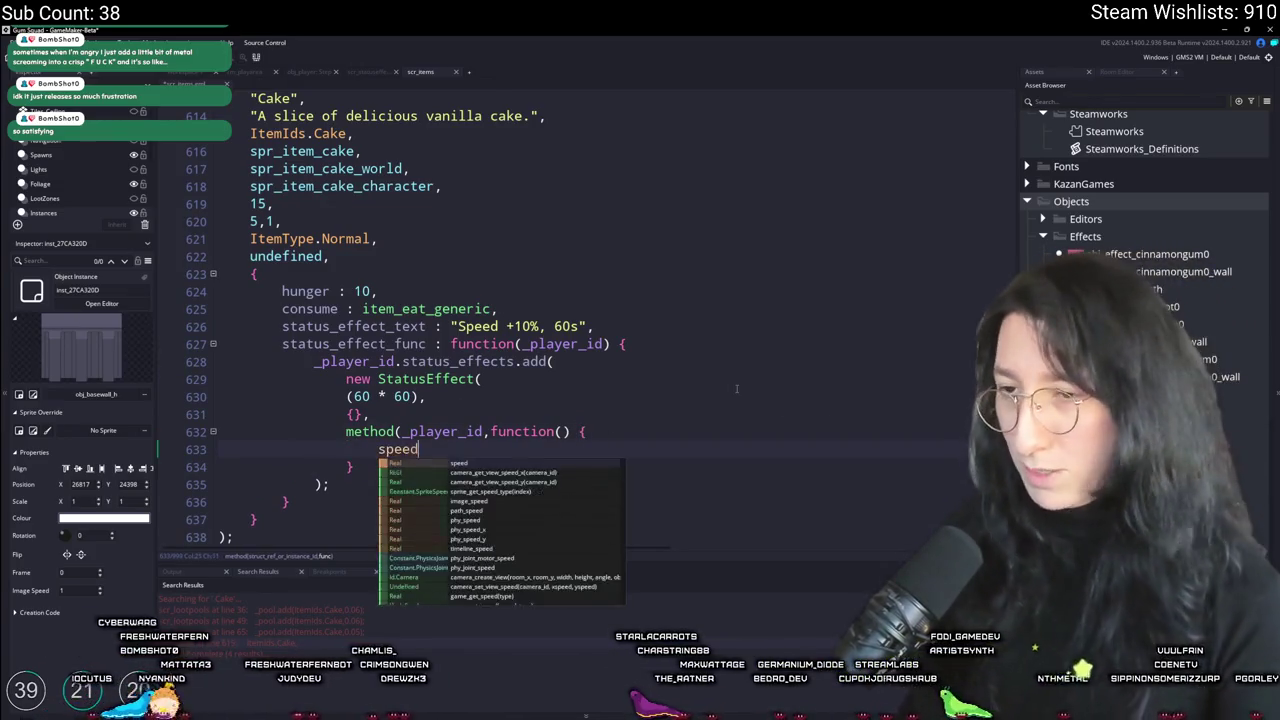
key(BackSpace)
key(BackSpace)
key(BackSpace)
text(tats)
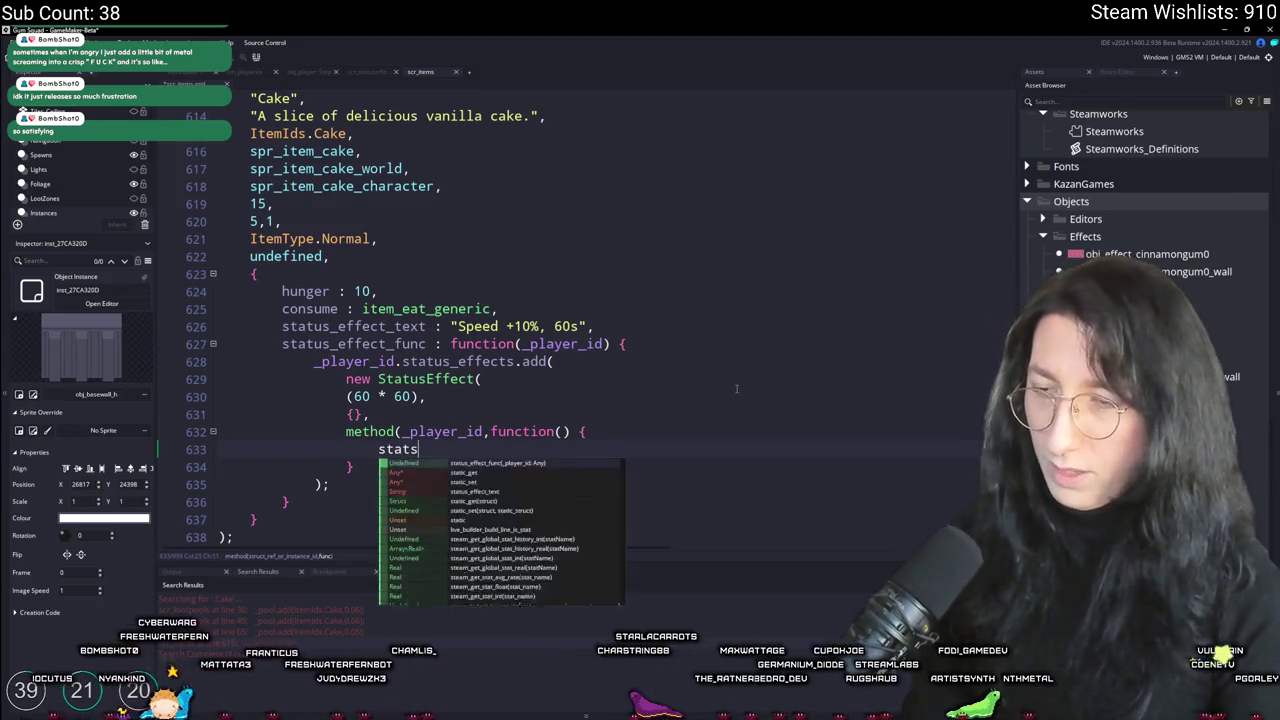
key(BackSpace)
key(BackSpace)
key(BackSpace)
key(BackSpace)
text(speed)
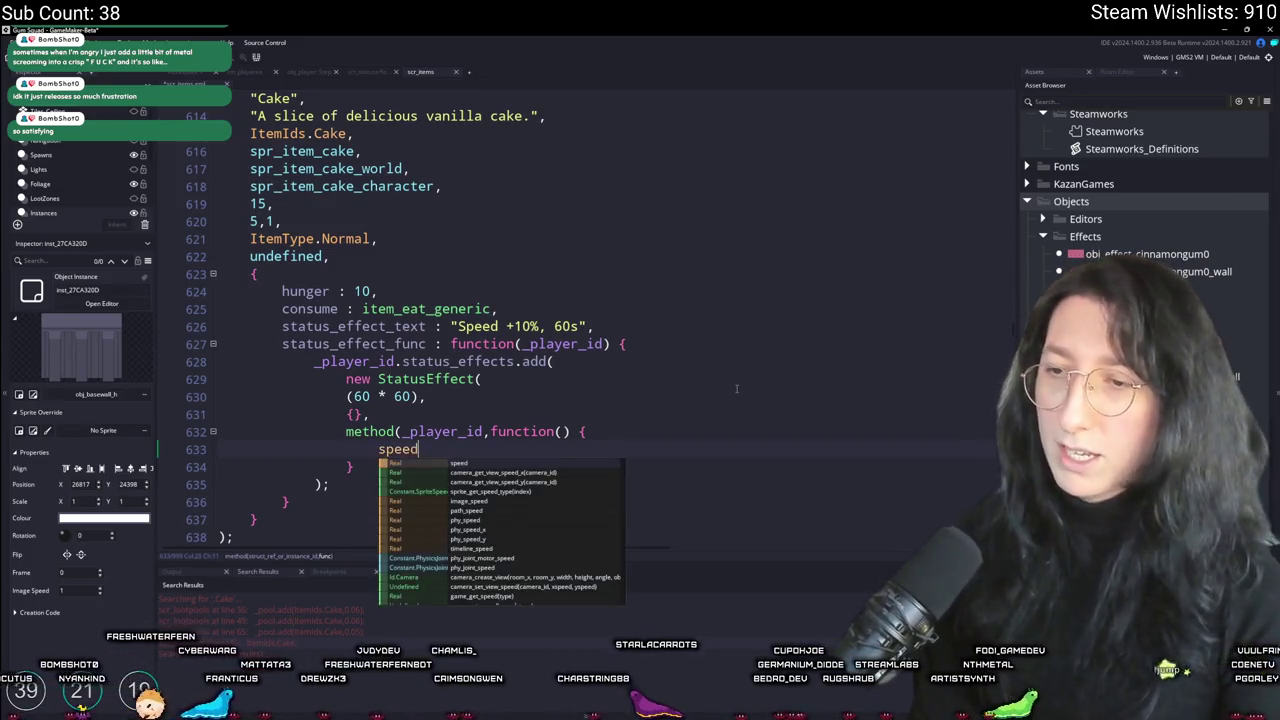
key(BackSpace)
key(BackSpace)
key(BackSpace)
text(tat_speed)
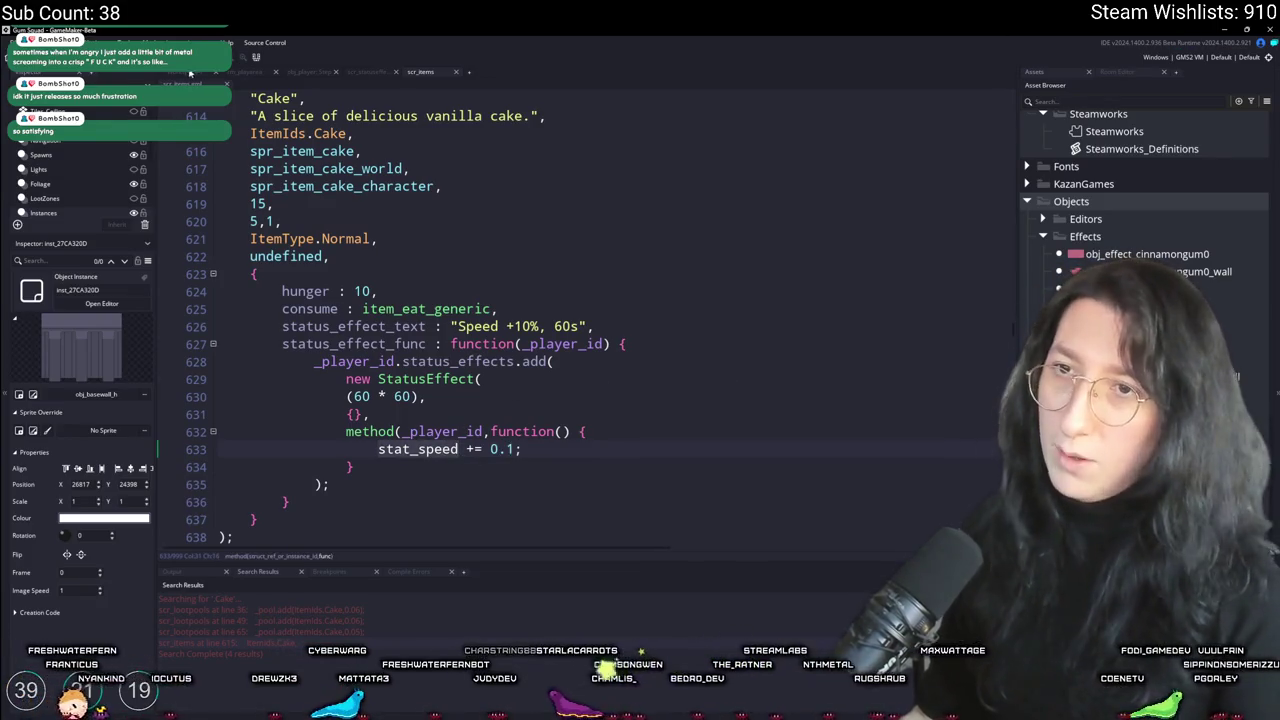
click(190, 73)
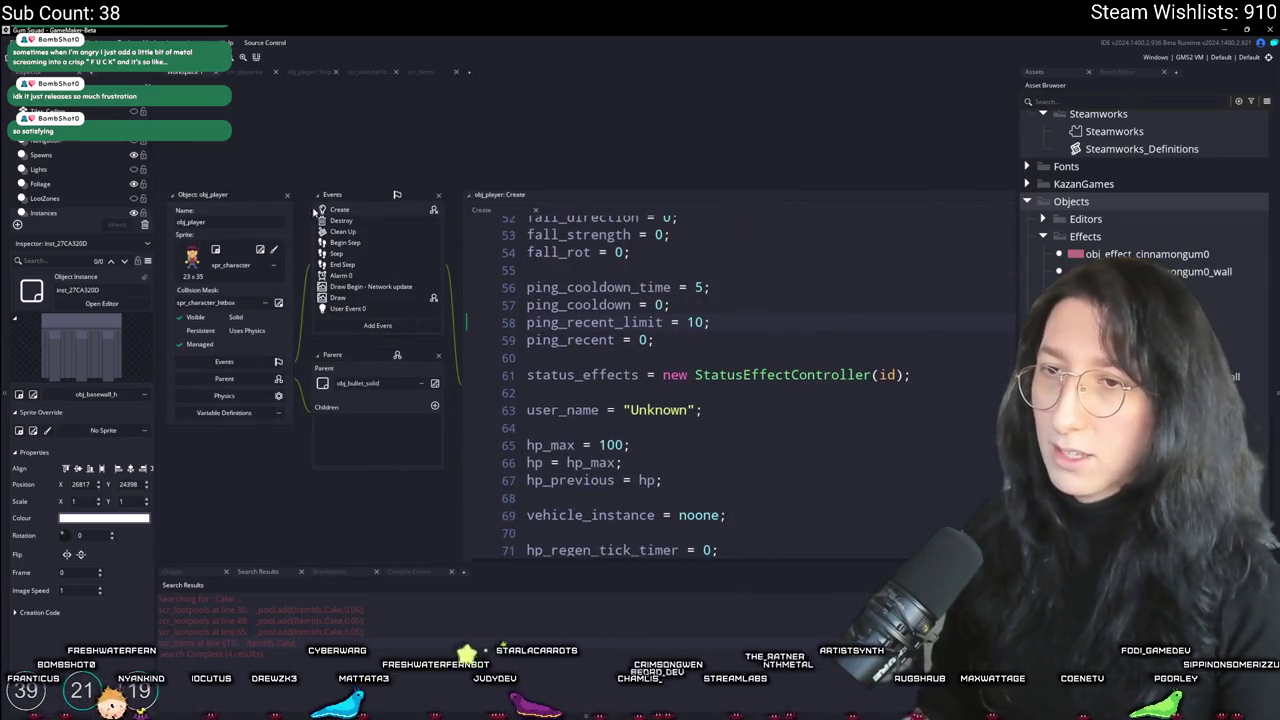
Step: Add stat_speed = 0; and stat_damage_reduction = 0; after fall_rot = 0; in obj_player Create
scroll(729, 319, up, 1)
key(Return)
key(Return)
text(stat_speed = 0;)
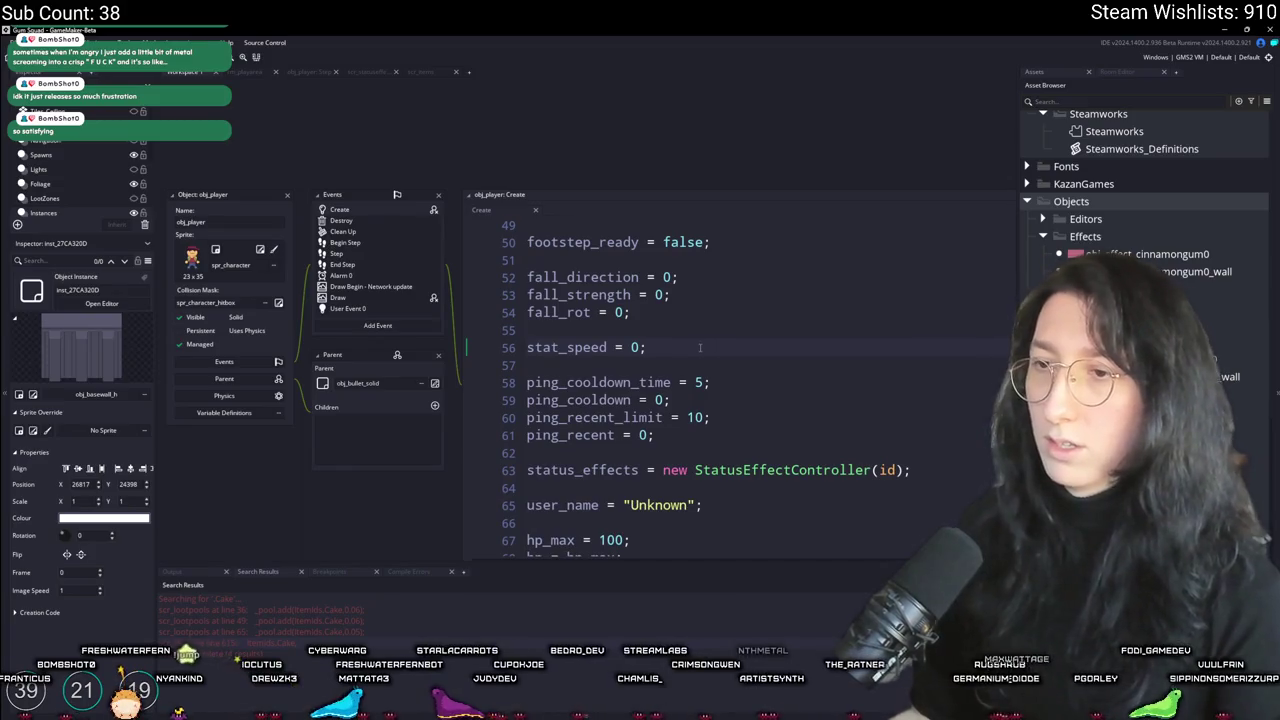
key(Return)
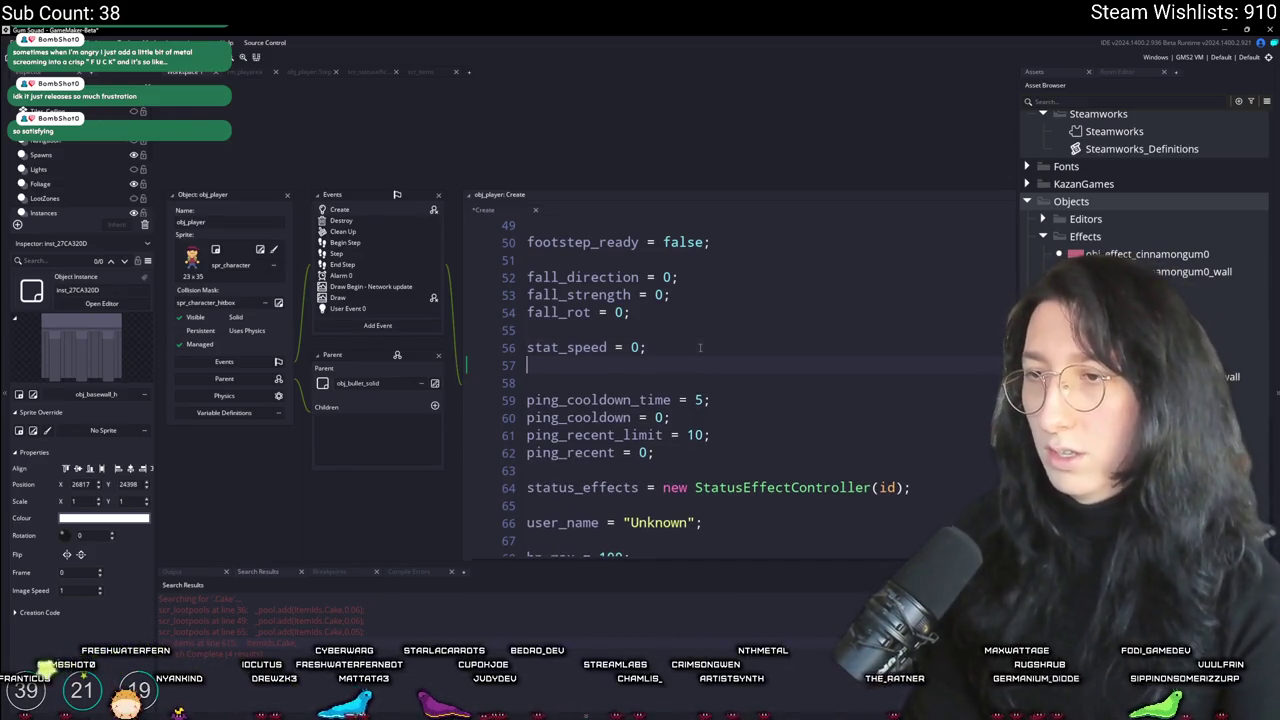
text(statpo)
key(BackSpace)
text(_damage_reduction = 0;)
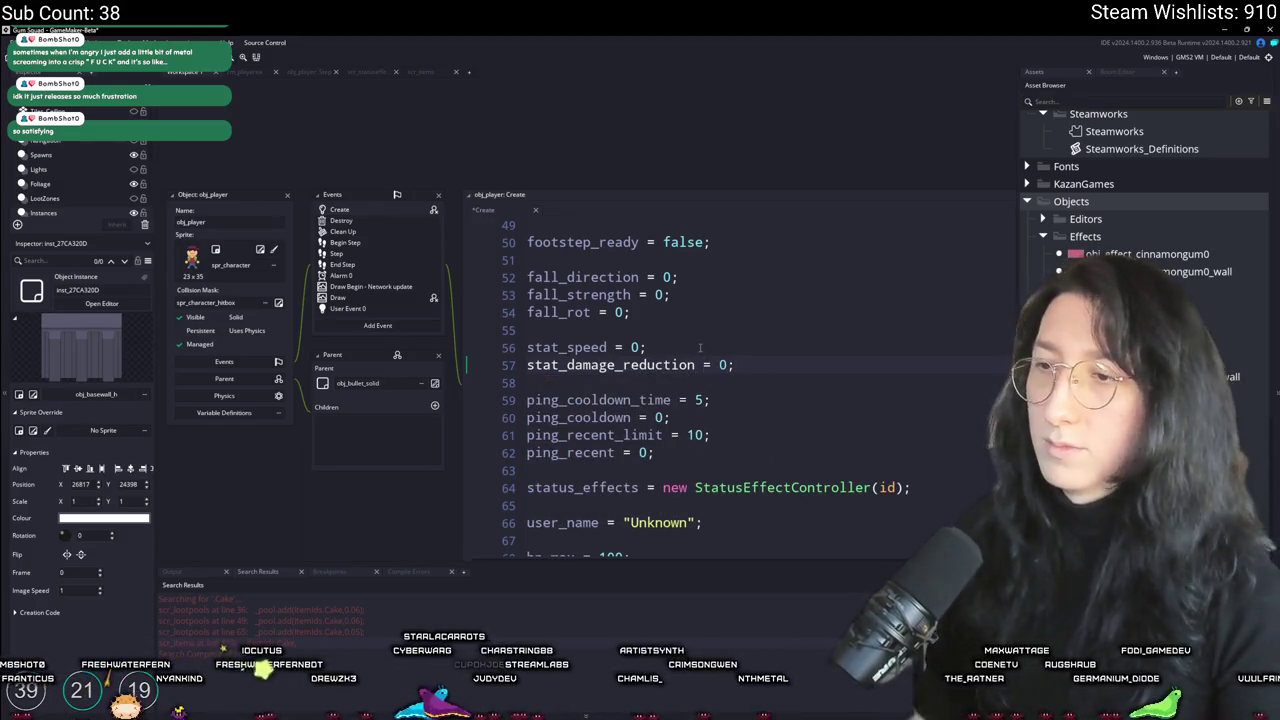
scroll(673, 355, up, 1)
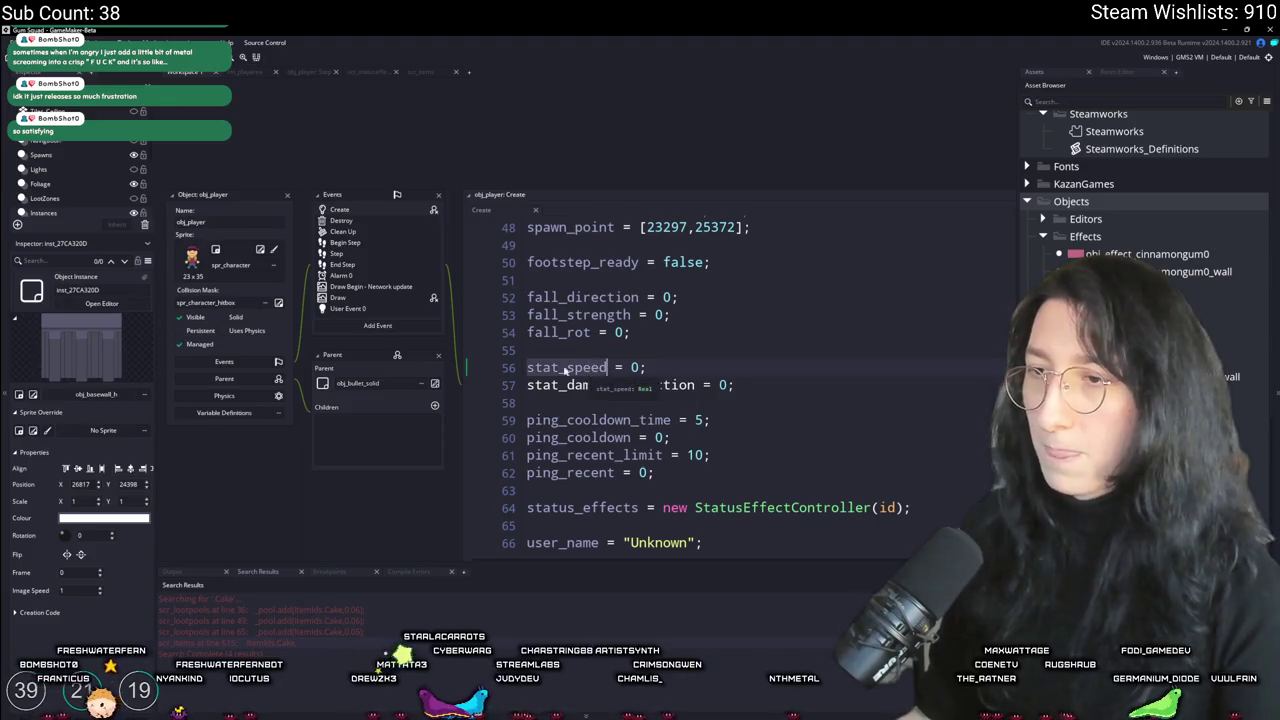
Step: In obj_player's Step event, locate the move_vector.limit line using move_speed_max
key(ctrl+Tab)
scroll(559, 327, down, 4)
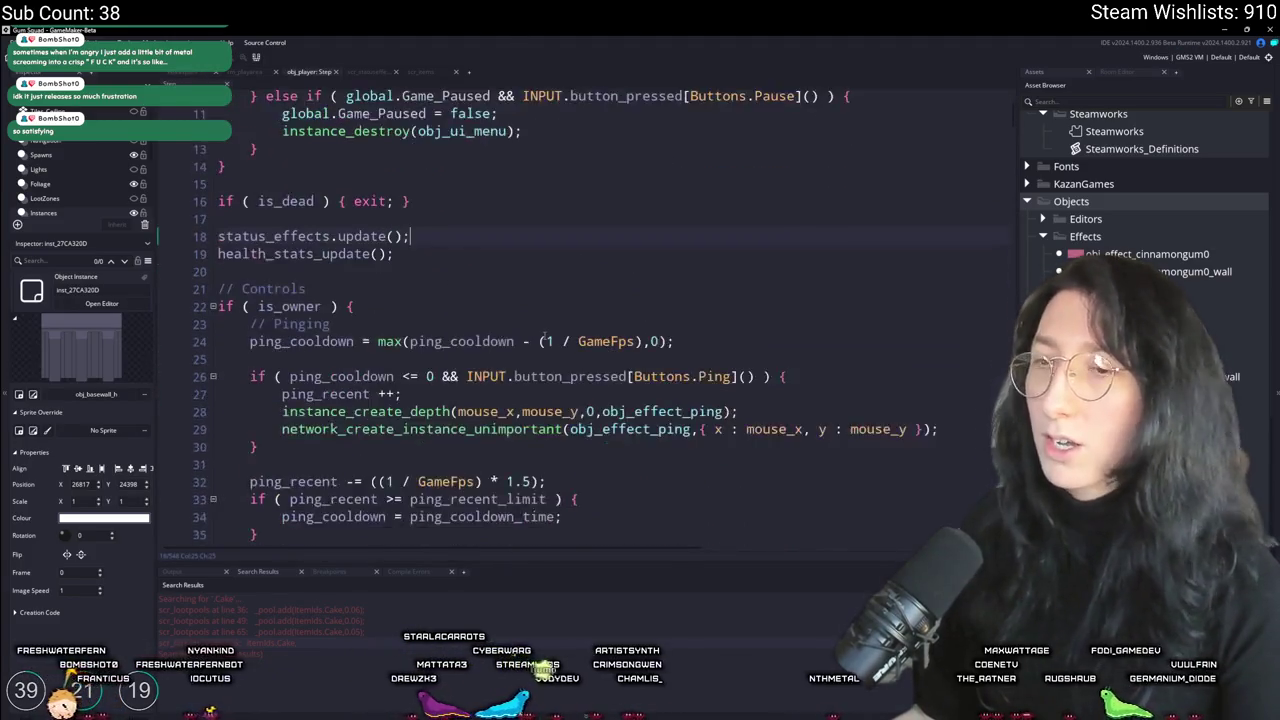
scroll(453, 342, down, 4)
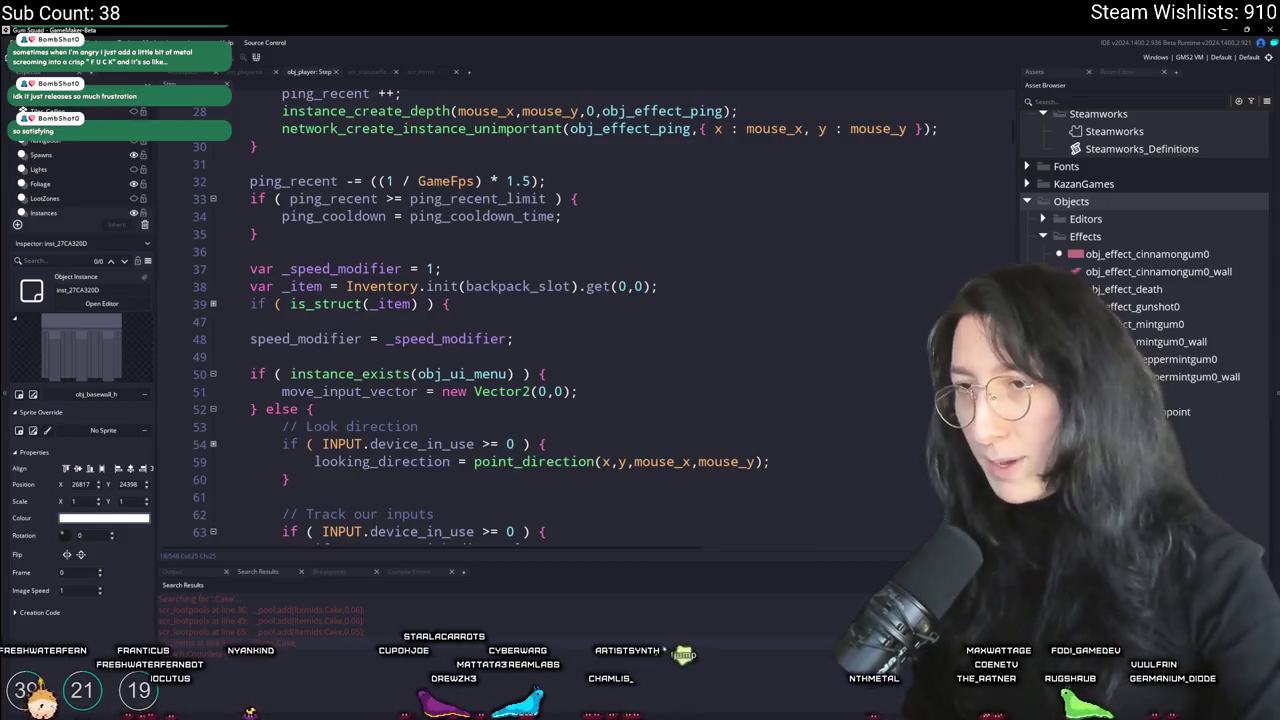
click(213, 303)
click(213, 303)
scroll(388, 376, down, 3)
scroll(390, 376, down, 20)
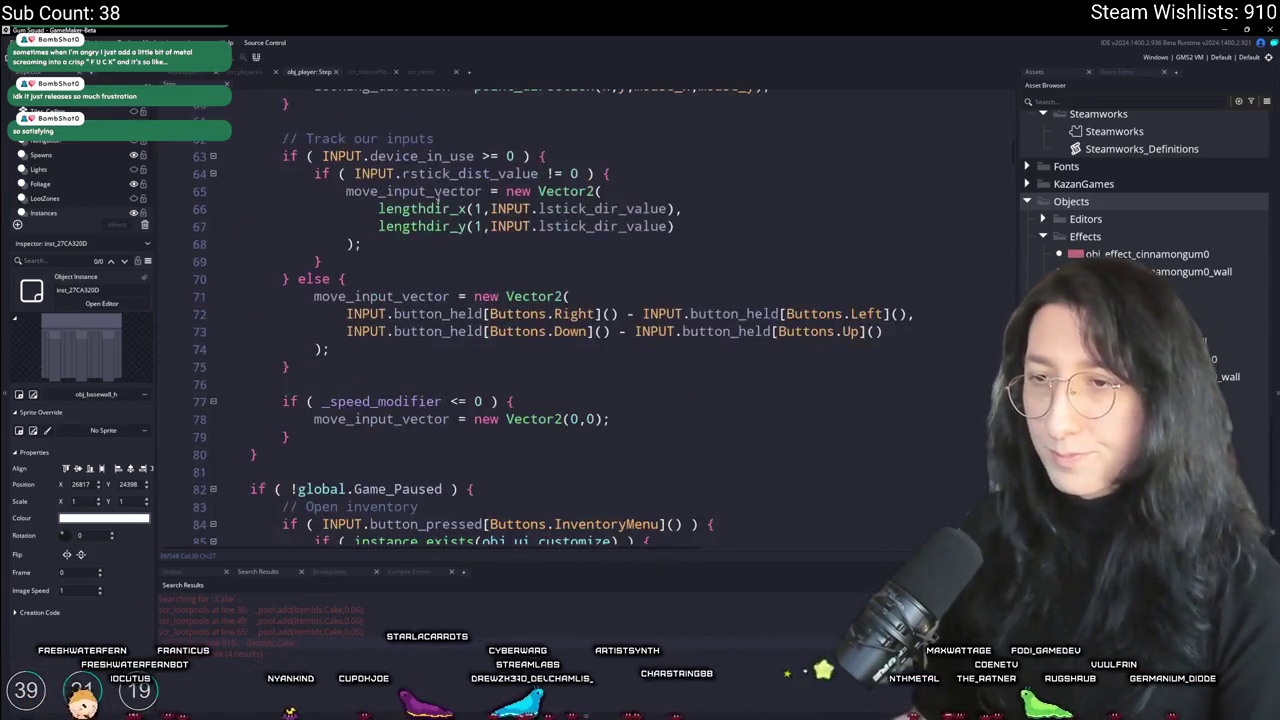
scroll(432, 358, down, 10)
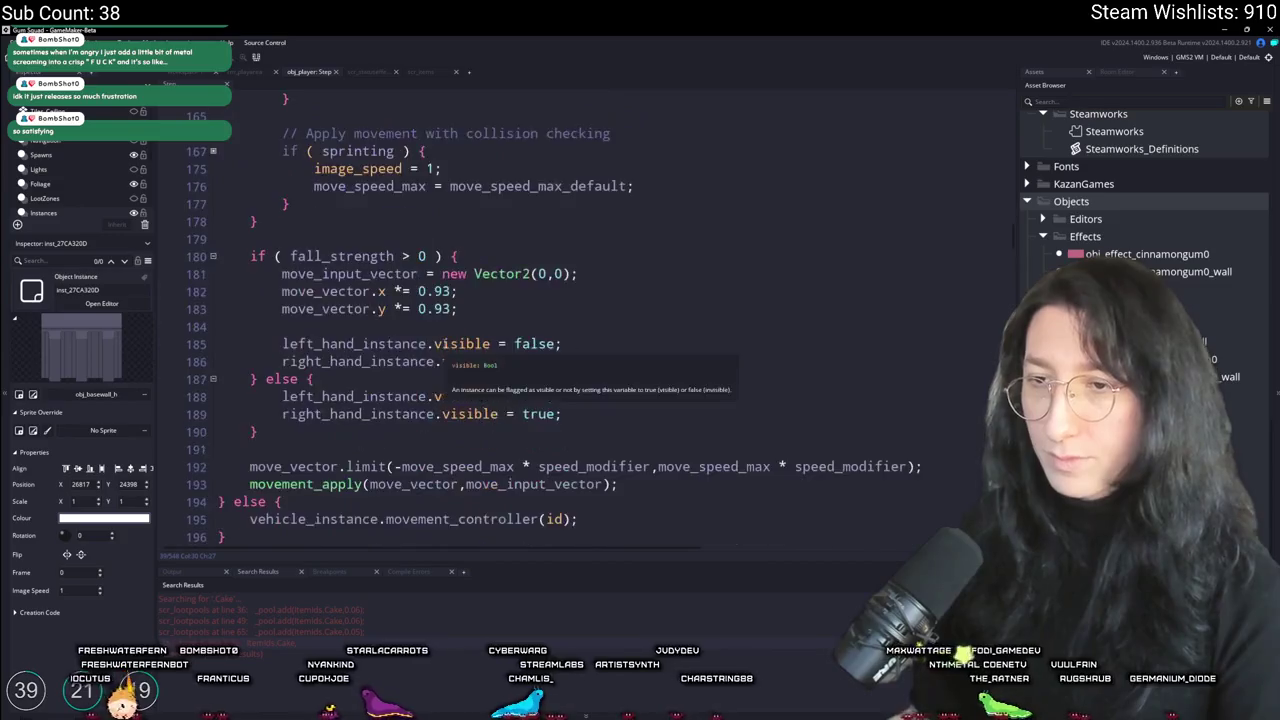
scroll(505, 283, up, 1)
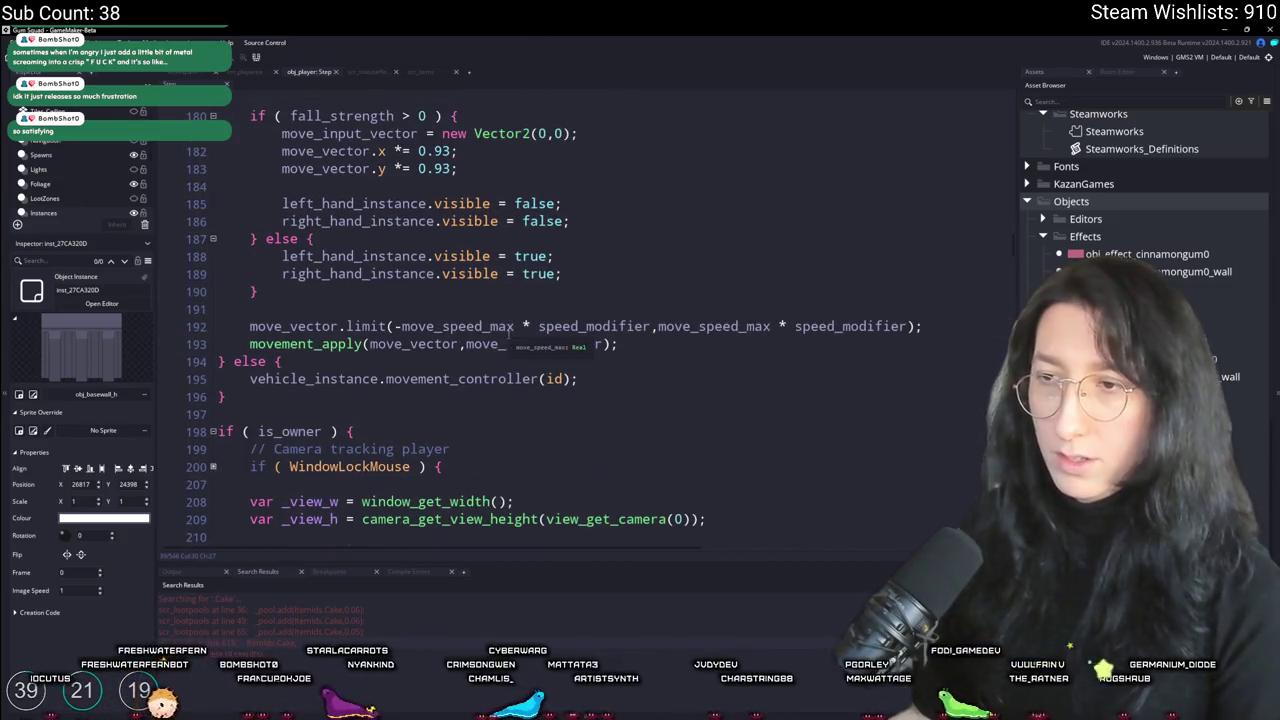
click(514, 326)
scroll(515, 250, up, 2)
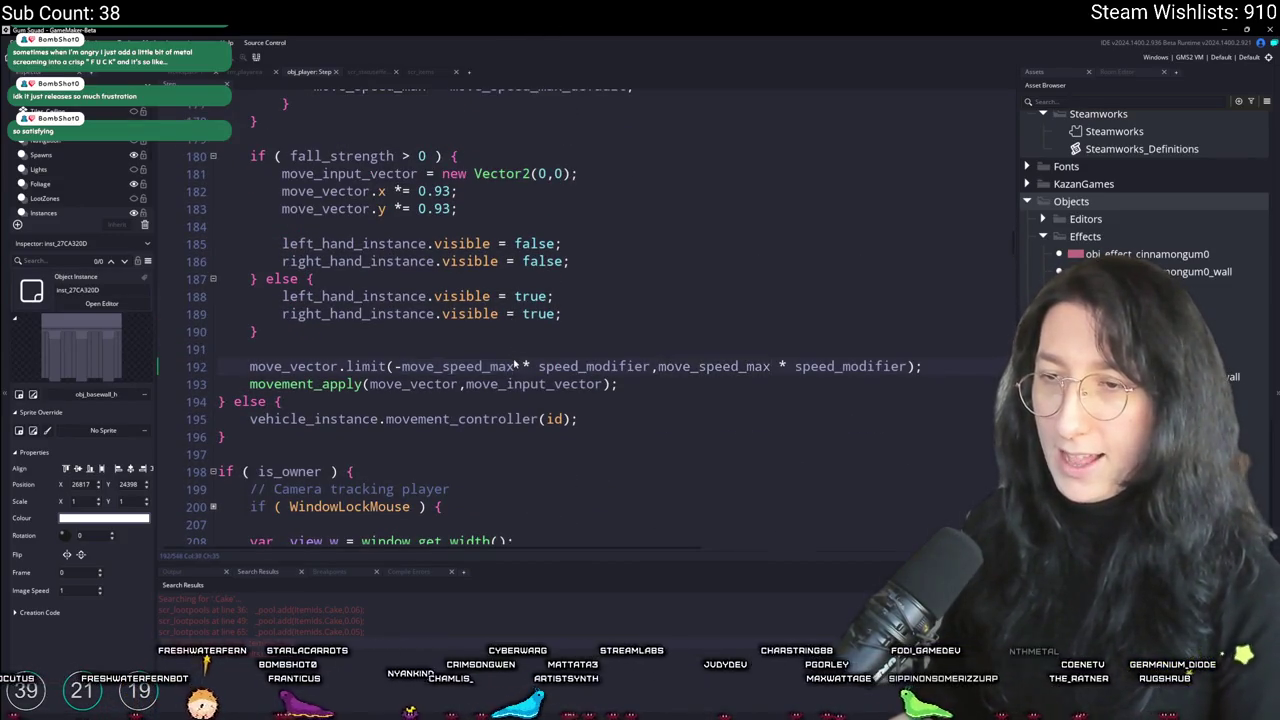
scroll(600, 305, up, 2)
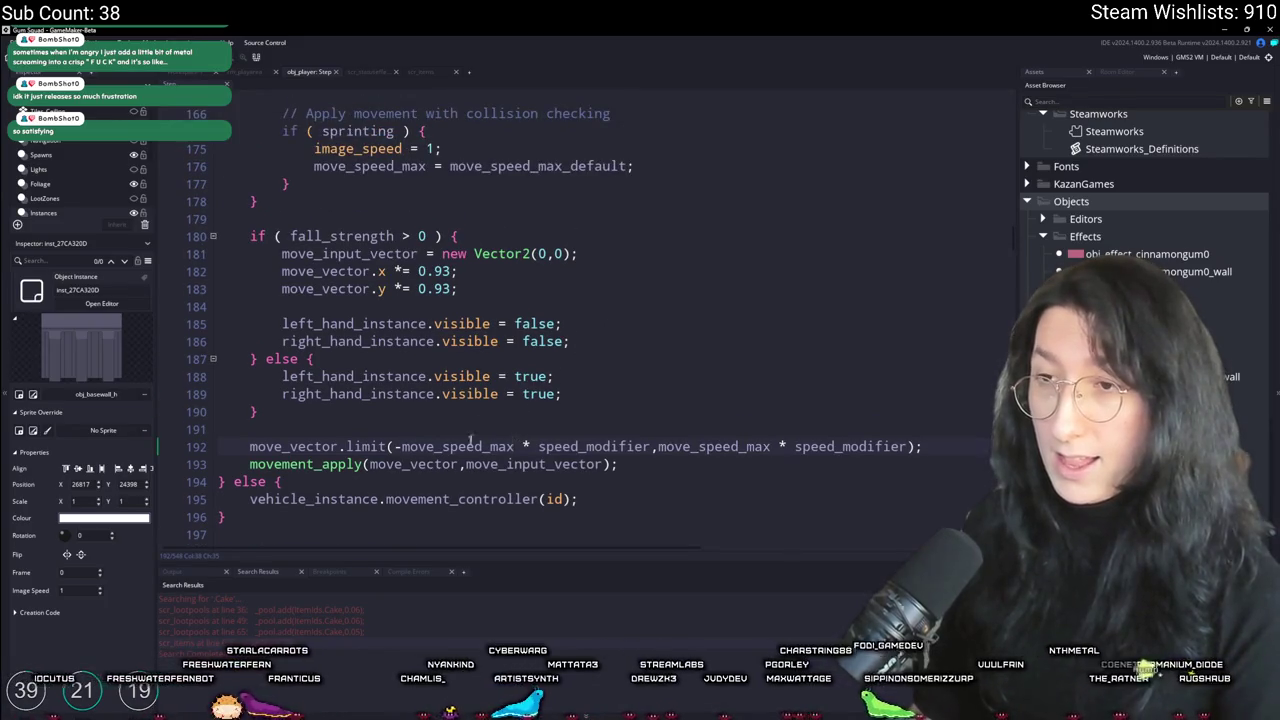
double_click(468, 446)
Step: Try appending + stat_speed after move_speed_max, undo it, and move above that line
scroll(420, 420, up, 5)
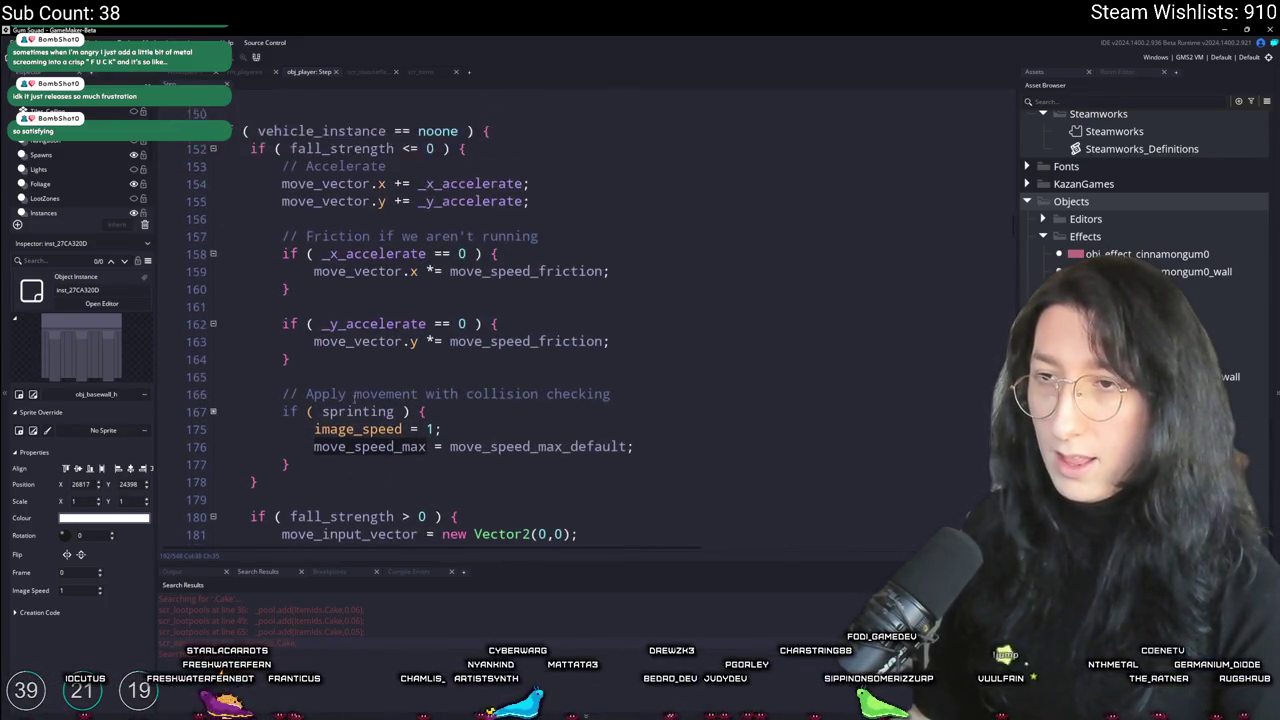
scroll(356, 397, up, 5)
scroll(490, 440, down, 11)
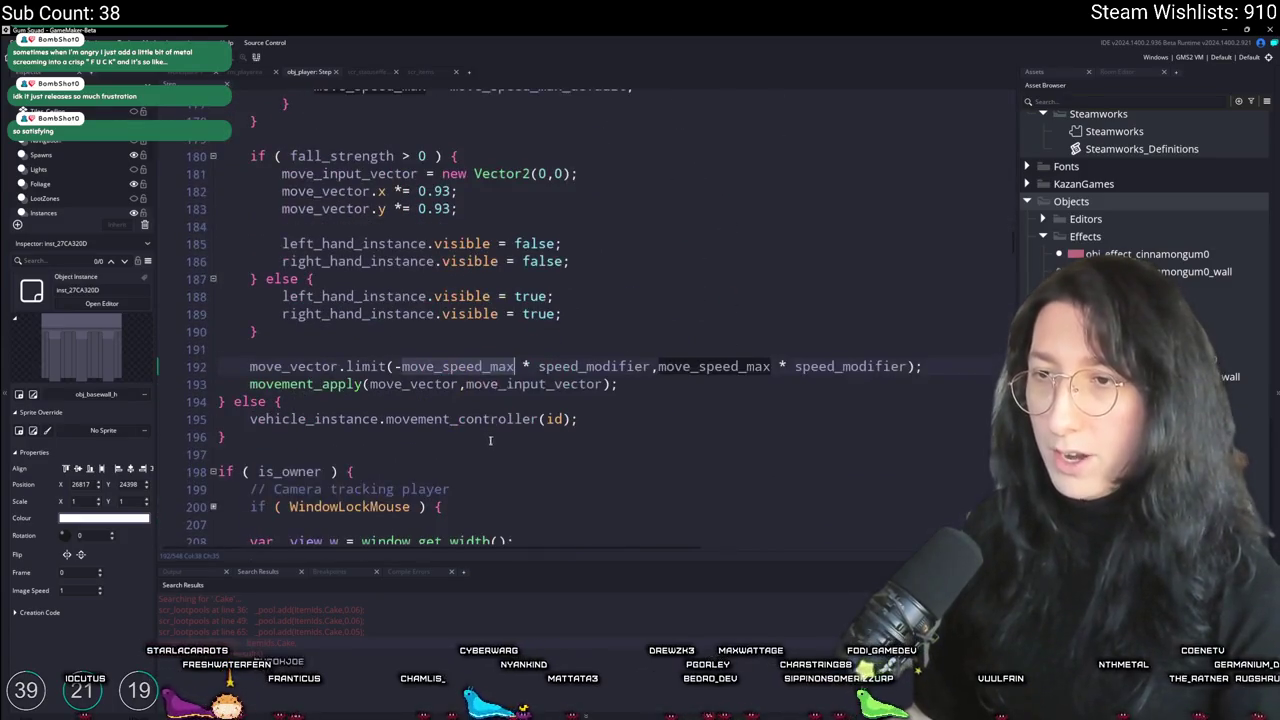
click(515, 368)
text(+ stat_speed)
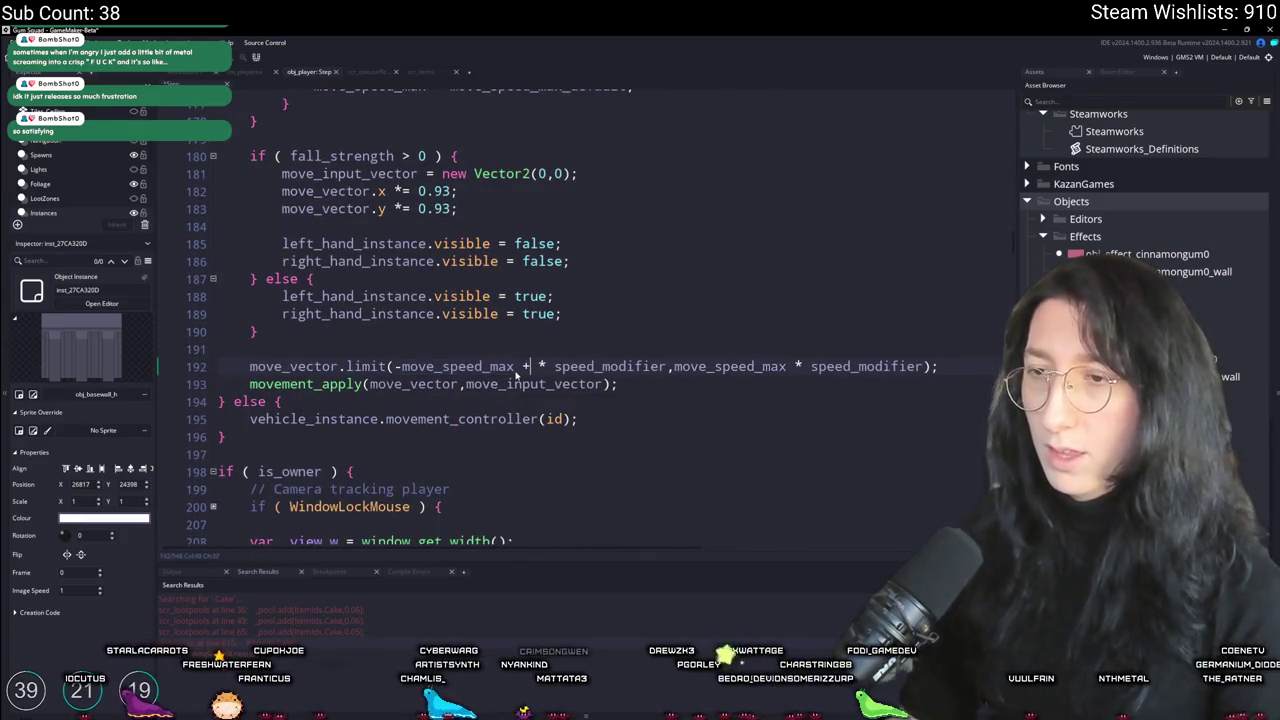
key(ctrl+z)
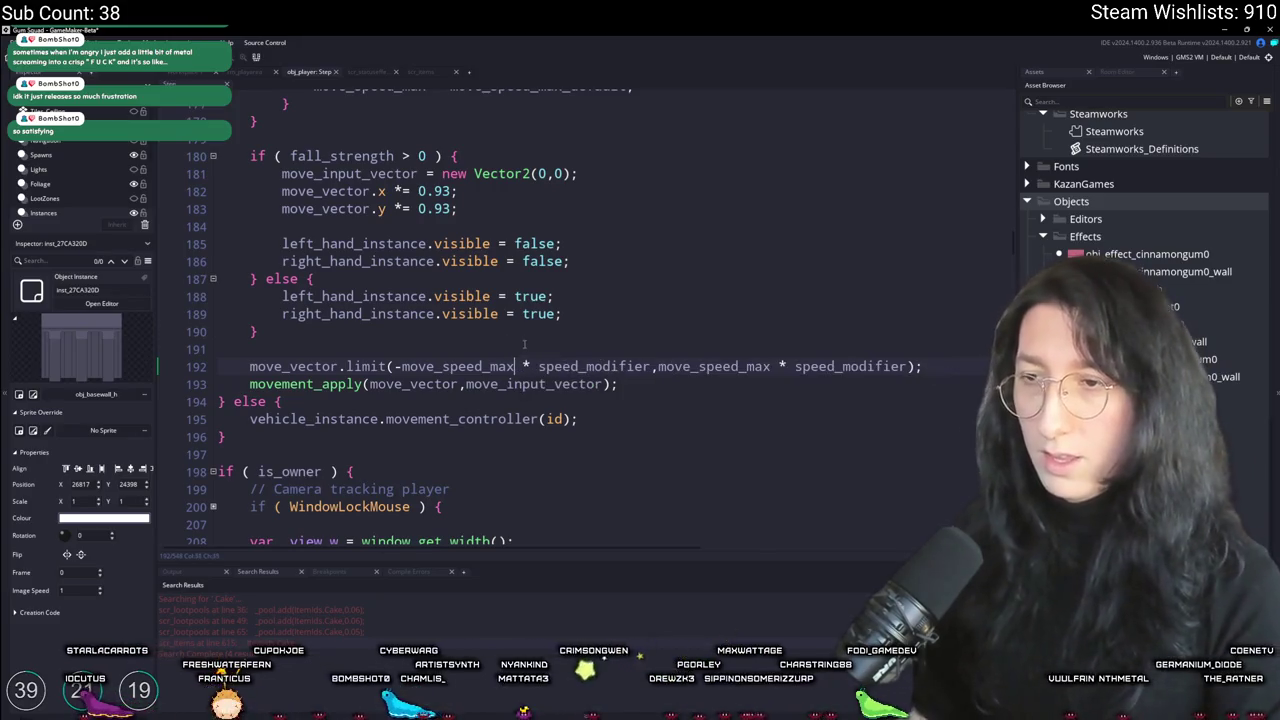
click(522, 345)
Step: Store var _max_speed = move_speed_max; before the limit and restore move_speed_max = _max_speed; after movement_apply
key(Return)
key(Return)
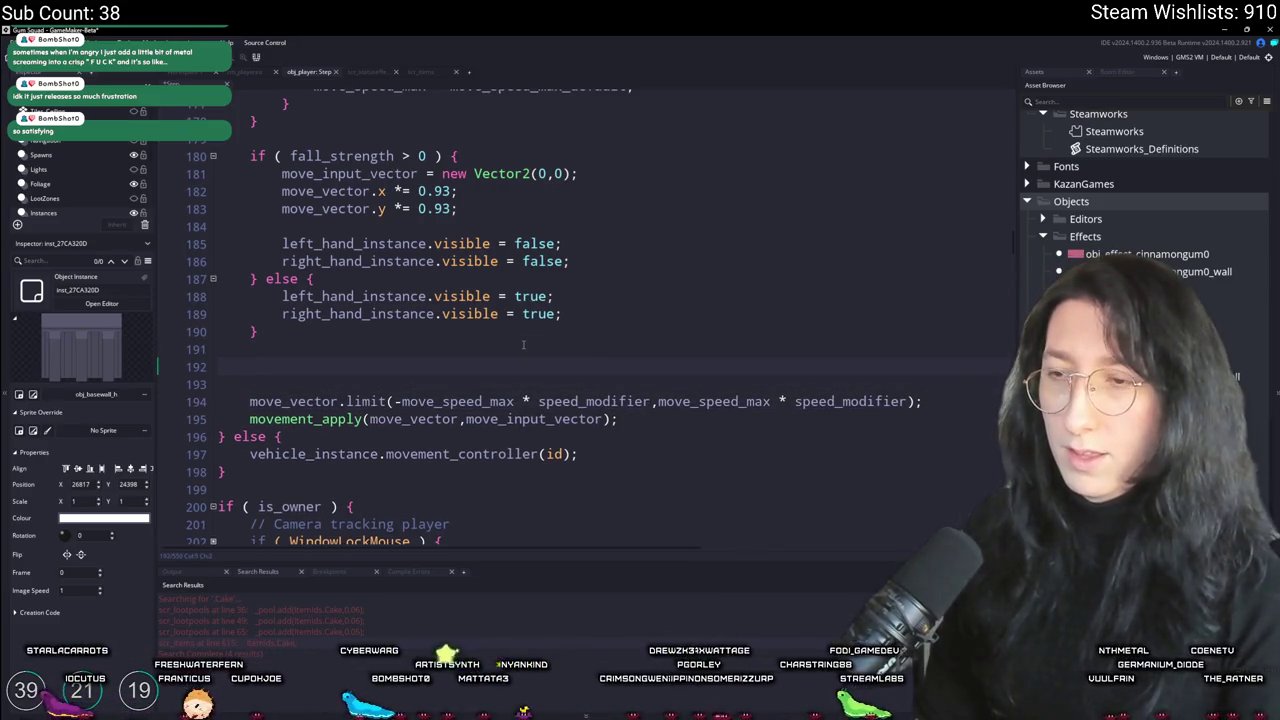
key(Delete)
text(var _)
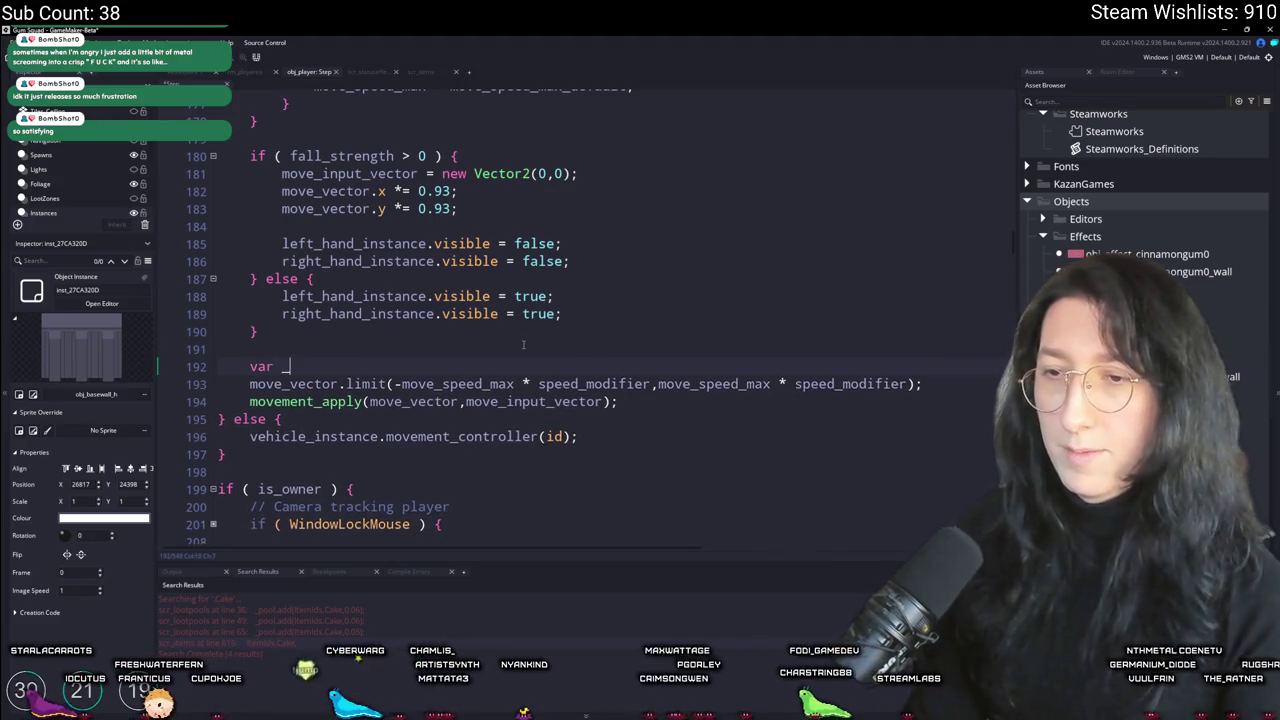
text(max_speed = move_m)
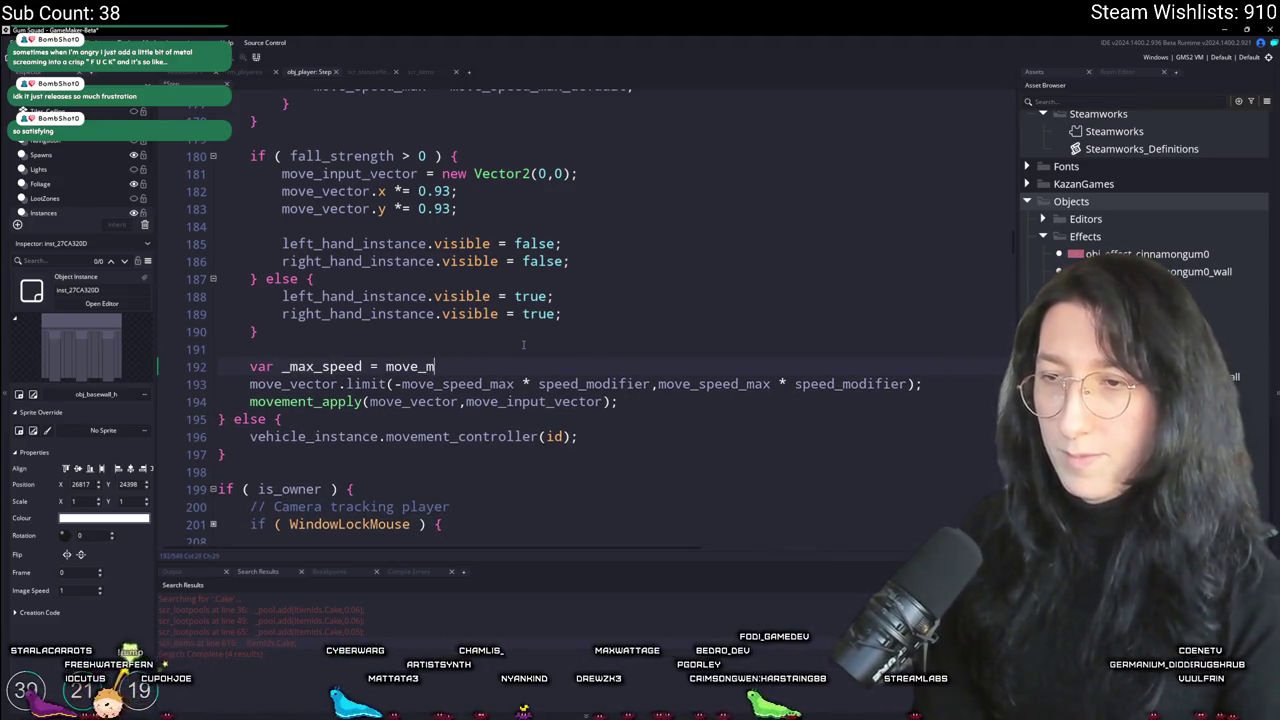
key(BackSpace)
text(speed_max;)
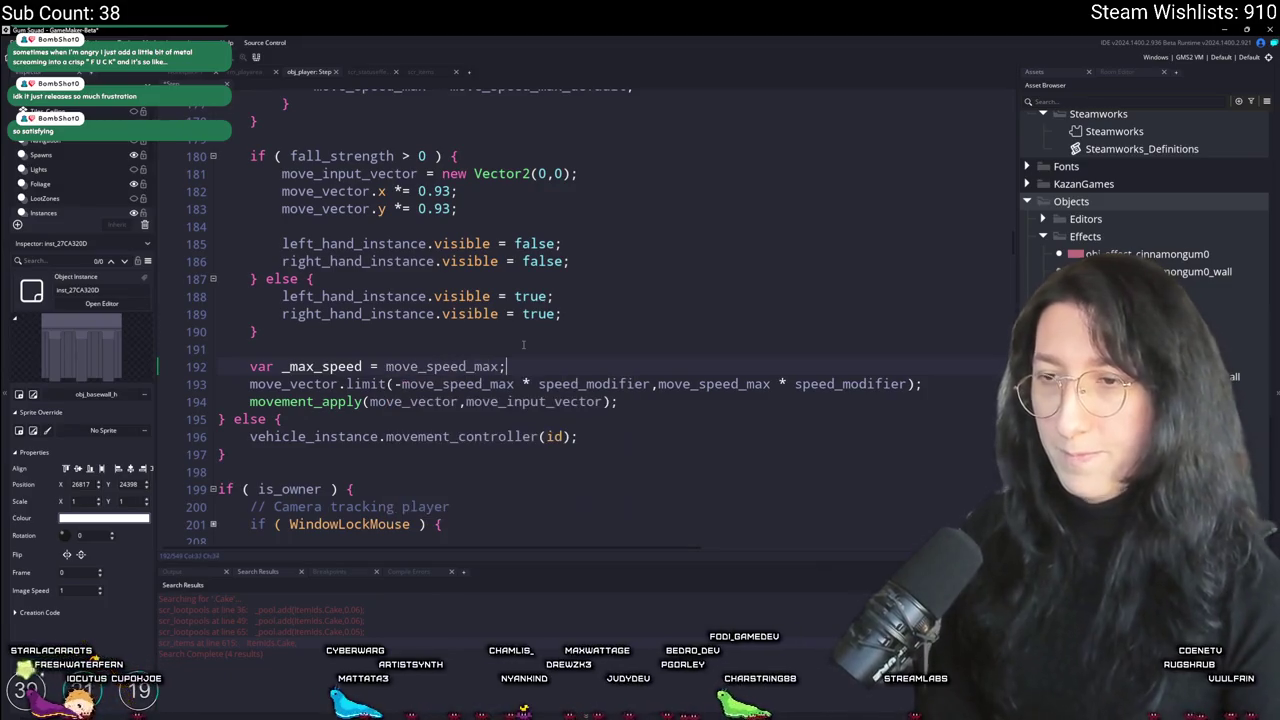
click(649, 405)
key(Return)
text(move_speed_max = _m)
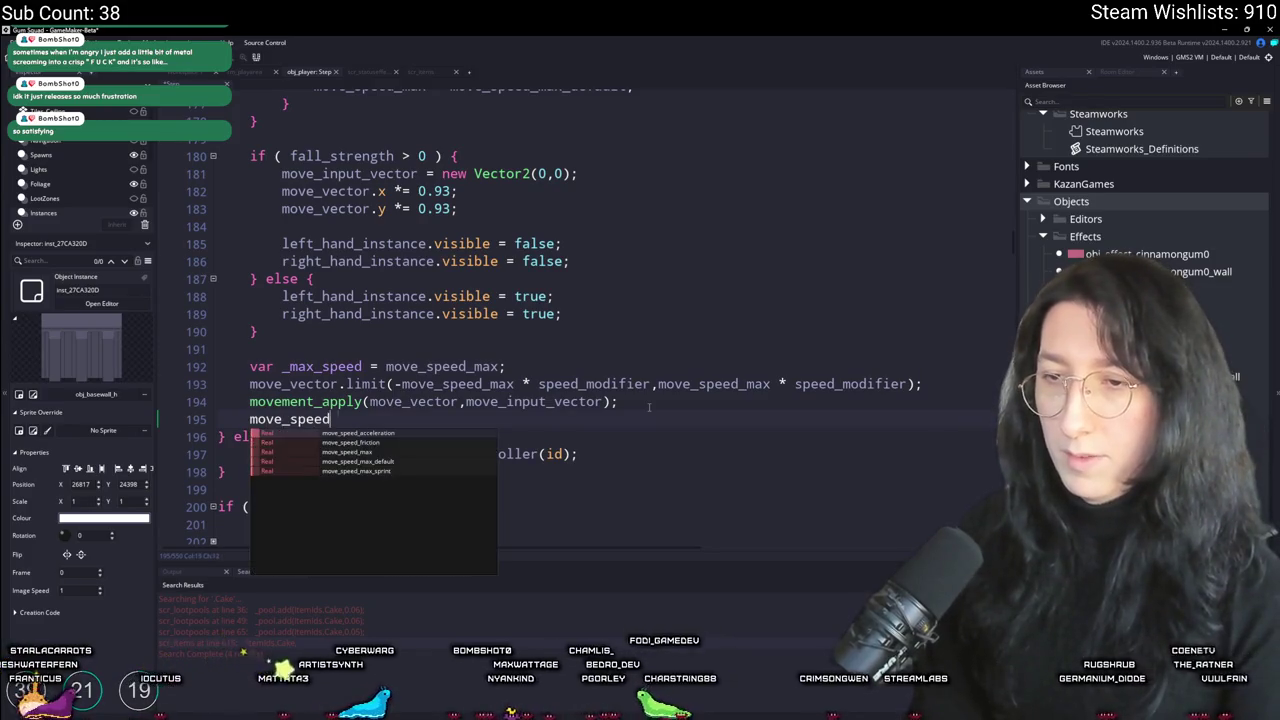
text(ax_)
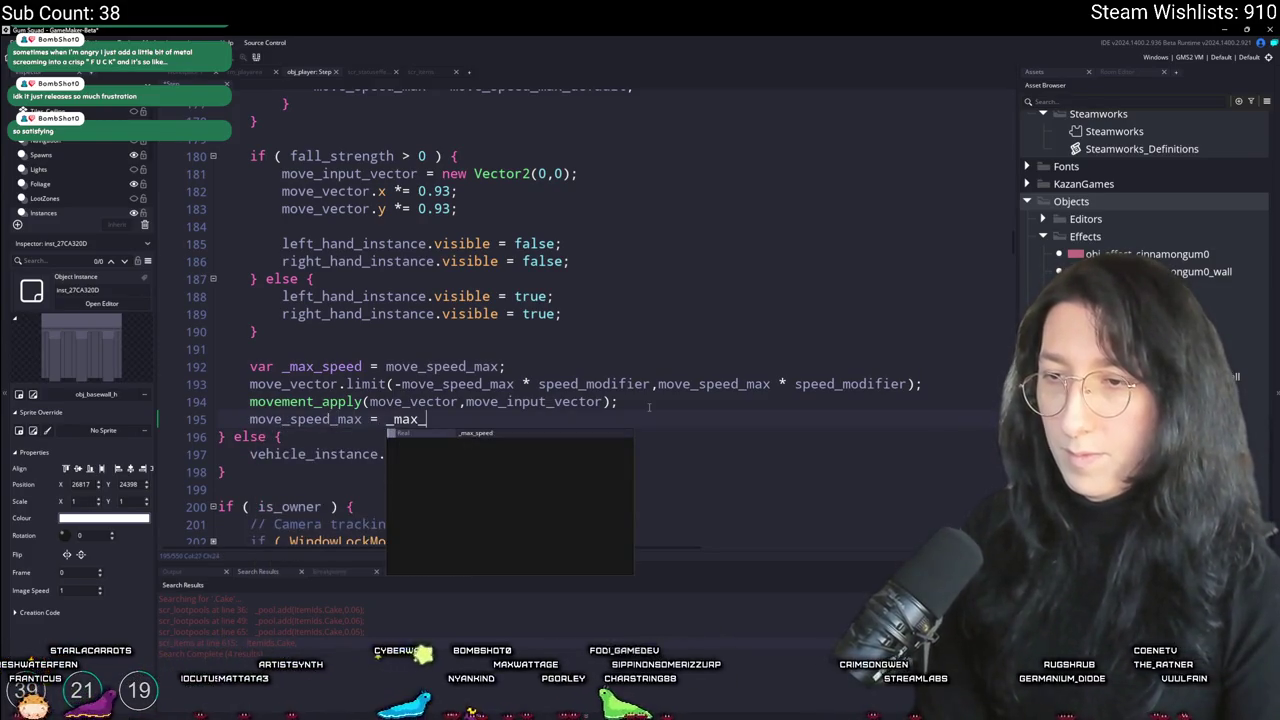
text(speed;)
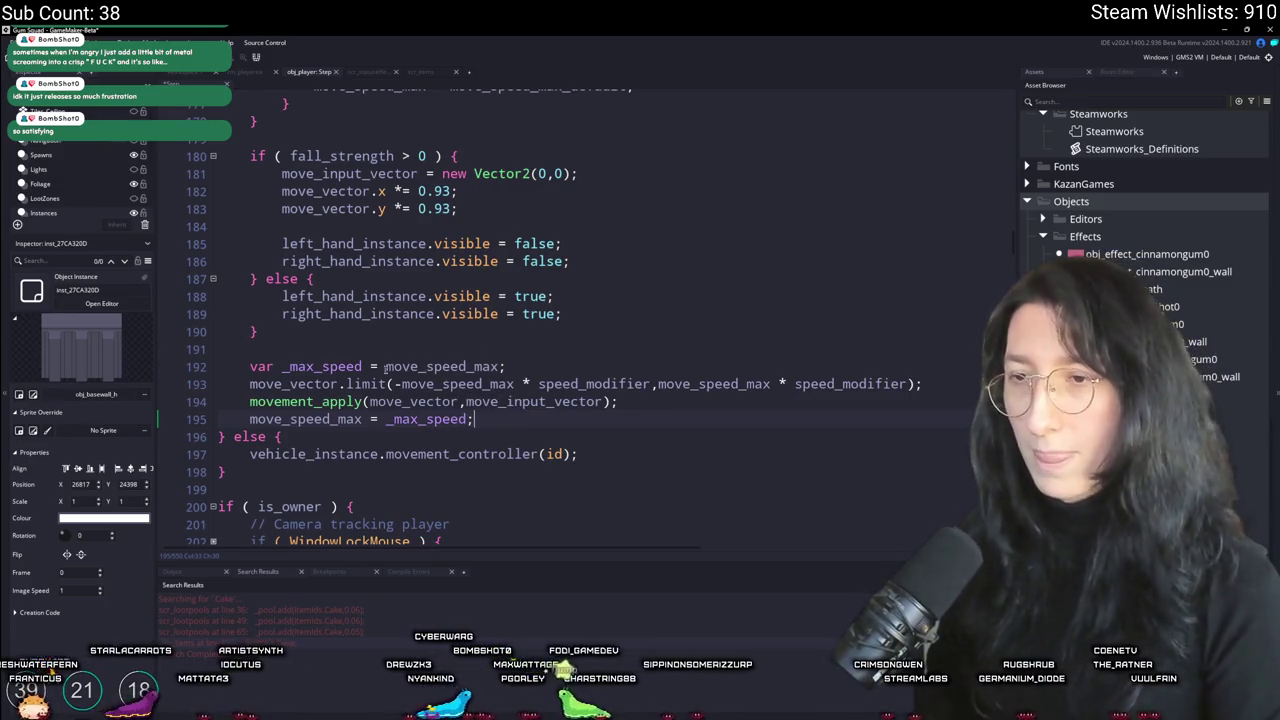
Step: Add a line computing _max_speed + (_max_speed * stat_speed)
click(543, 372)
key(Return)
text(var _max_speed_)
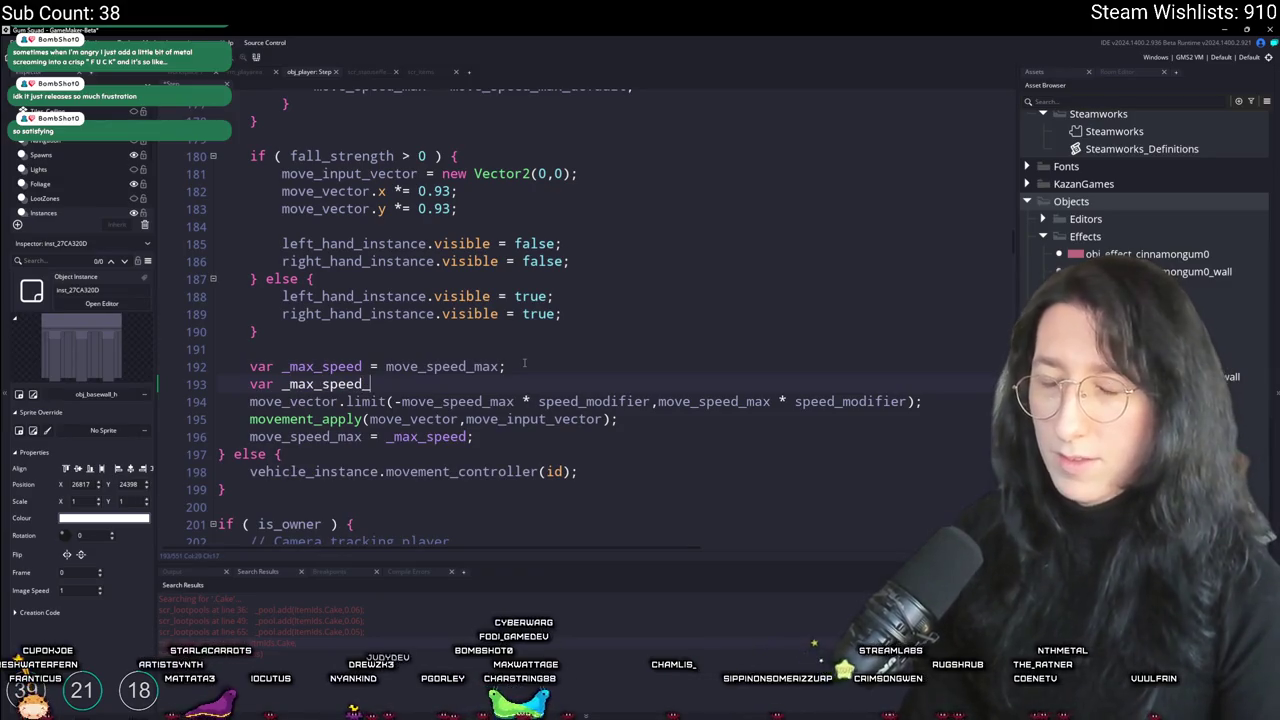
text(modifiedk)
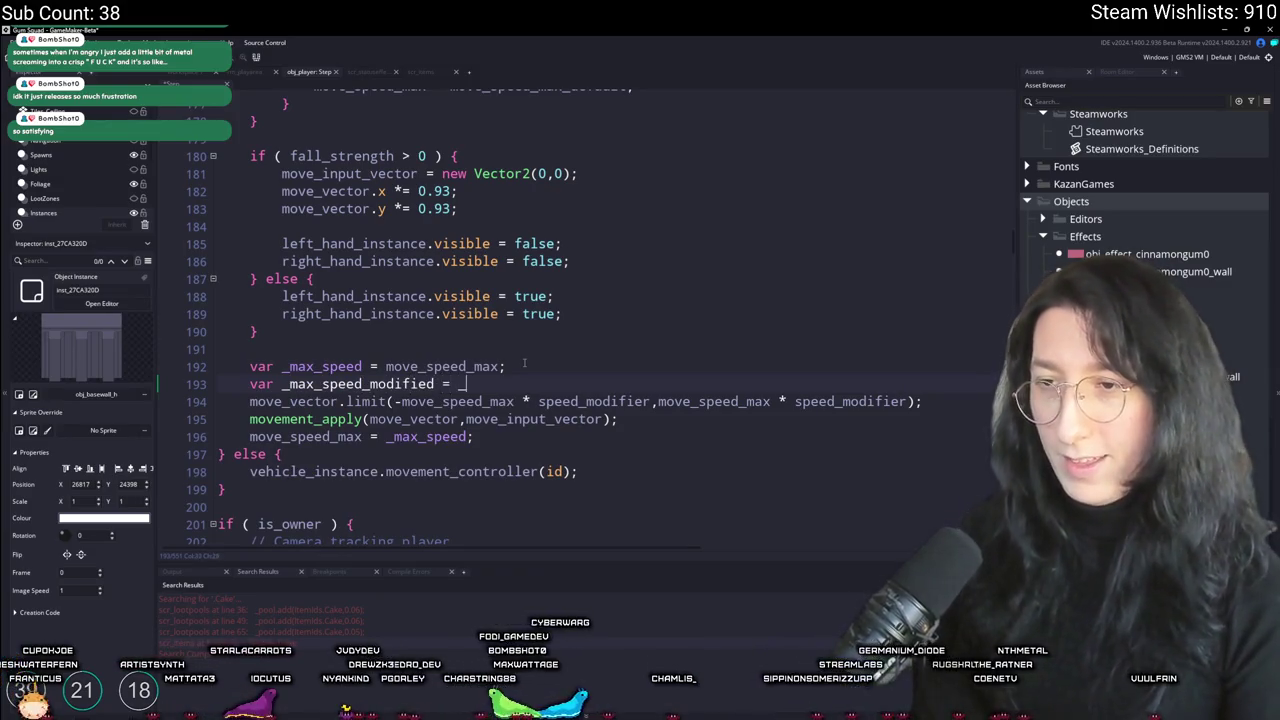
text(max_)
text(speed + stat_speed;)
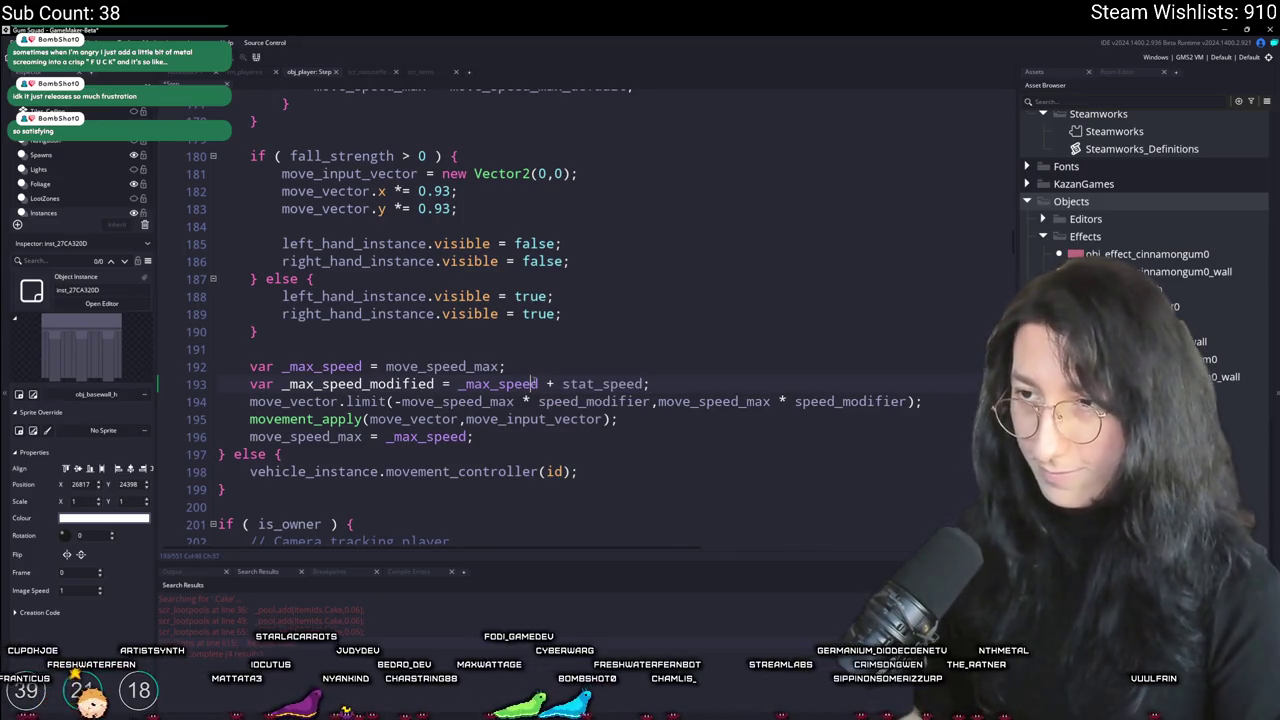
click(505, 384)
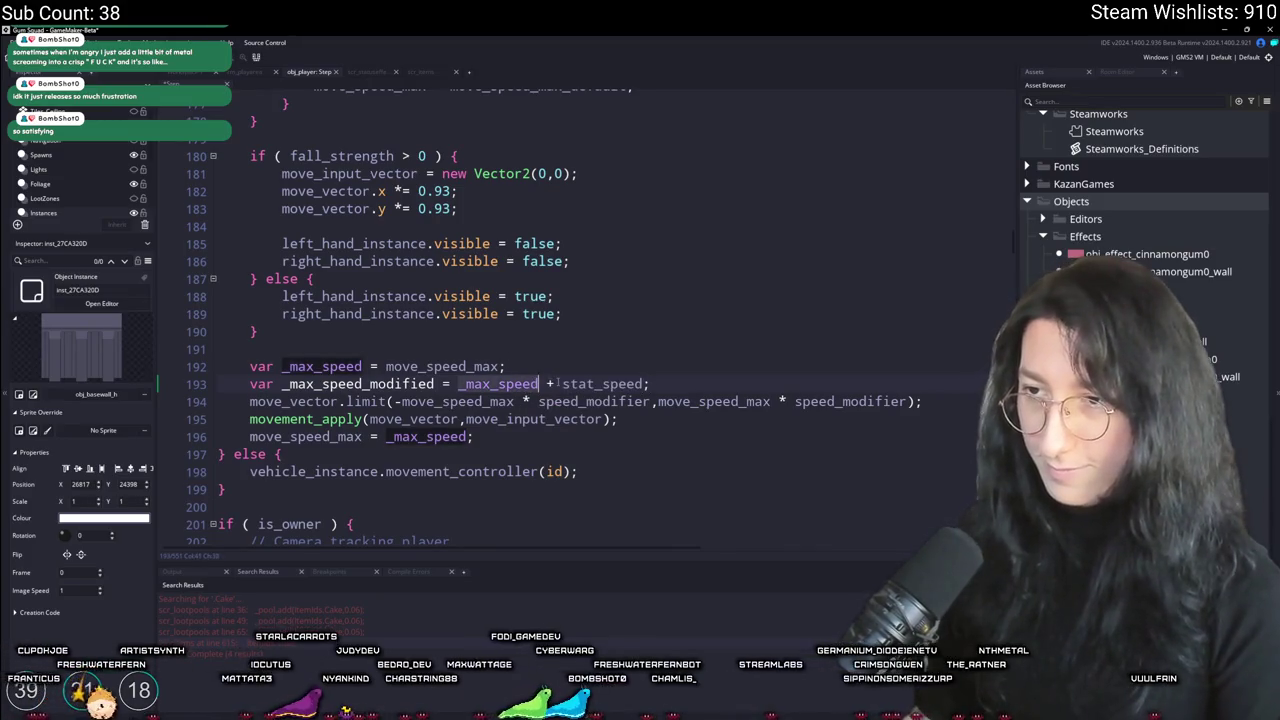
click(561, 384)
text(()
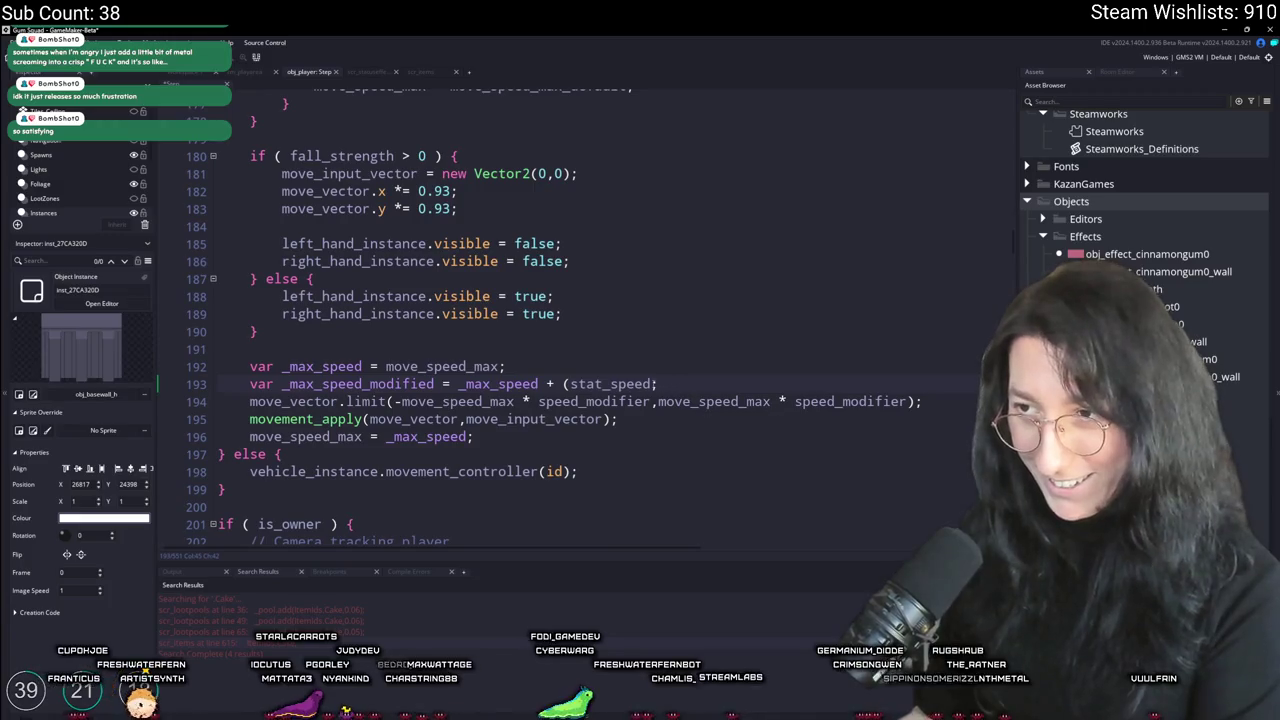
text(_max_speed *)
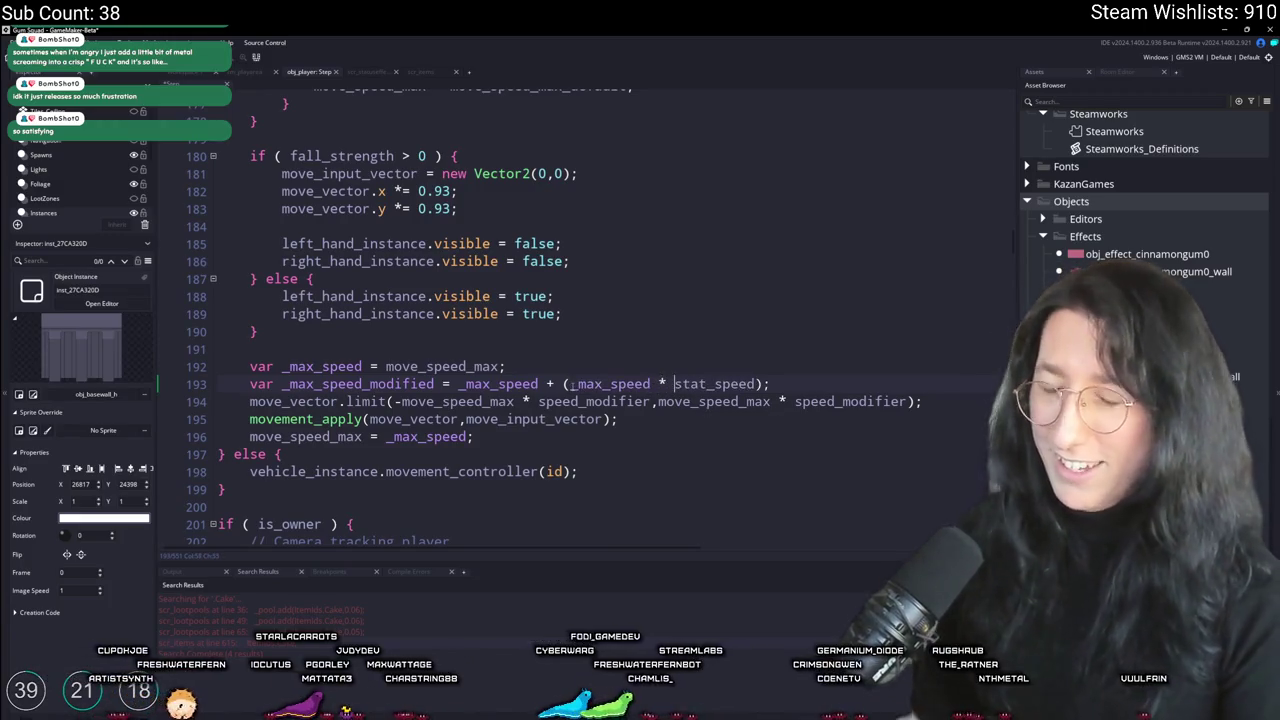
Step: Try substituting _max_speed_modified into line 194, undo it, and retarget line 193 to move_speed_max
double_click(357, 384)
key(ctrl+c)
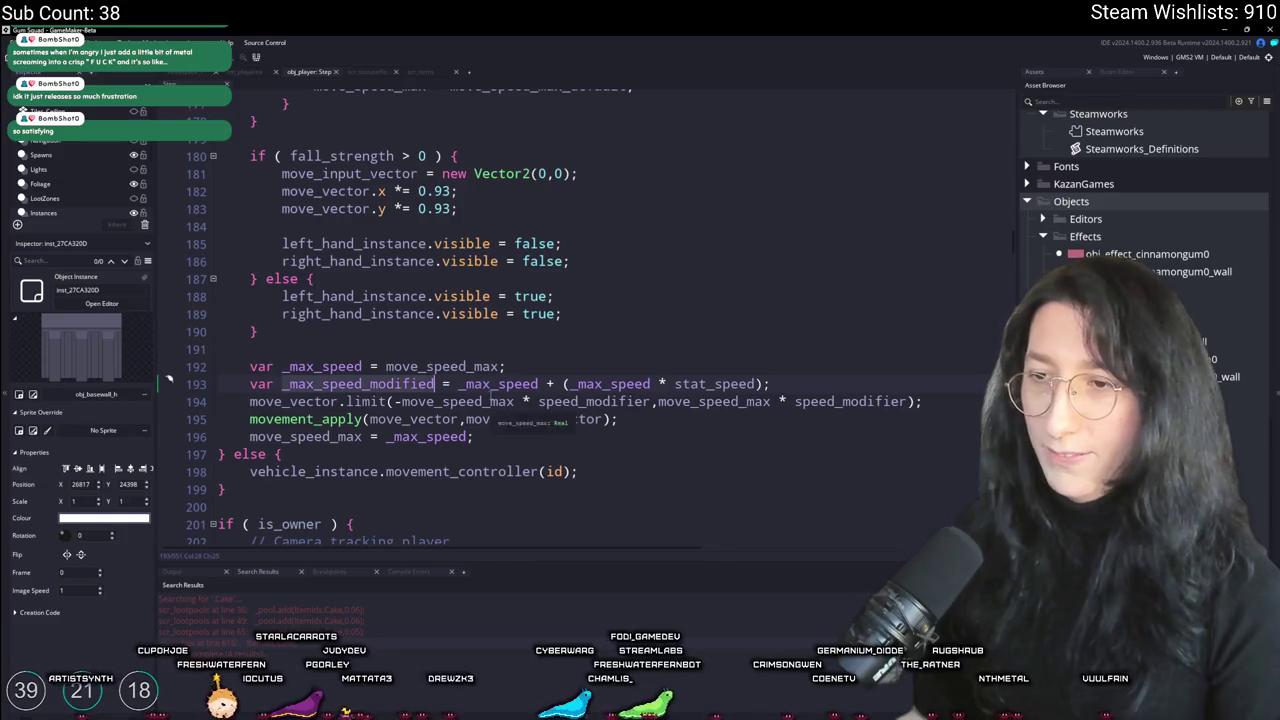
double_click(454, 401)
key(ctrl+v)
double_click(755, 401)
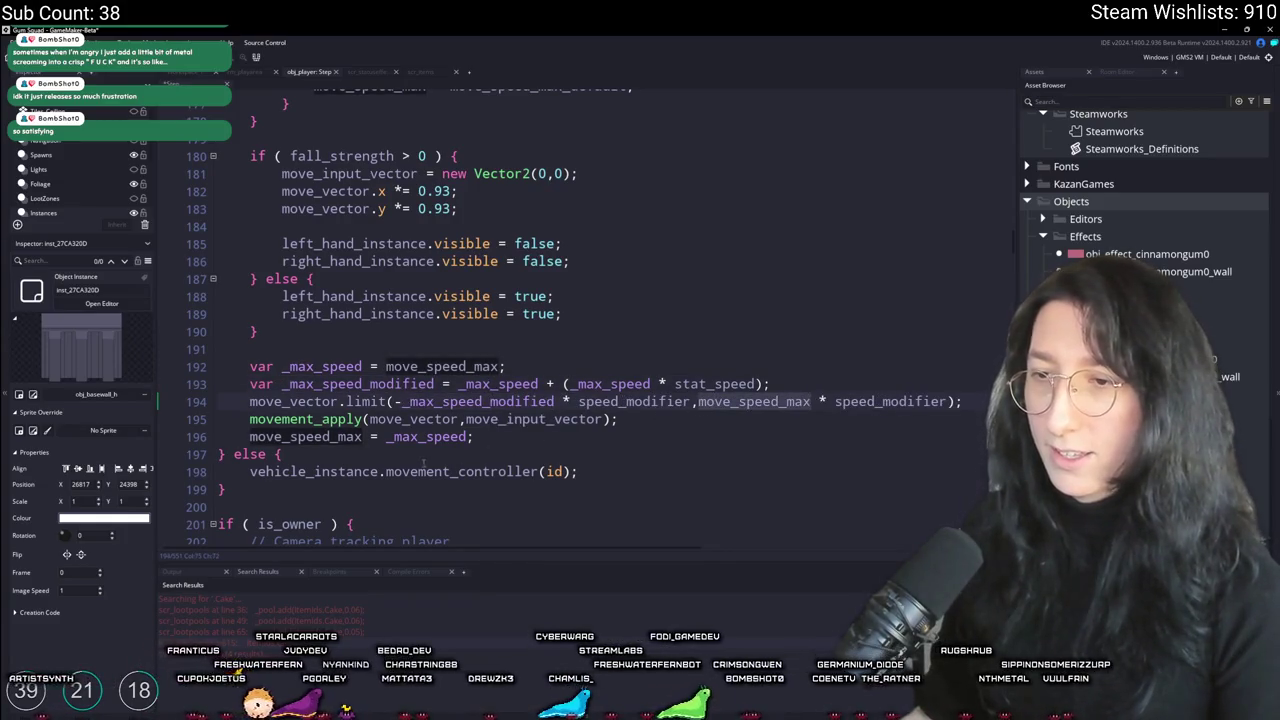
key(ctrl+v)
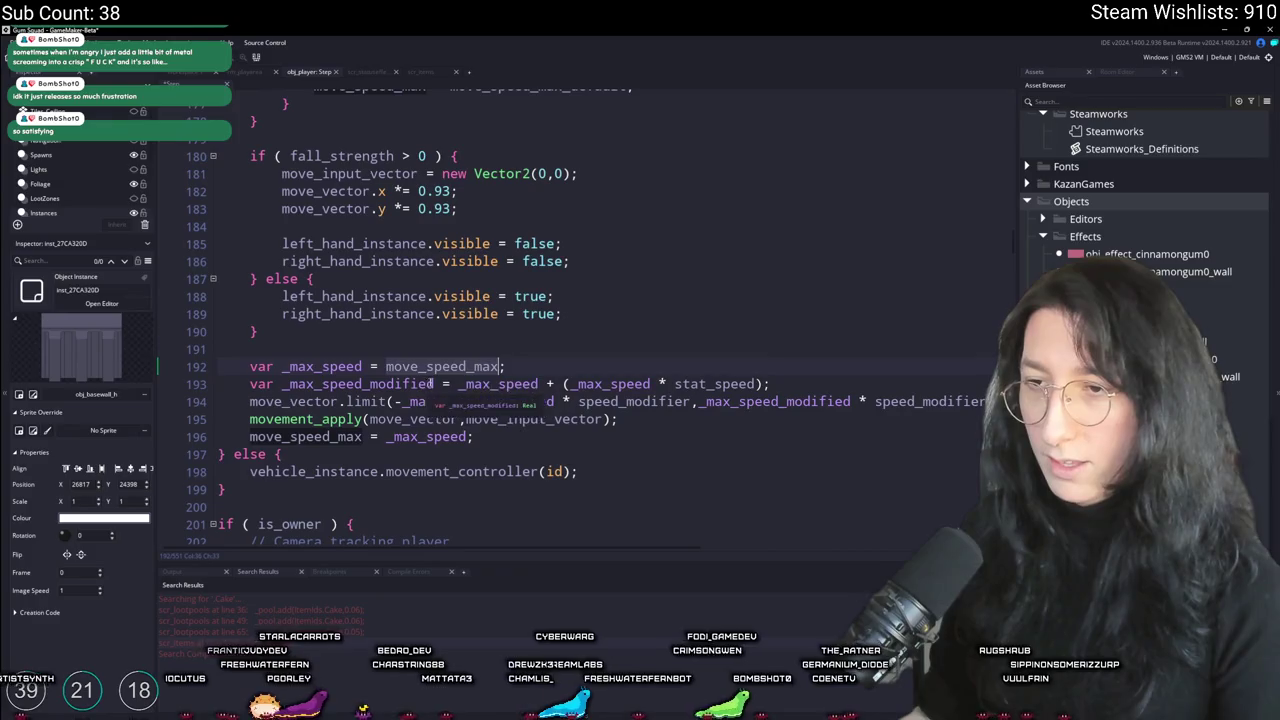
click(256, 384)
key(ctrl+z)
key(ctrl+z)
key(ctrl+z)
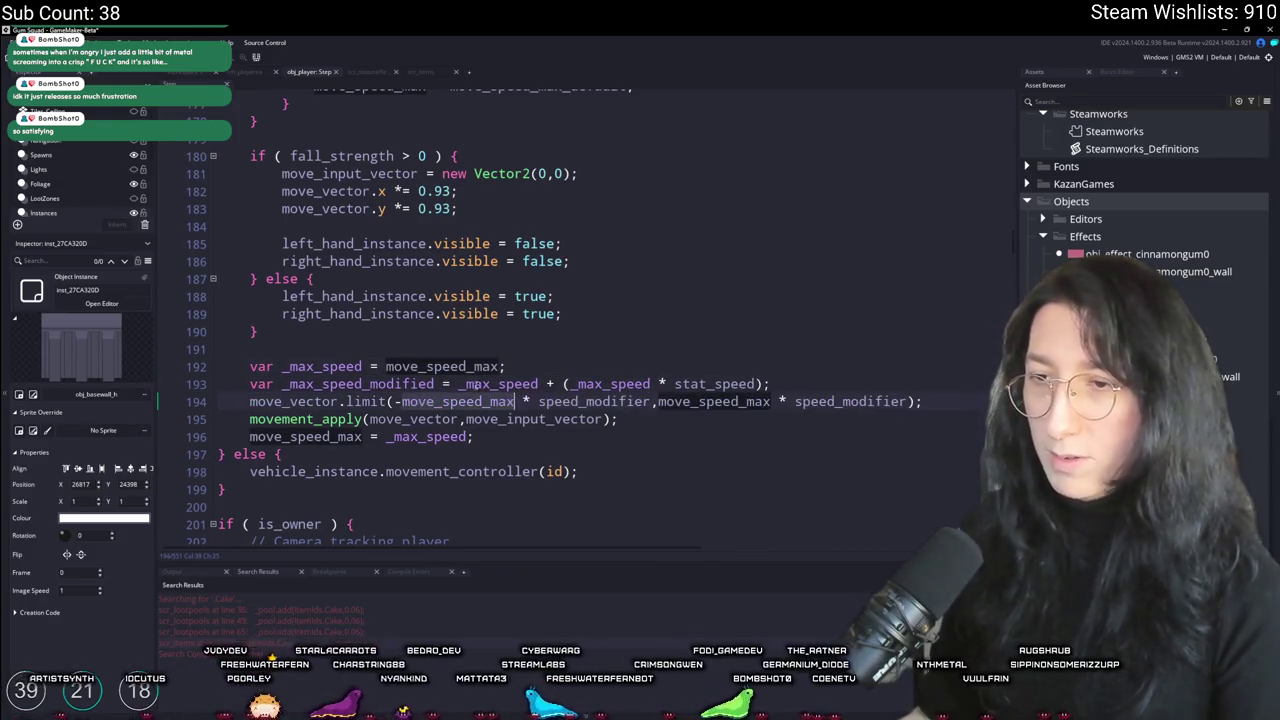
key(ctrl+z)
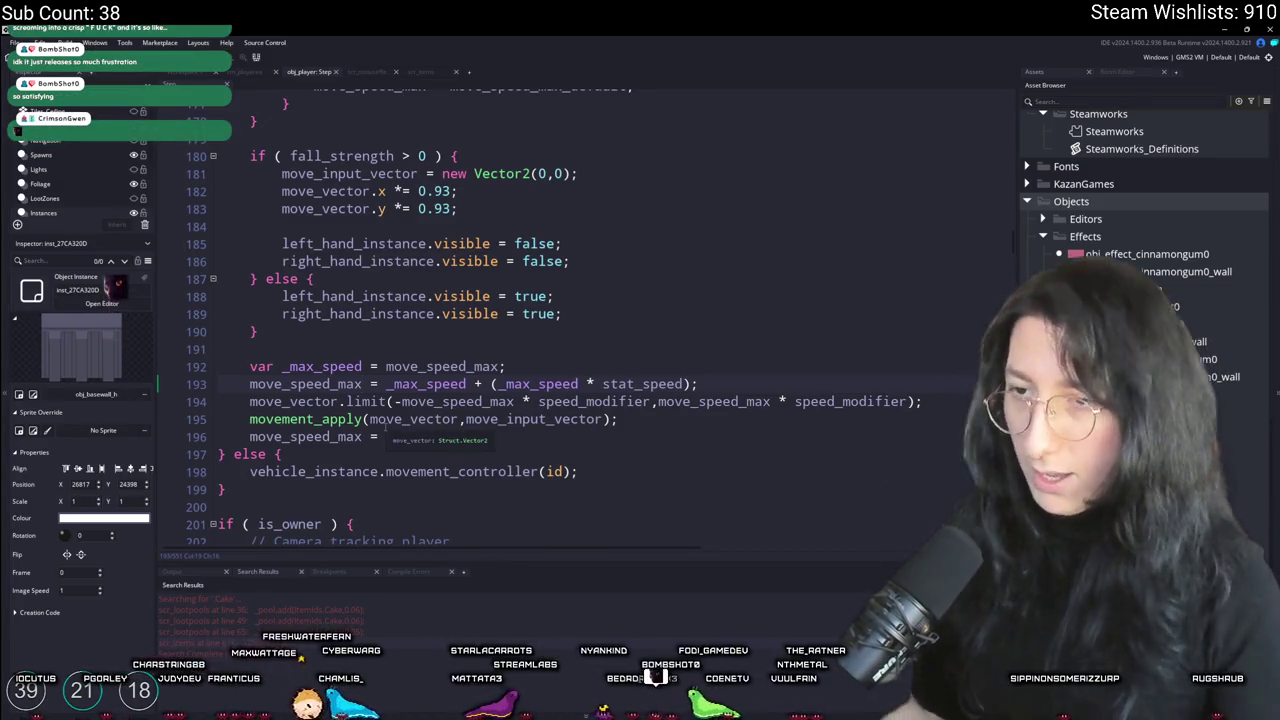
scroll(637, 478, down, 1)
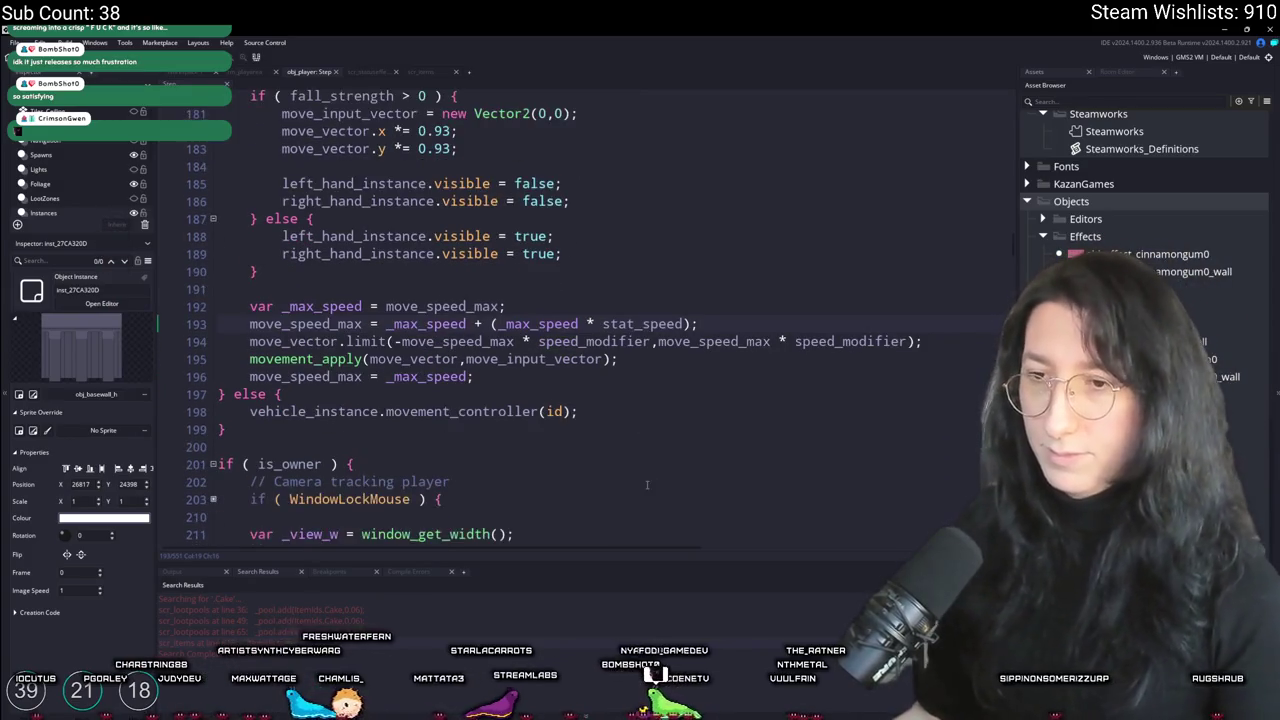
scroll(637, 478, up, 1)
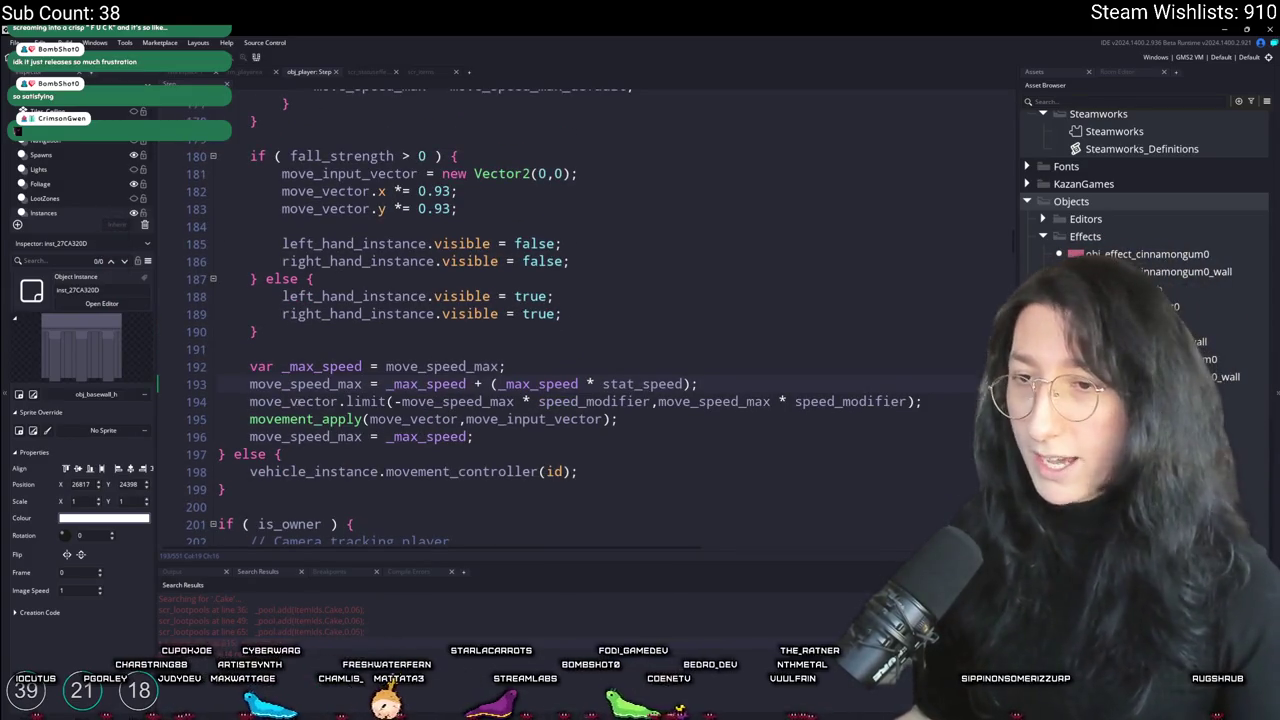
double_click(304, 384)
Step: In scr_items, set the Cake's stat_speed bonus to 0.5 with text 'Speed +50%, 60s', then go to item_eat_generic's definition
click(419, 72)
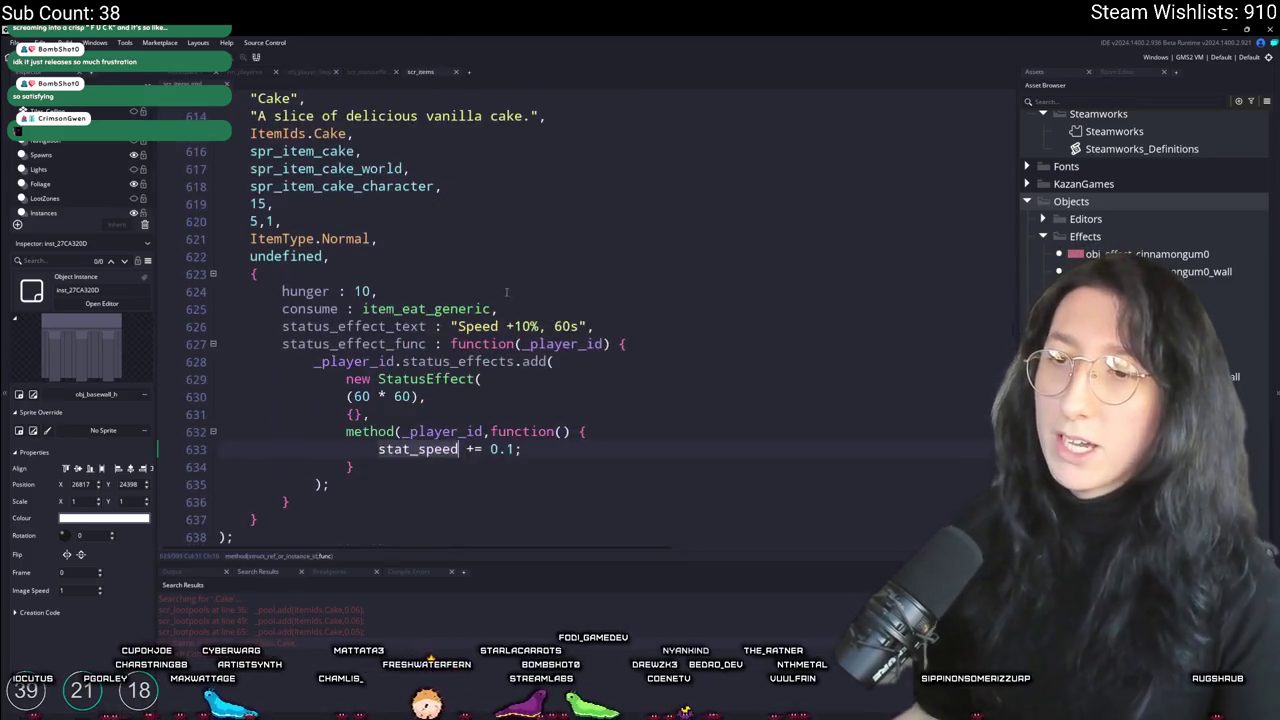
click(530, 449)
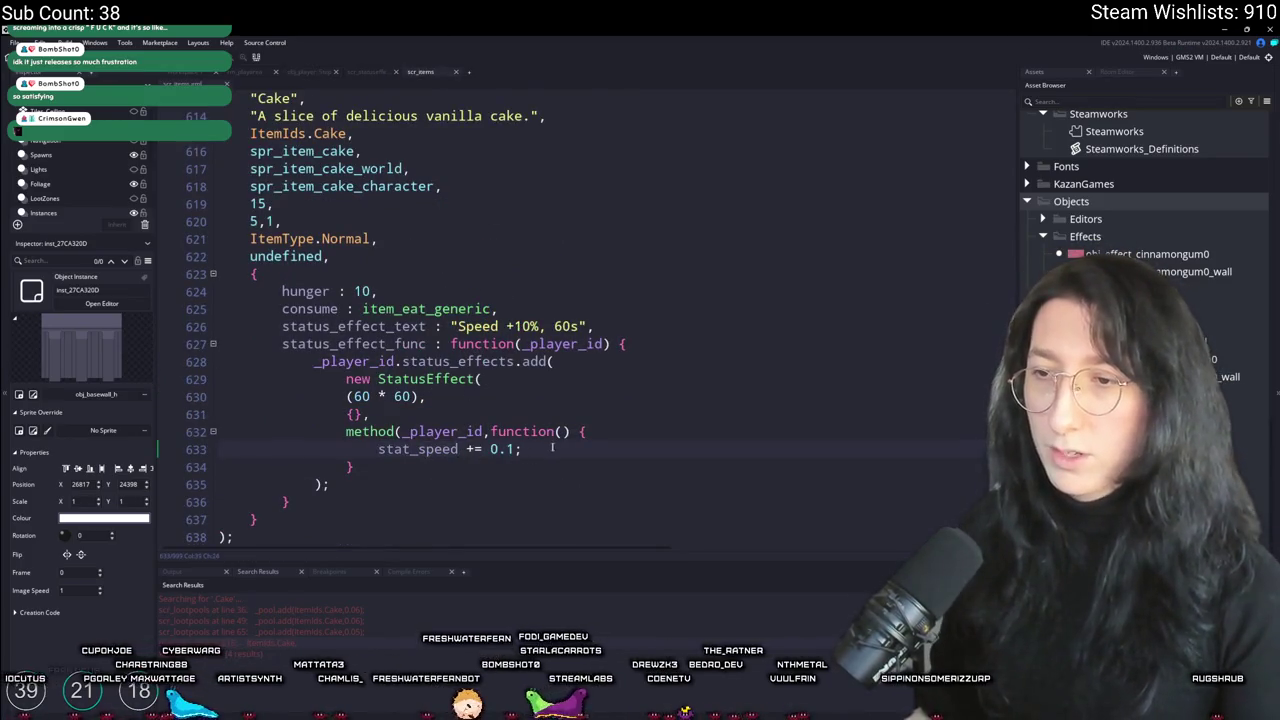
key(Left)
click(518, 326)
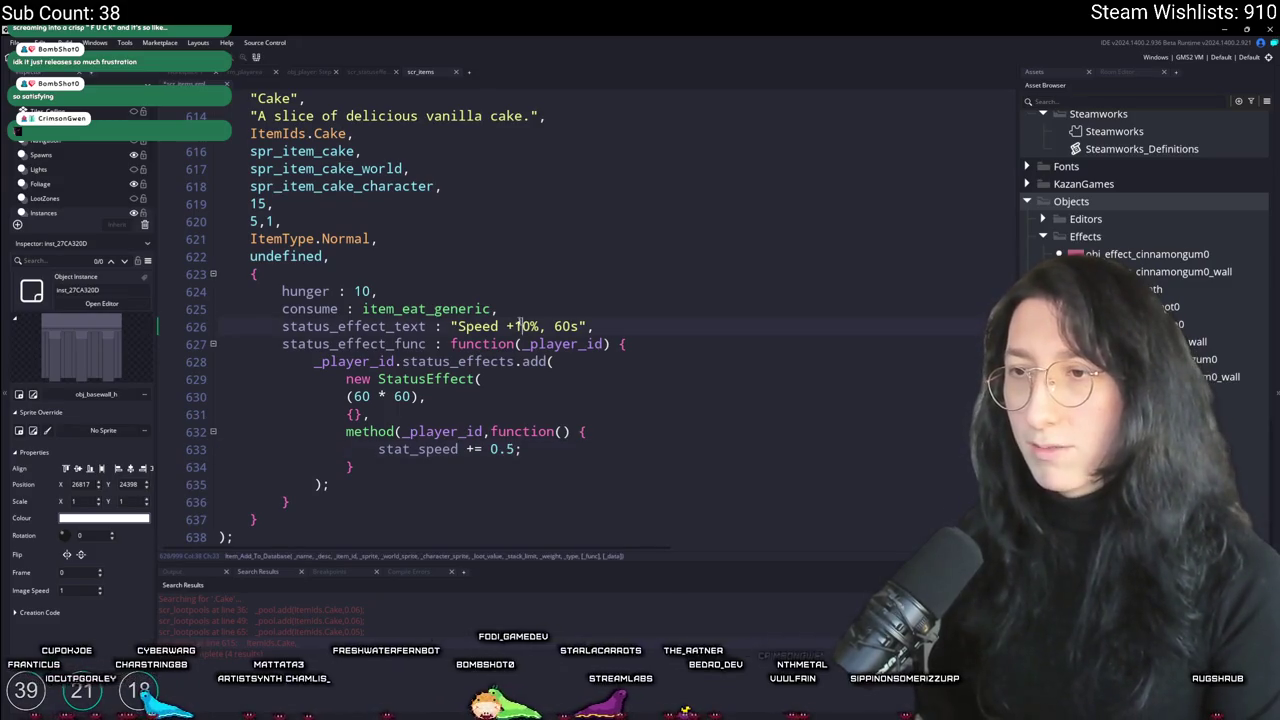
click(529, 307)
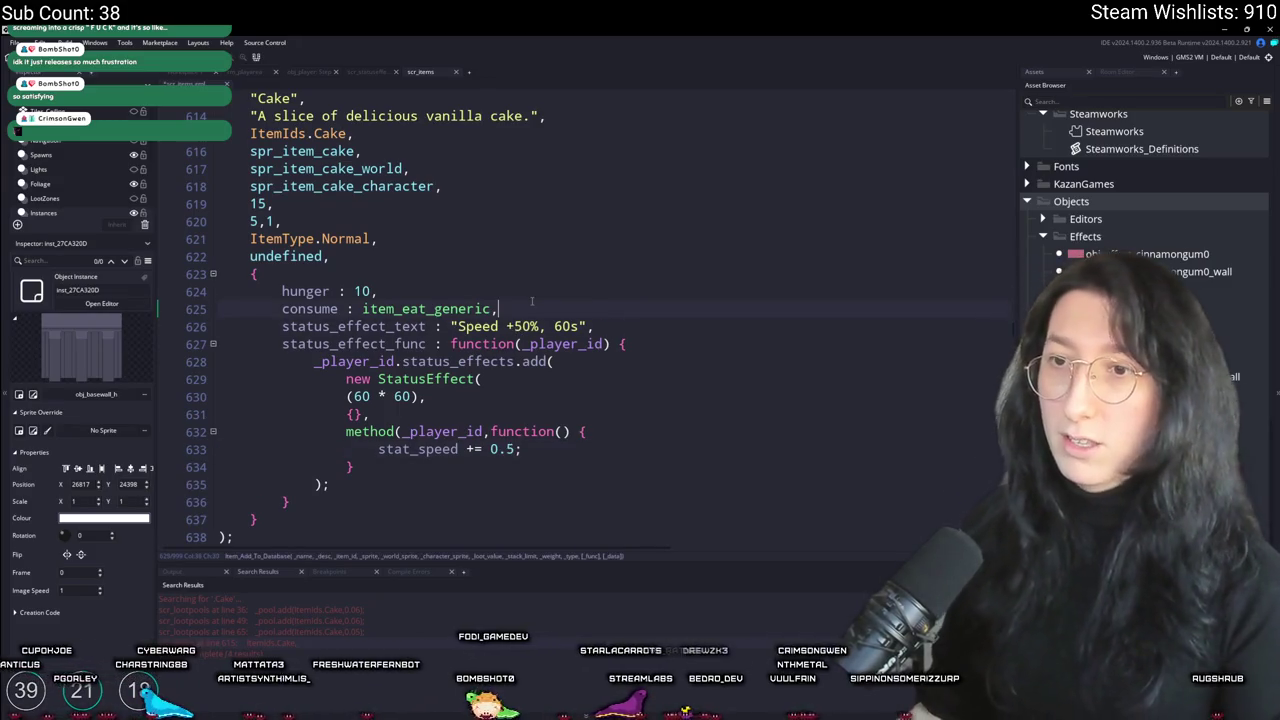
click(396, 343)
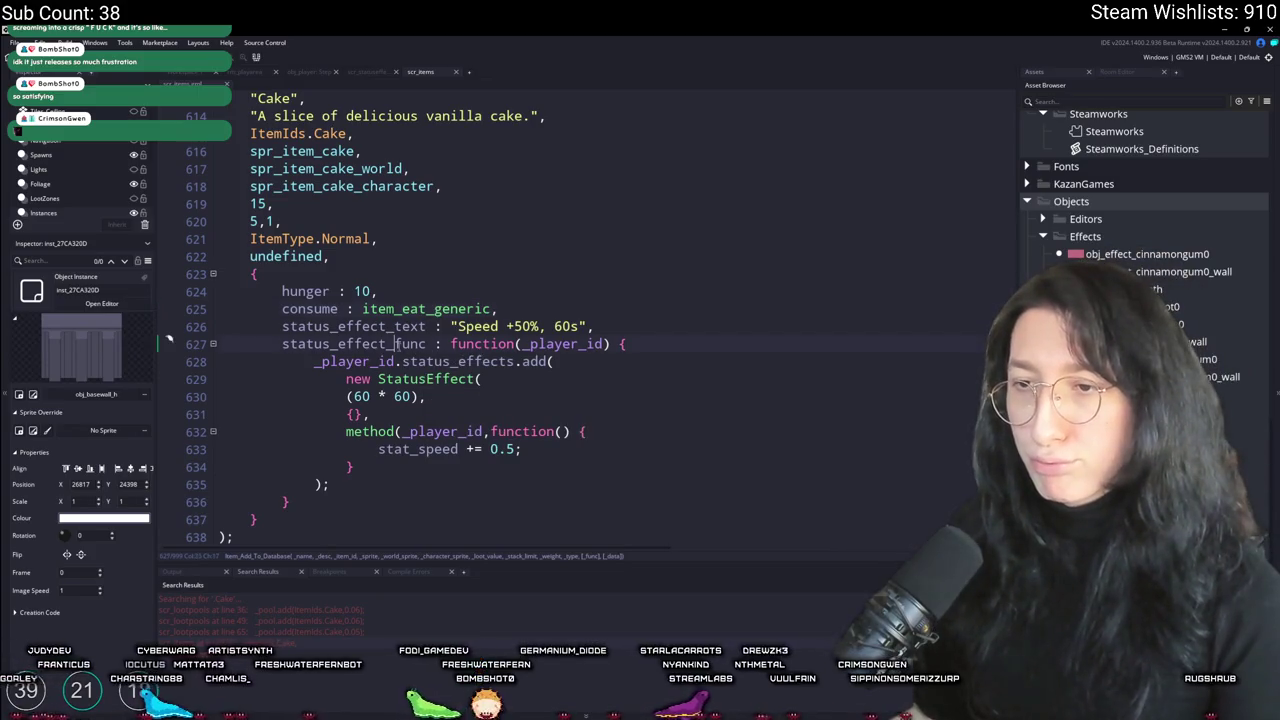
double_click(396, 343)
click(594, 326)
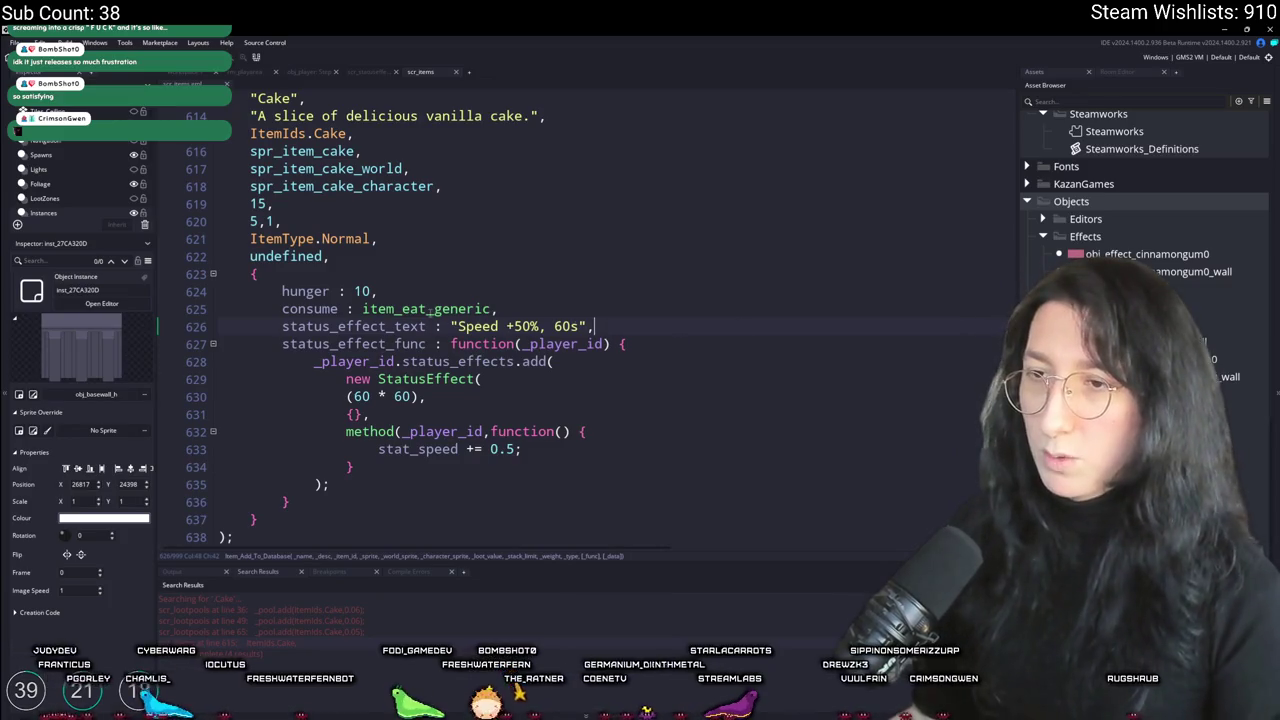
middle_click(430, 312)
Step: Unfold item_eat_generic's body and its quantity if/else blocks, adding a blank line after them
click(213, 133)
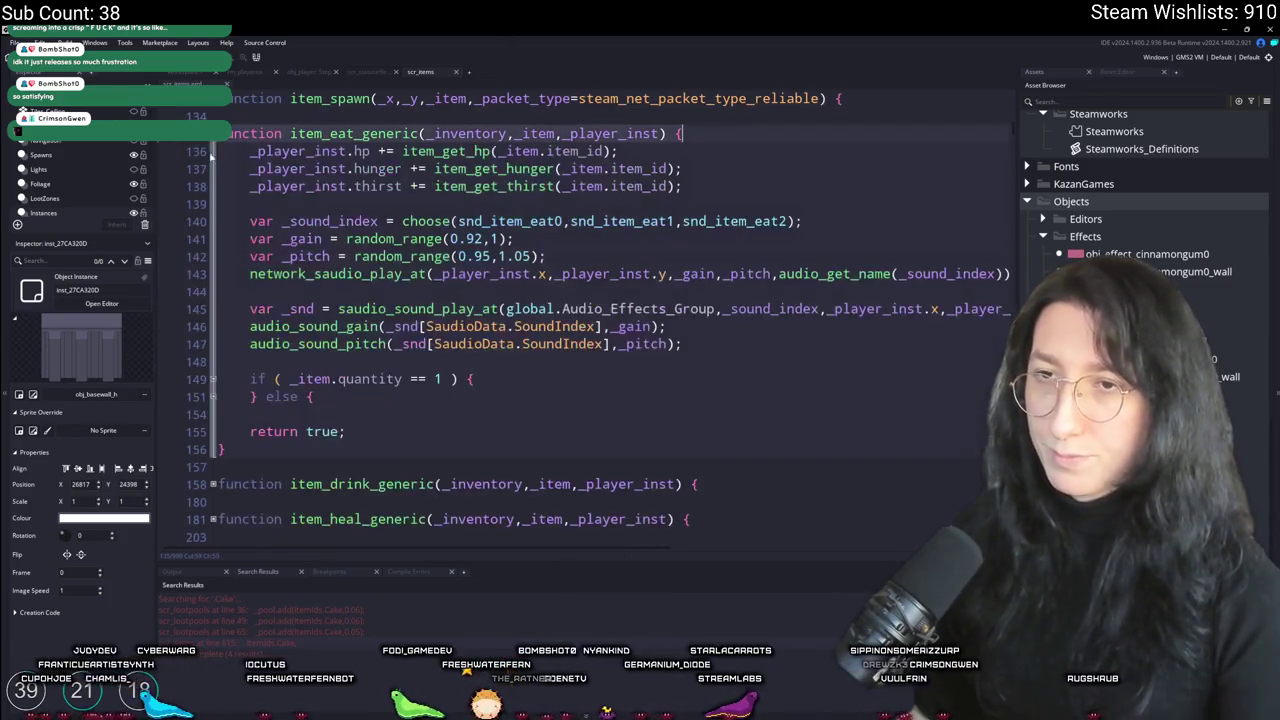
click(213, 396)
click(213, 378)
click(316, 361)
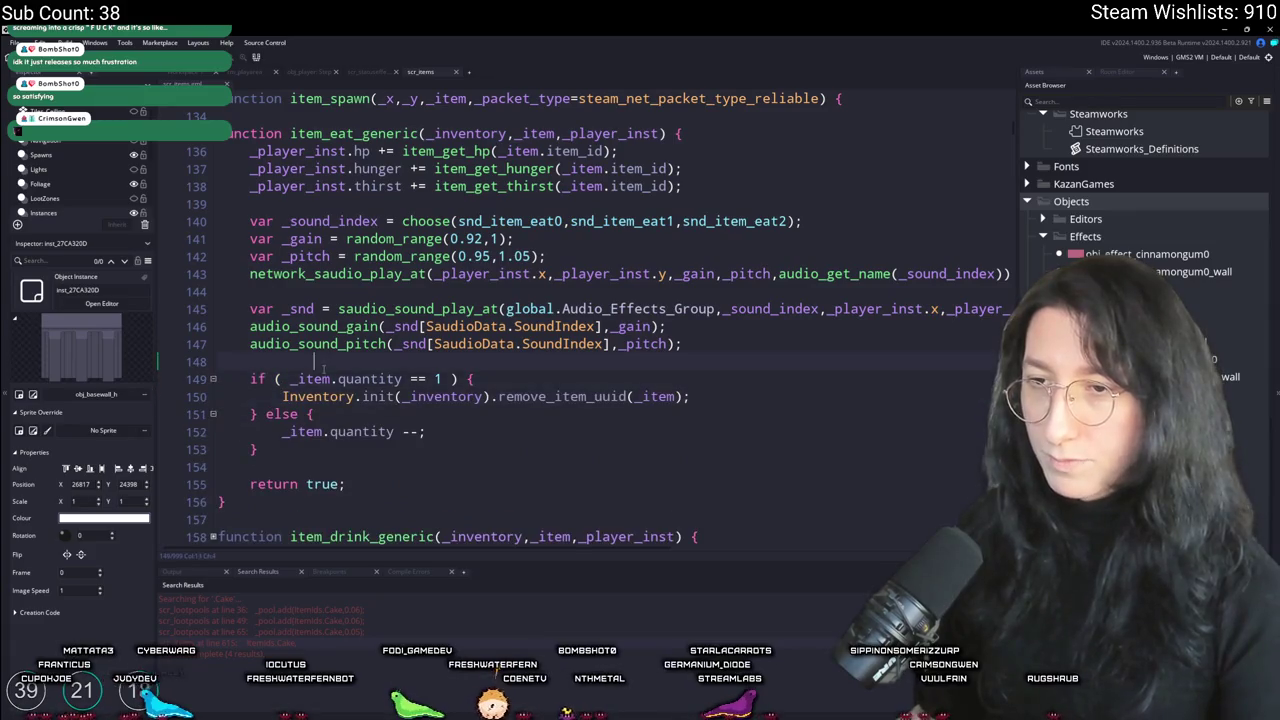
click(444, 446)
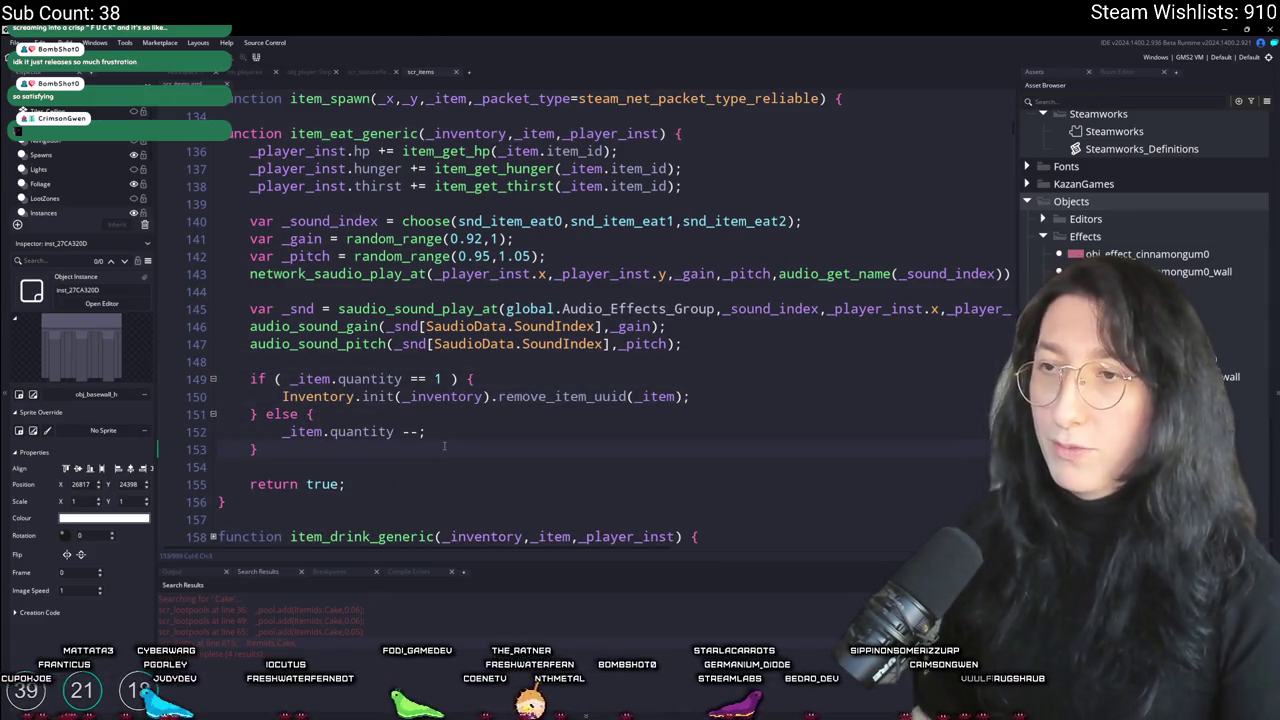
key(Return)
key(Return)
key(Return)
key(BackSpace)
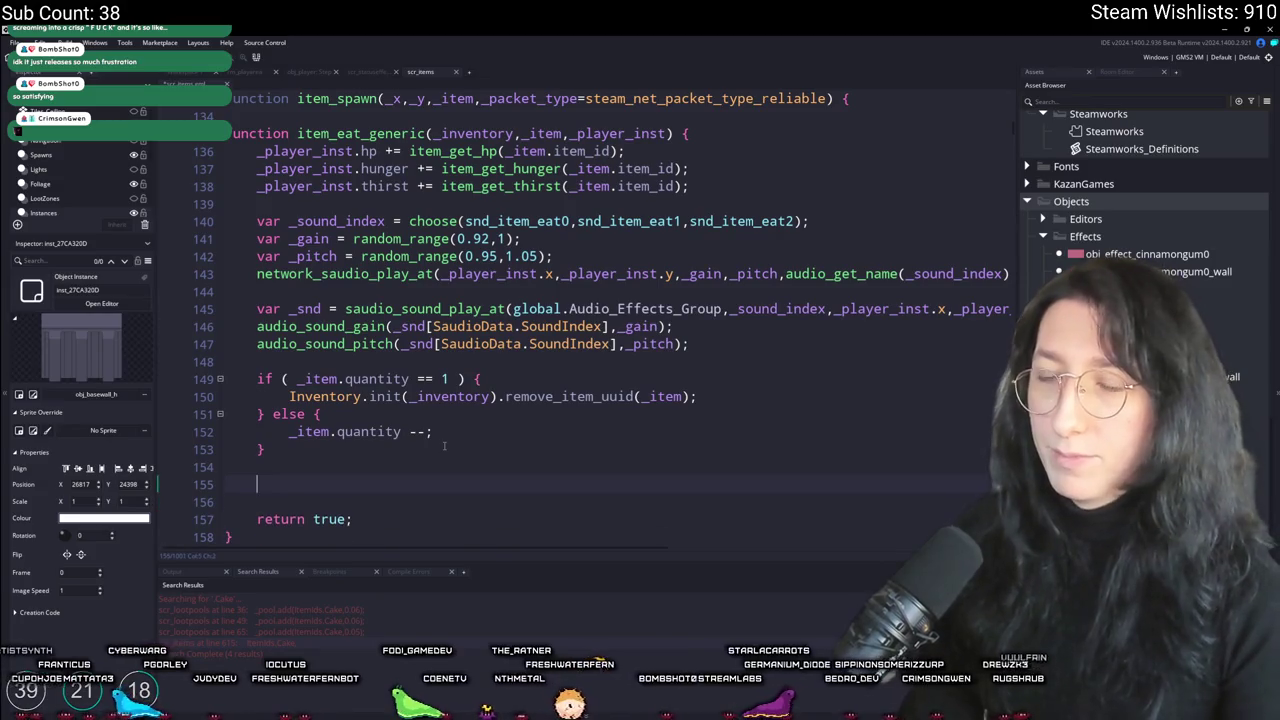
Step: Add var _data = item_get_data(_item.item_id); and an if (variable_struct_exists(_data,"status_effect_func")) check
text(if ( variable_)
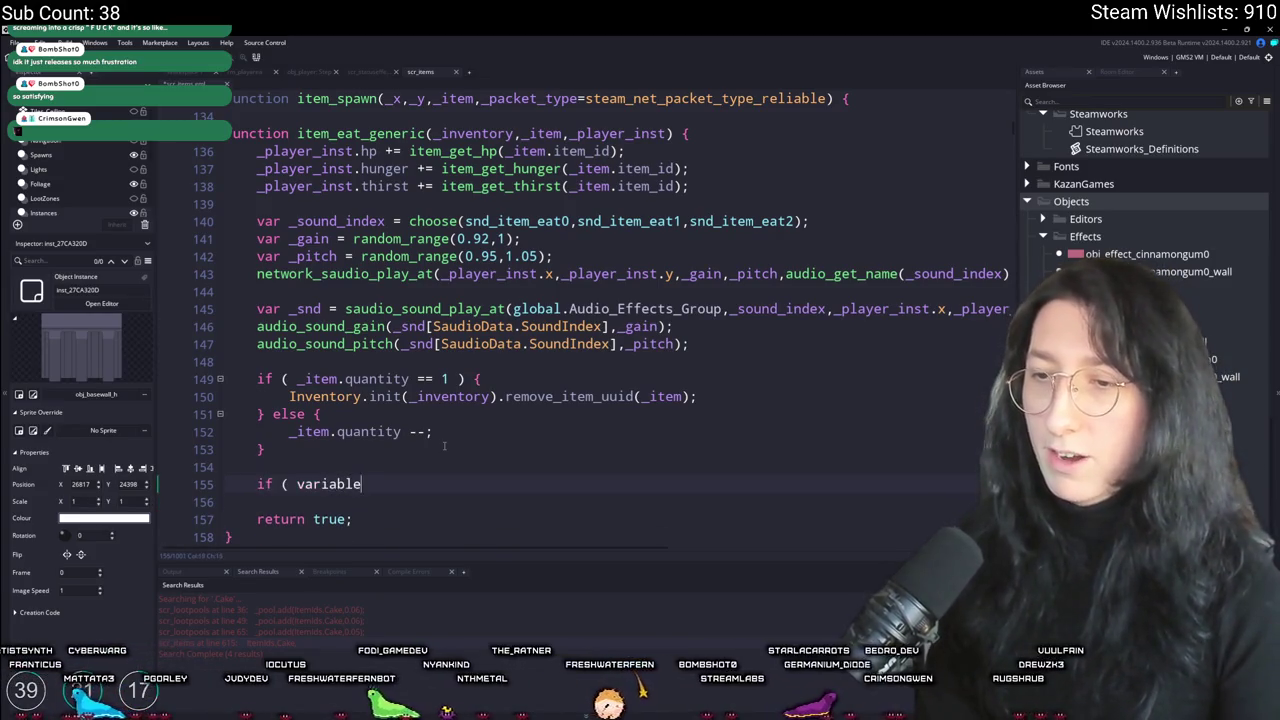
key(BackSpace)
key(BackSpace)
key(BackSpace)
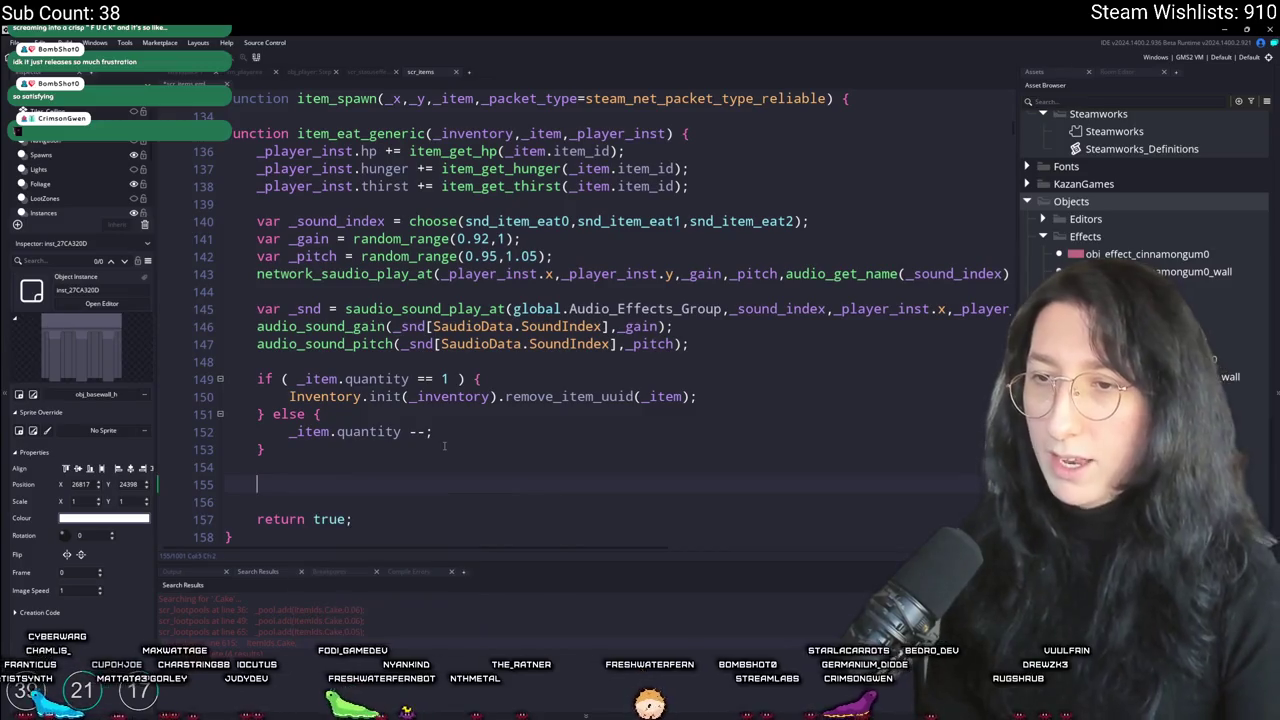
text(var _data = item_get_data)
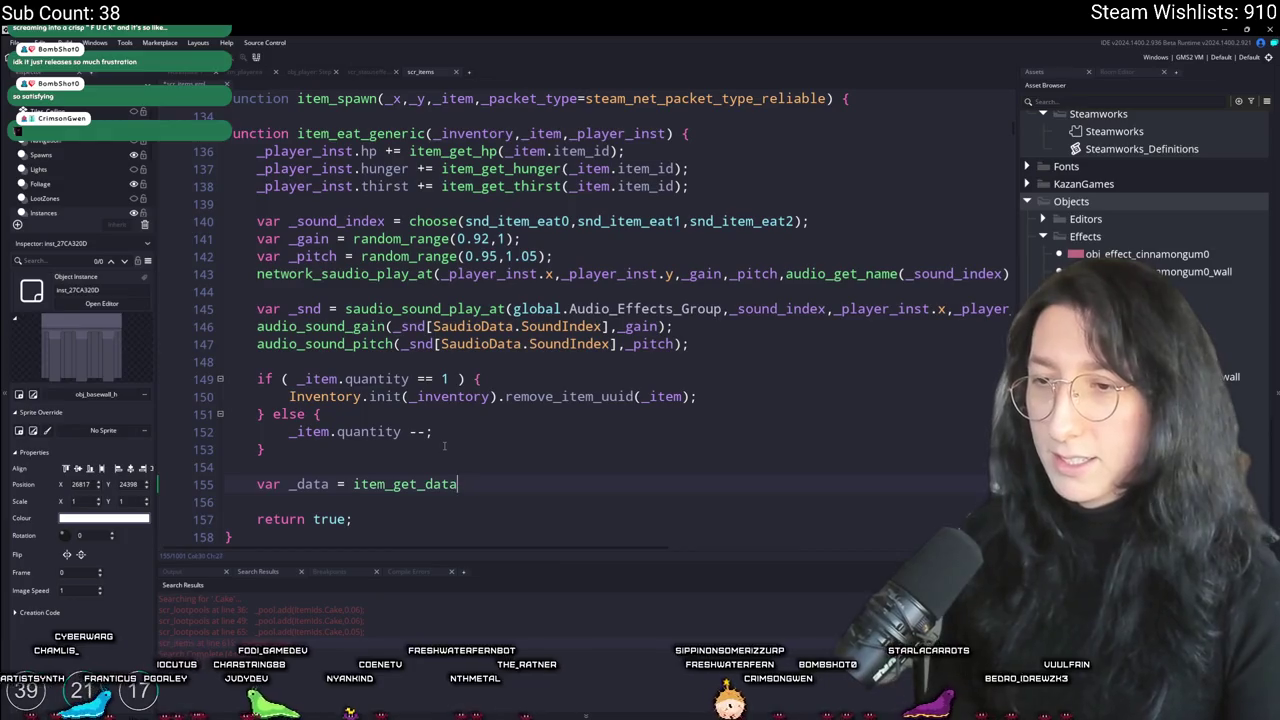
text((_item.item_id);)
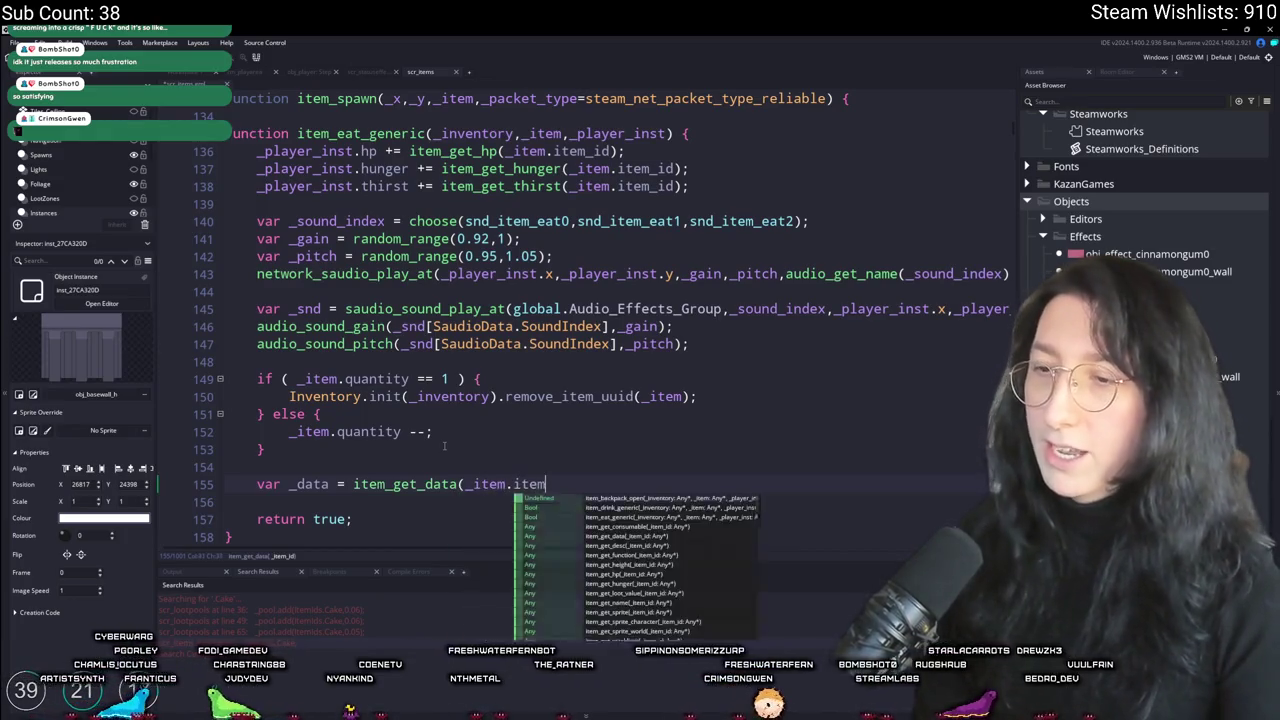
key(Return)
text(if ( _data)
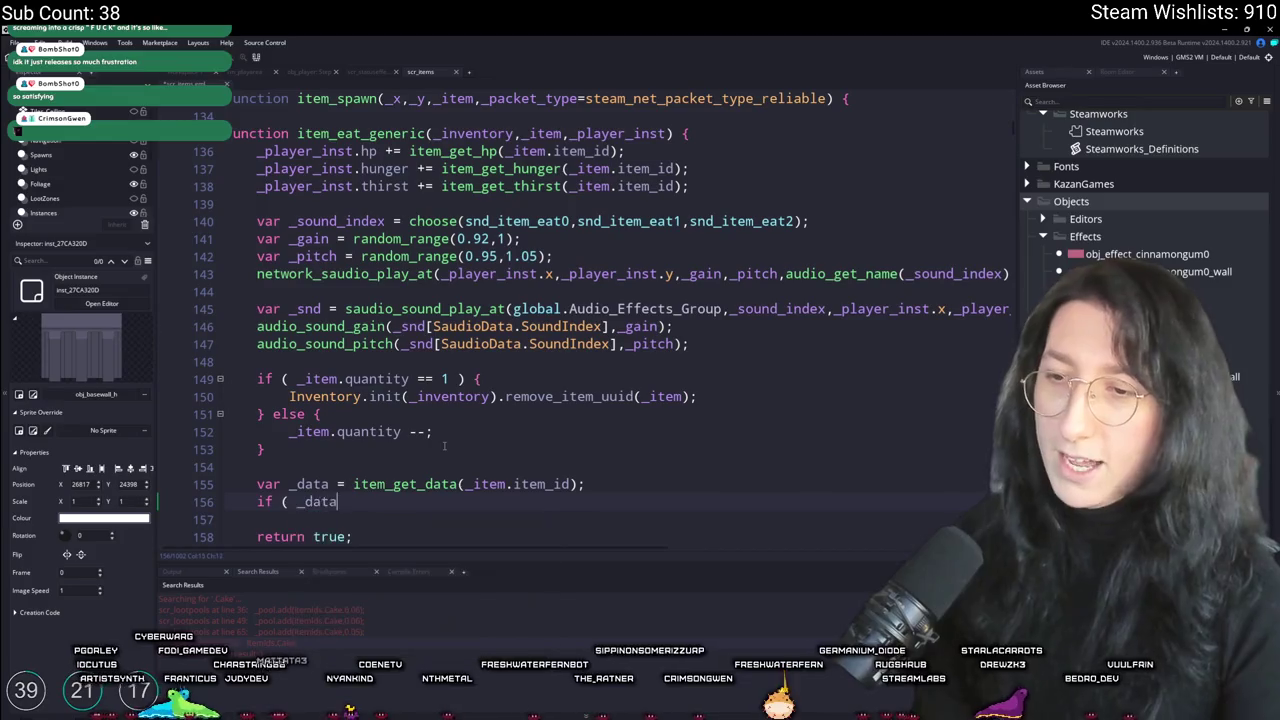
key(BackSpace)
key(BackSpace)
key(BackSpace)
key(BackSpace)
key(BackSpace)
text(variable_)
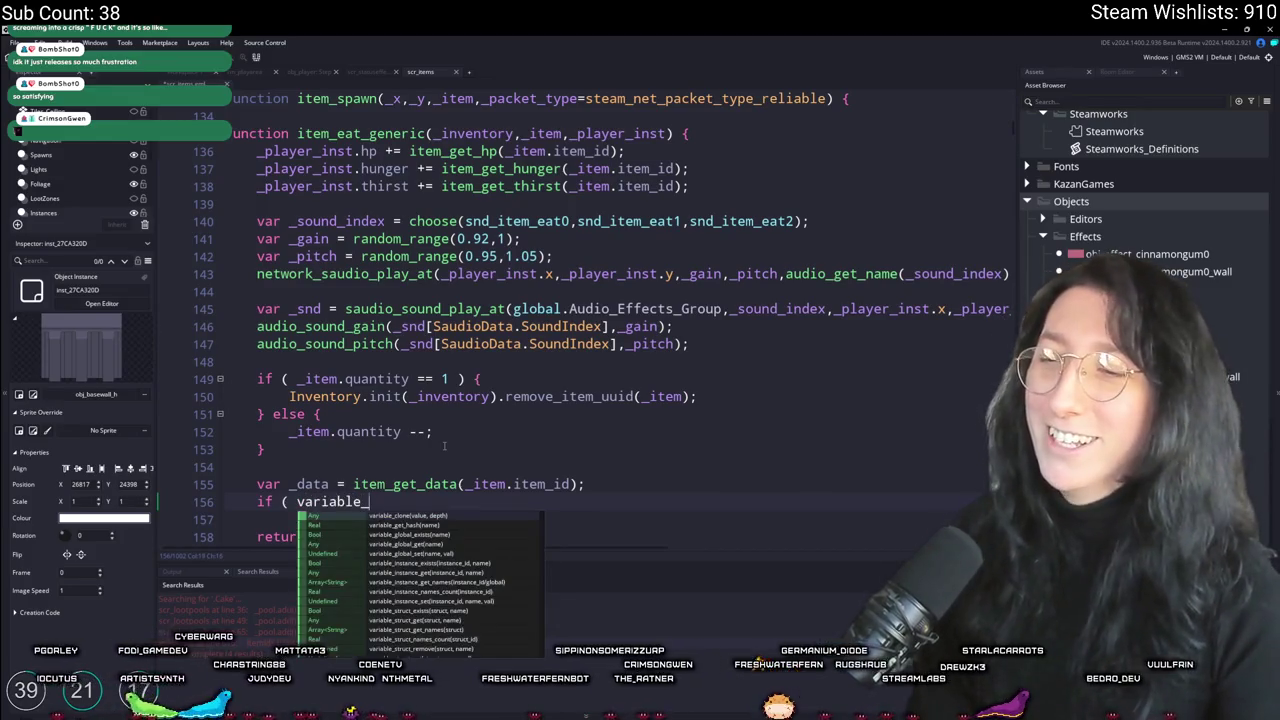
text(struct_)
key(Return)
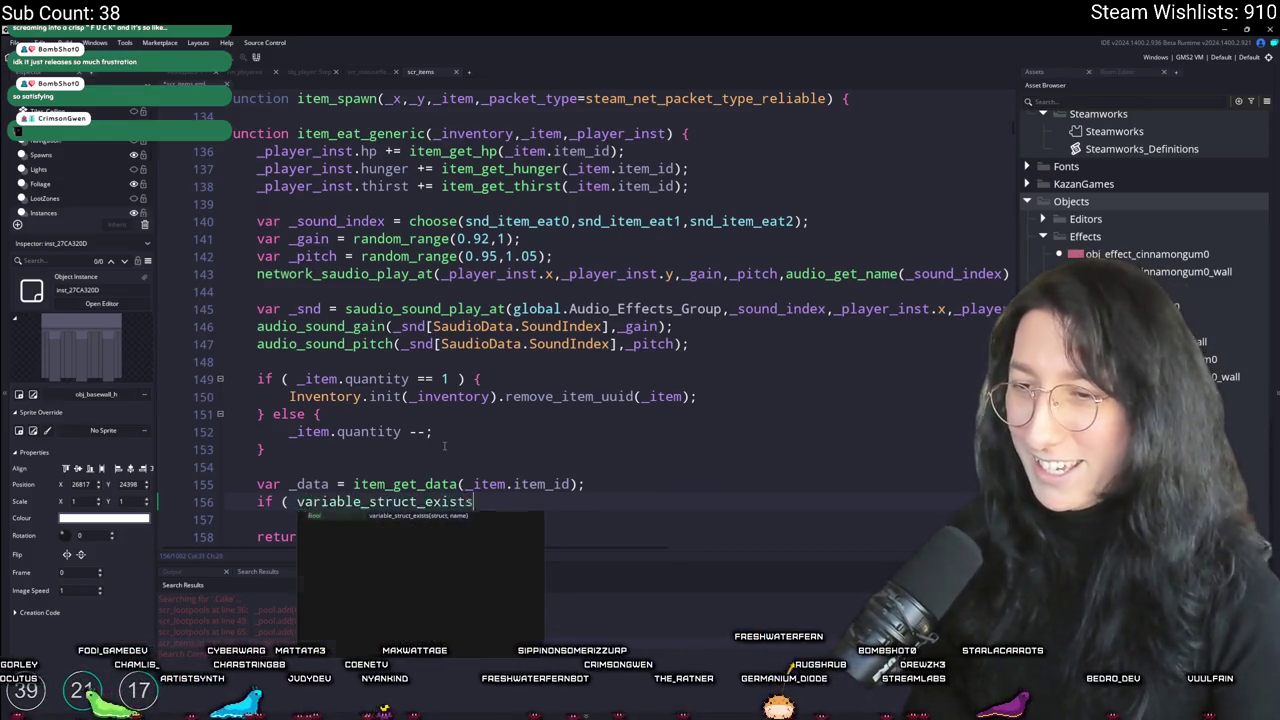
text((_dat)
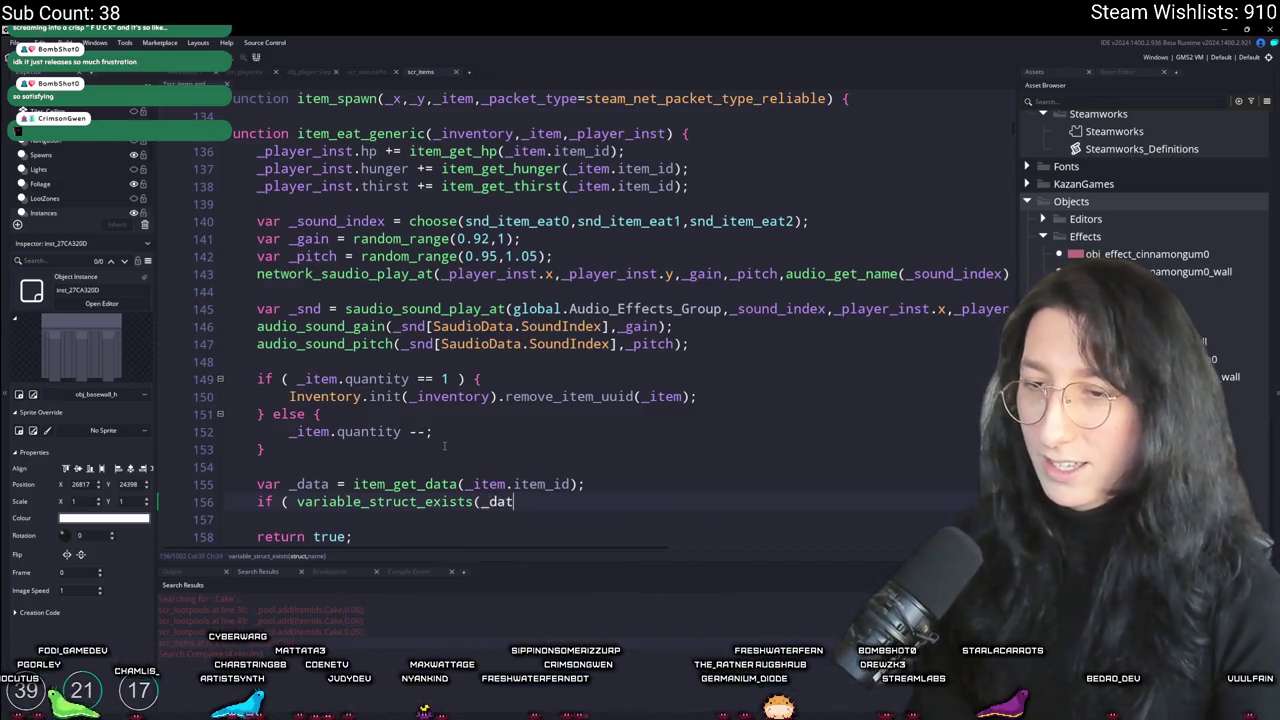
text(a,status_effect_funckd)
key(BackSpace)
key(BackSpace)
key(BackSpace)
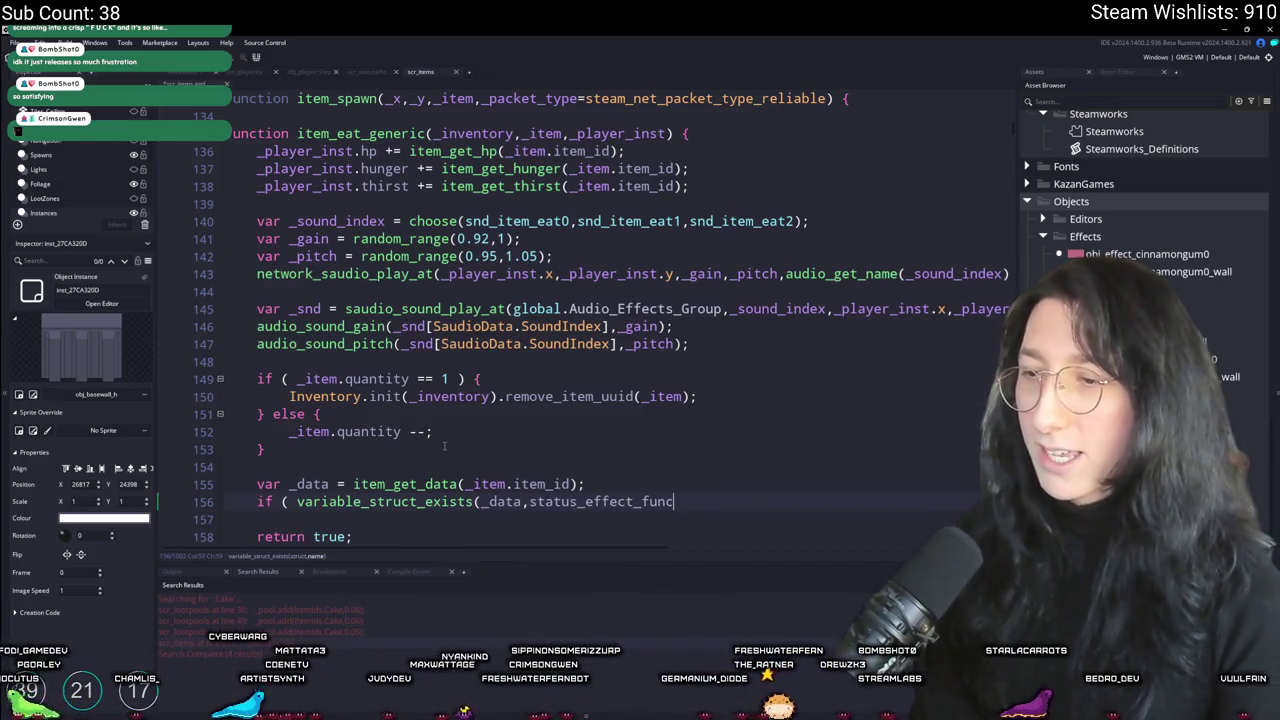
text("status_effect_func")
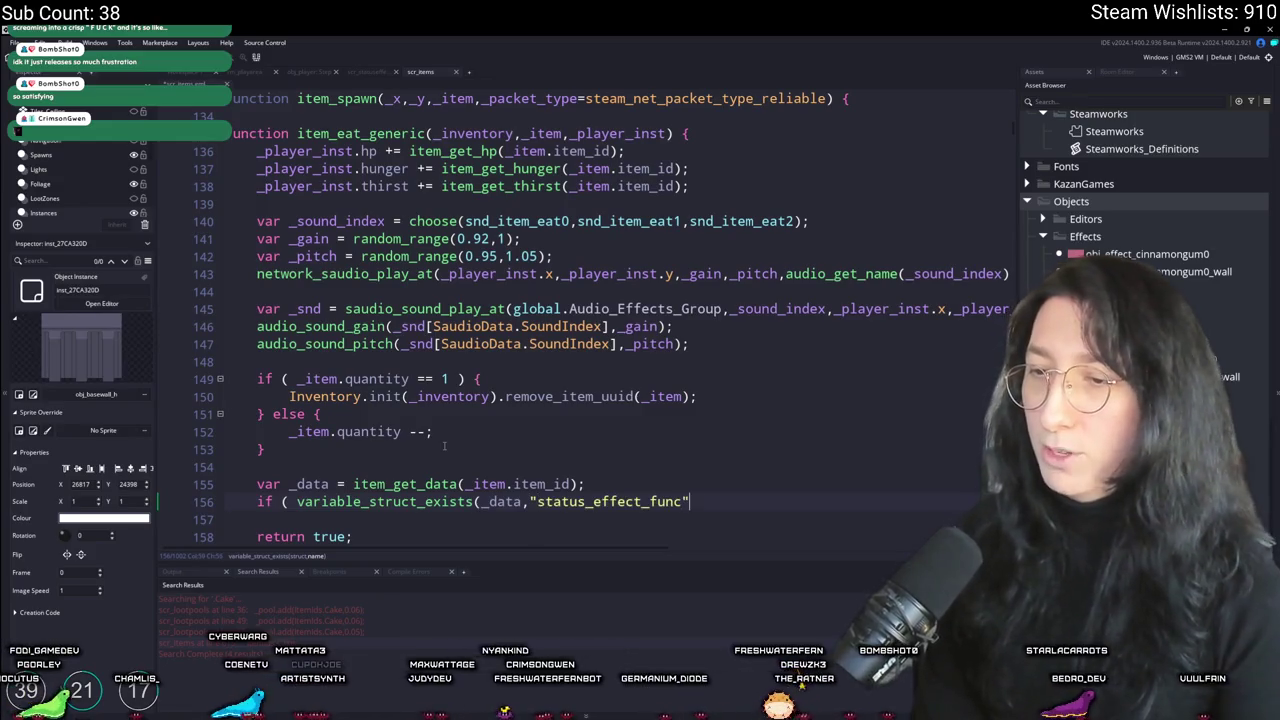
text() ) {)
key(Return)
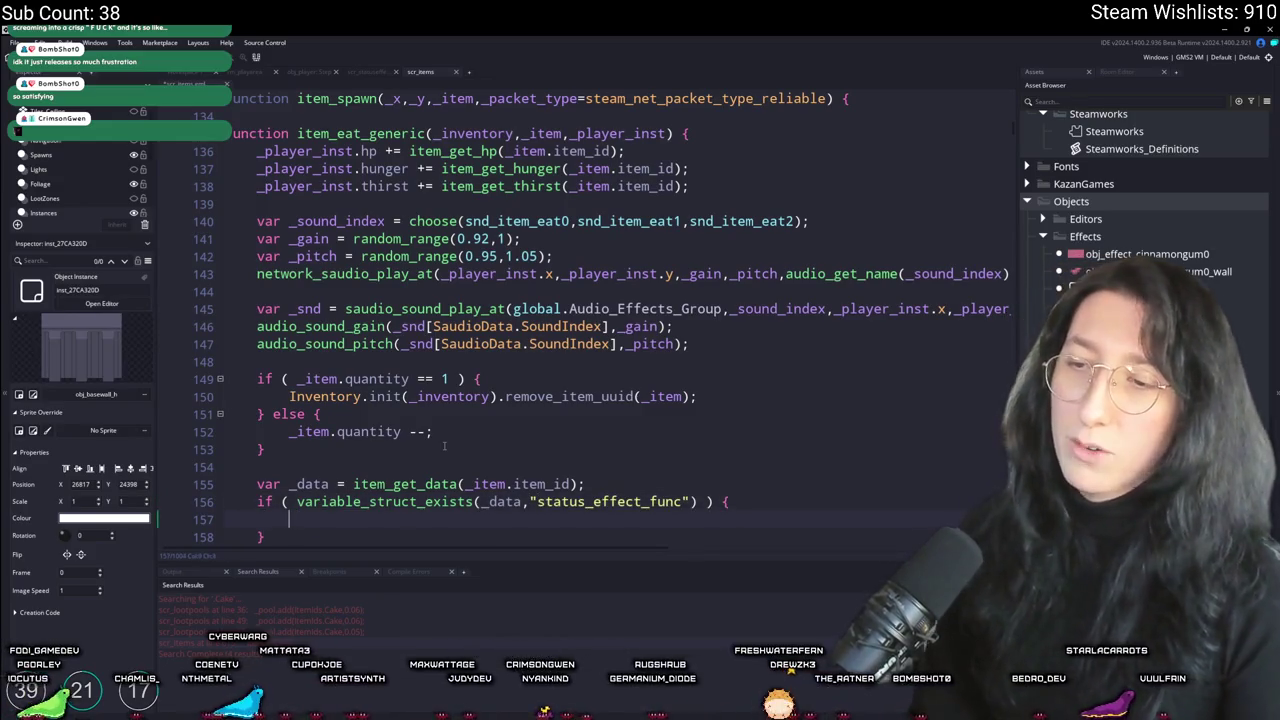
Step: Inside the check call _data.status_effect_func(_player_inst), then build the game with F5
scroll(444, 446, down, 2)
text(_data.status_effect_func())
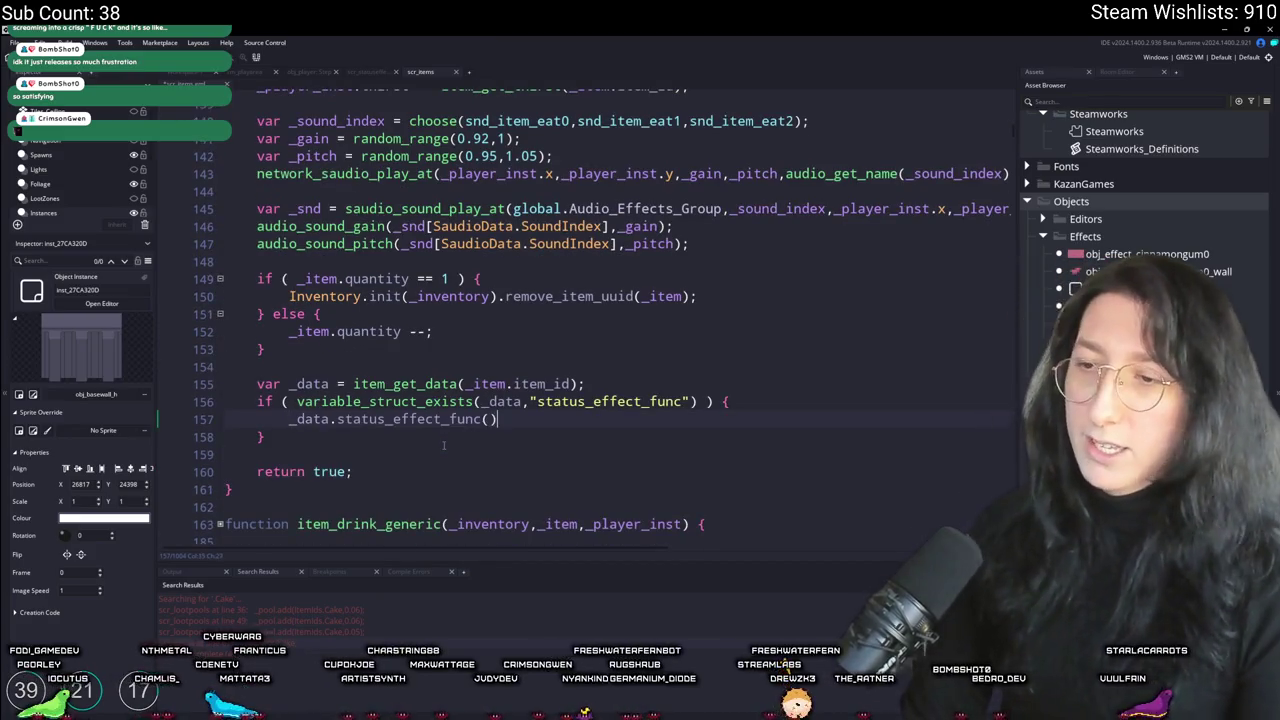
key(Left)
key(Left)
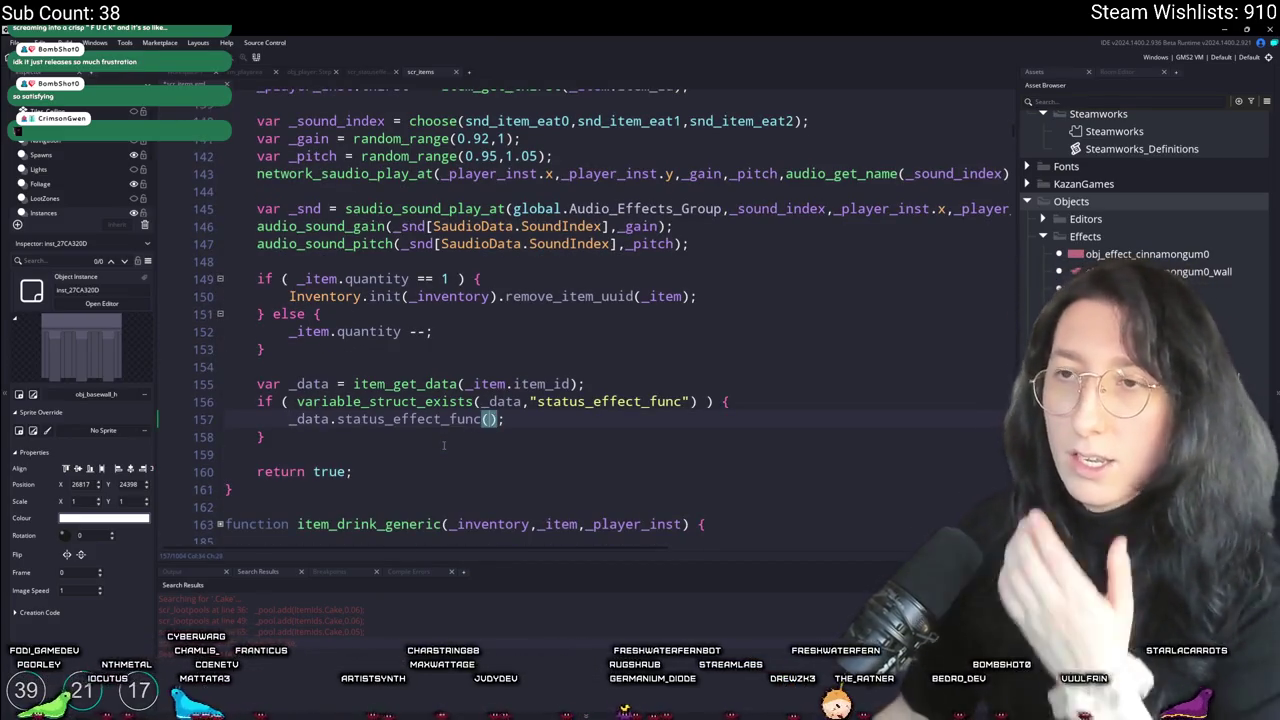
scroll(444, 446, up, 4)
text(_p)
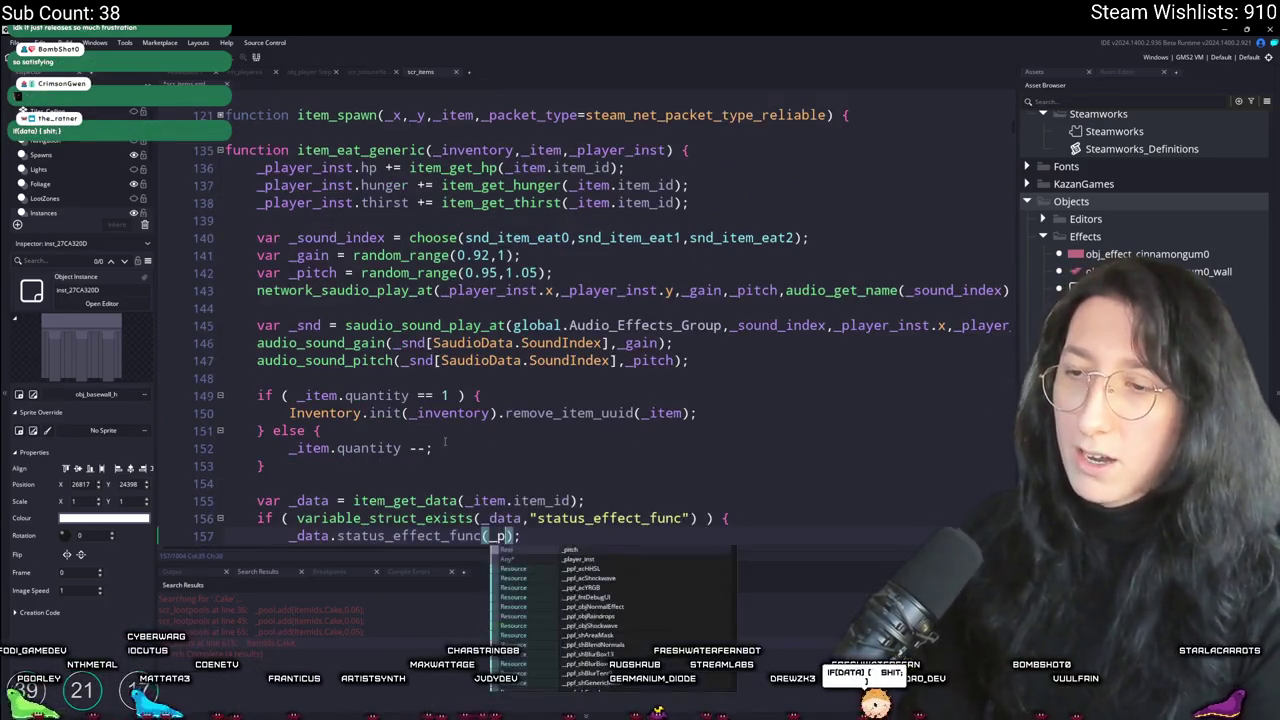
text(layer_inst)
scroll(626, 437, down, 2)
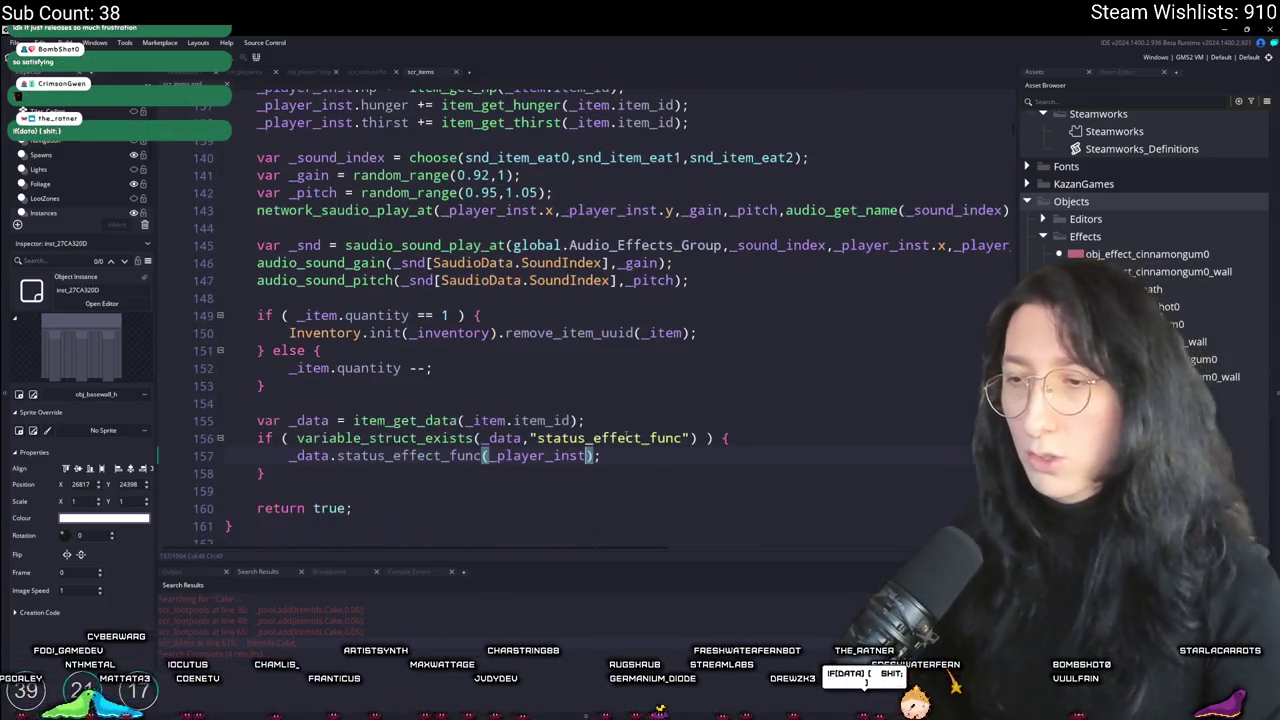
click(616, 438)
key(F5)
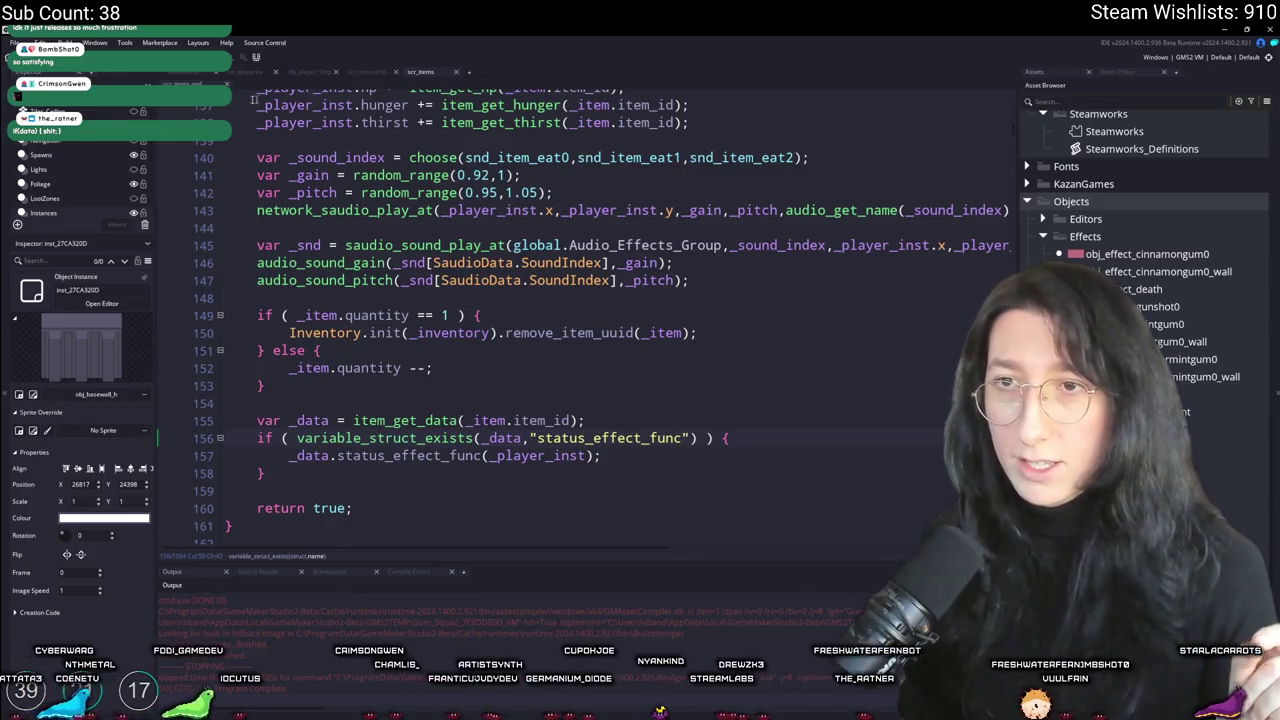
Step: Review the StatusEffect constructor and player movement code, then return to scr_items
click(388, 74)
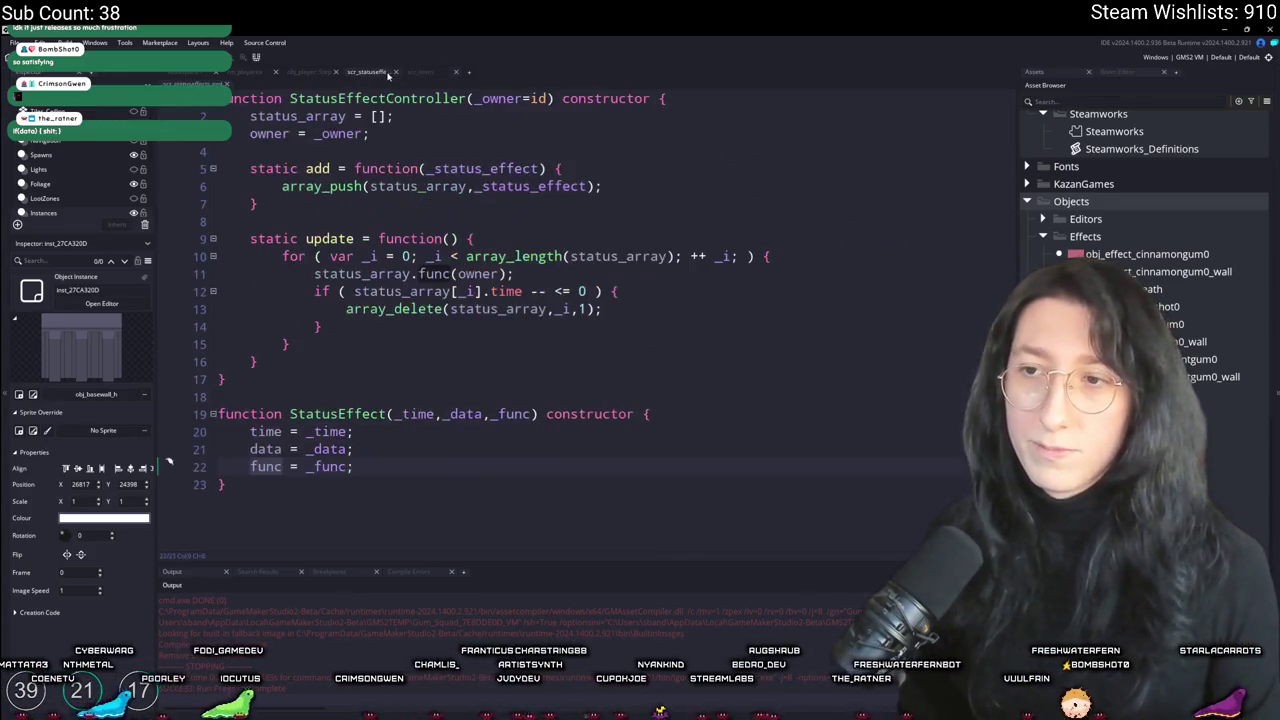
click(310, 72)
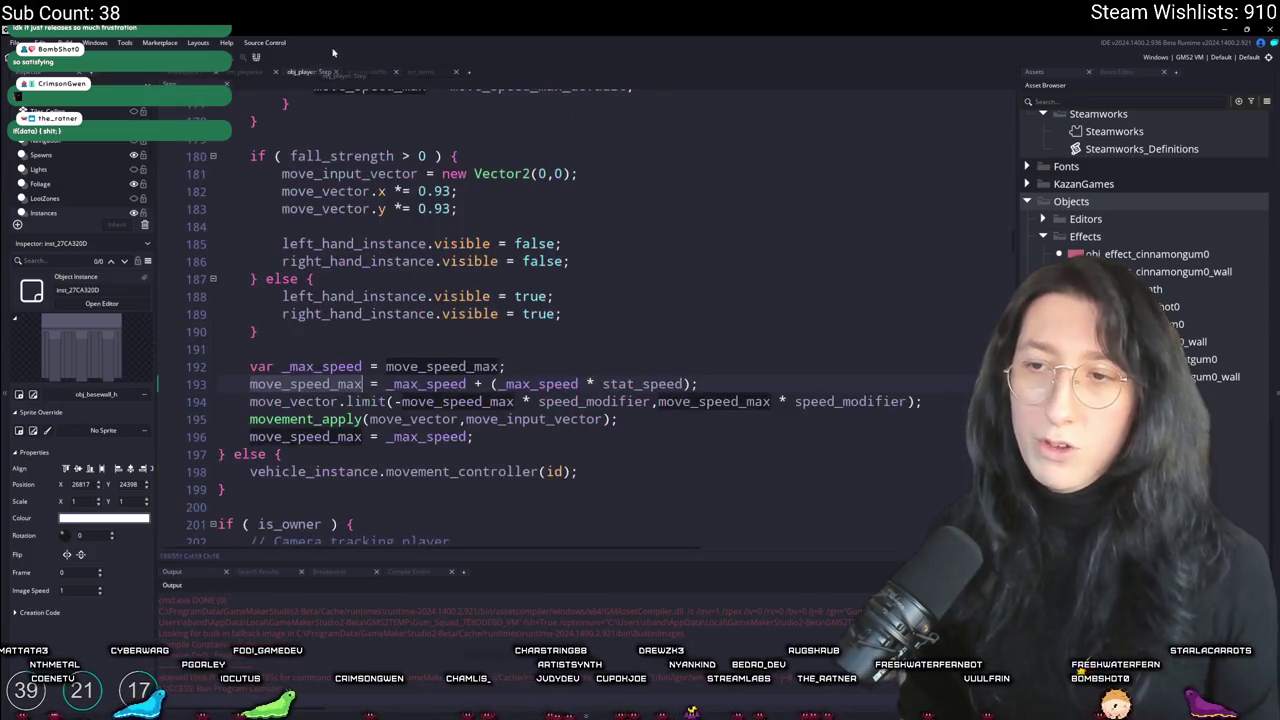
click(420, 72)
scroll(797, 369, up, 2)
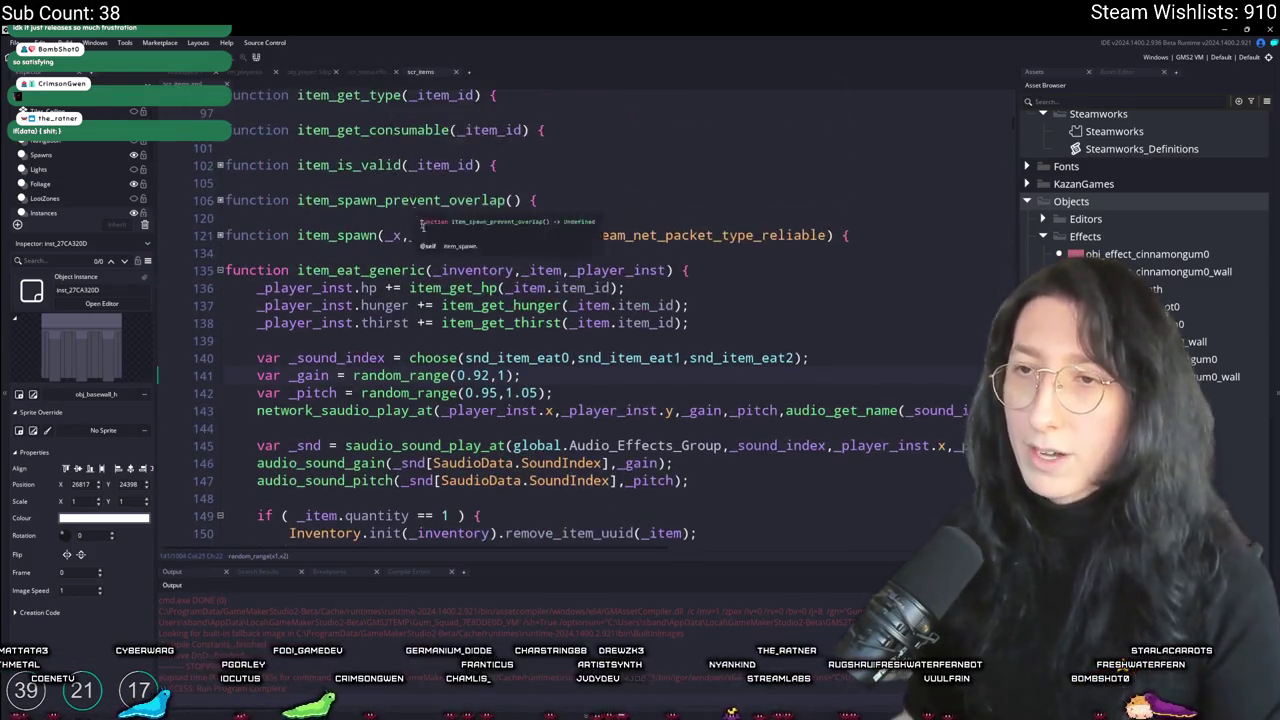
scroll(797, 369, down, 2)
Step: Find status_ef in scr_items and change the Cake effect's duration from (60 * 60) to (60 * 10)
key(ctrl+f)
text(stat)
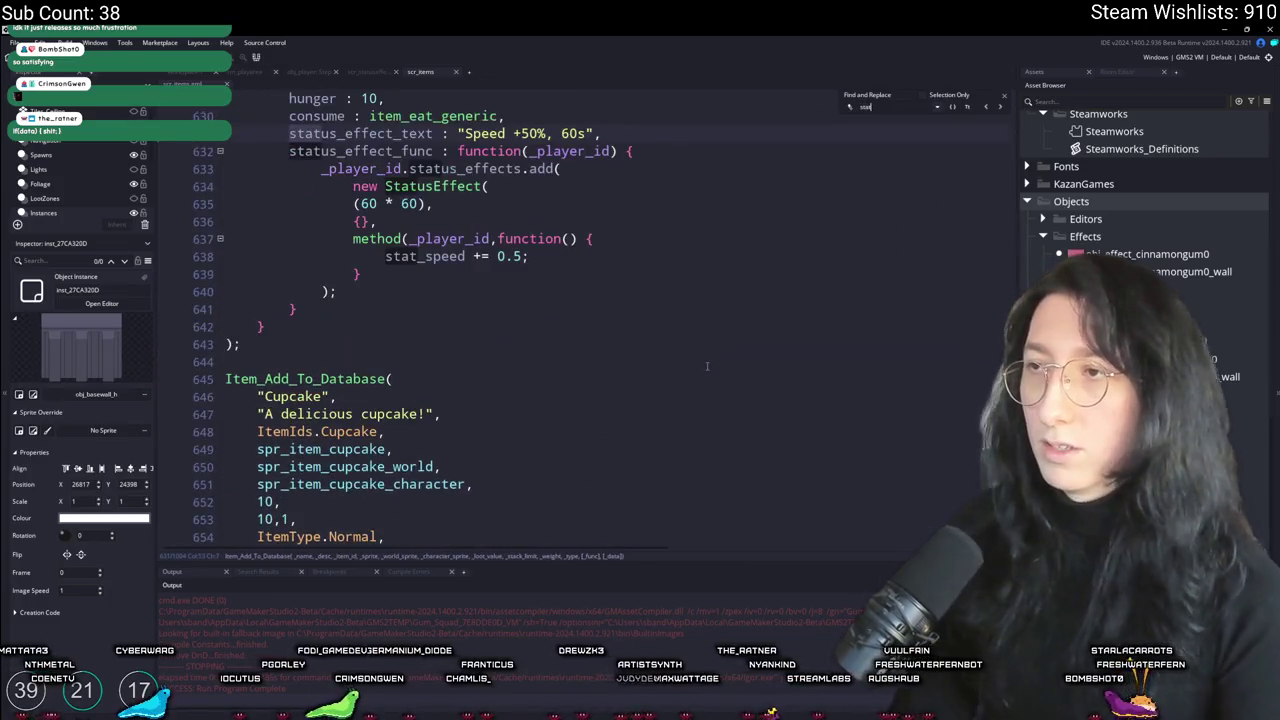
text(us_ef)
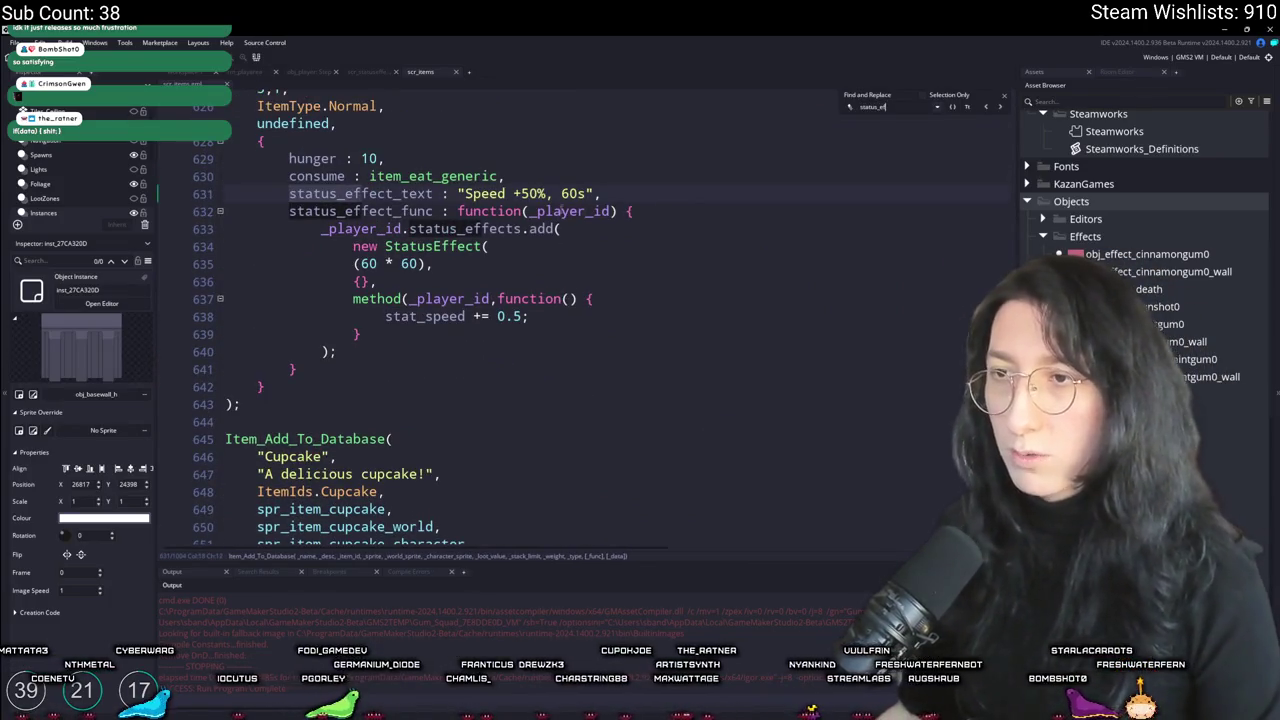
click(409, 264)
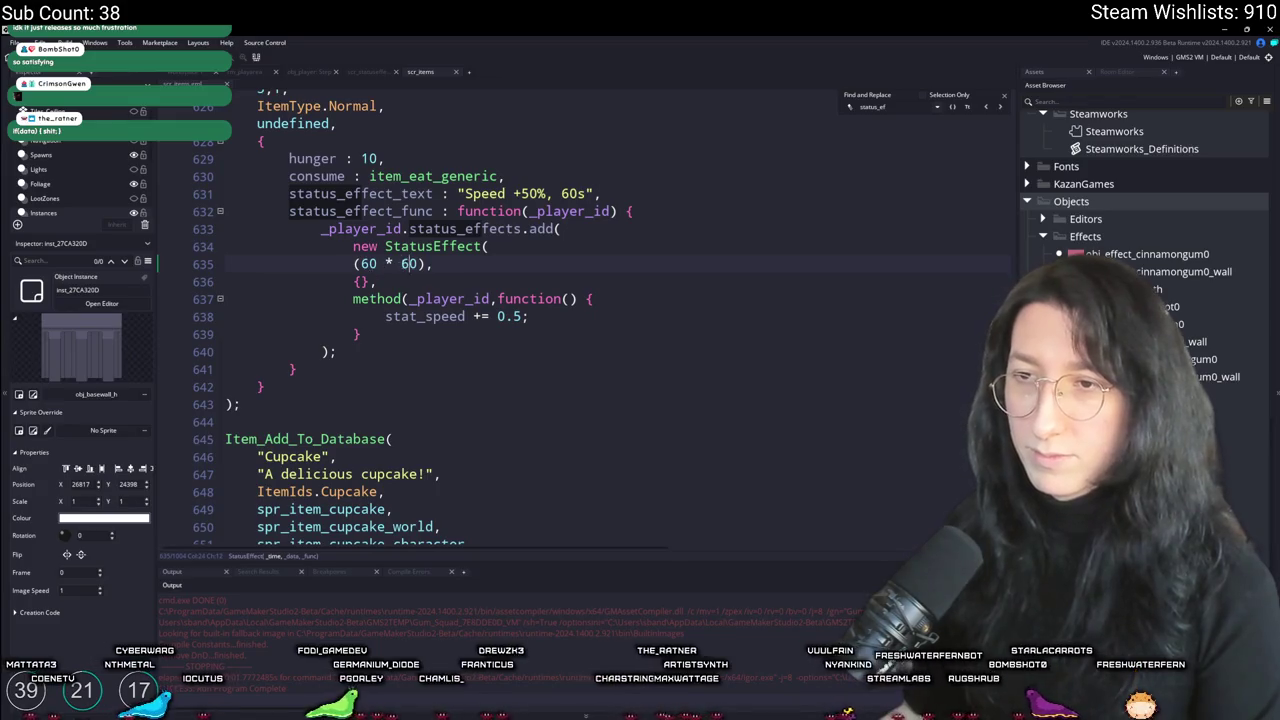
text(10)
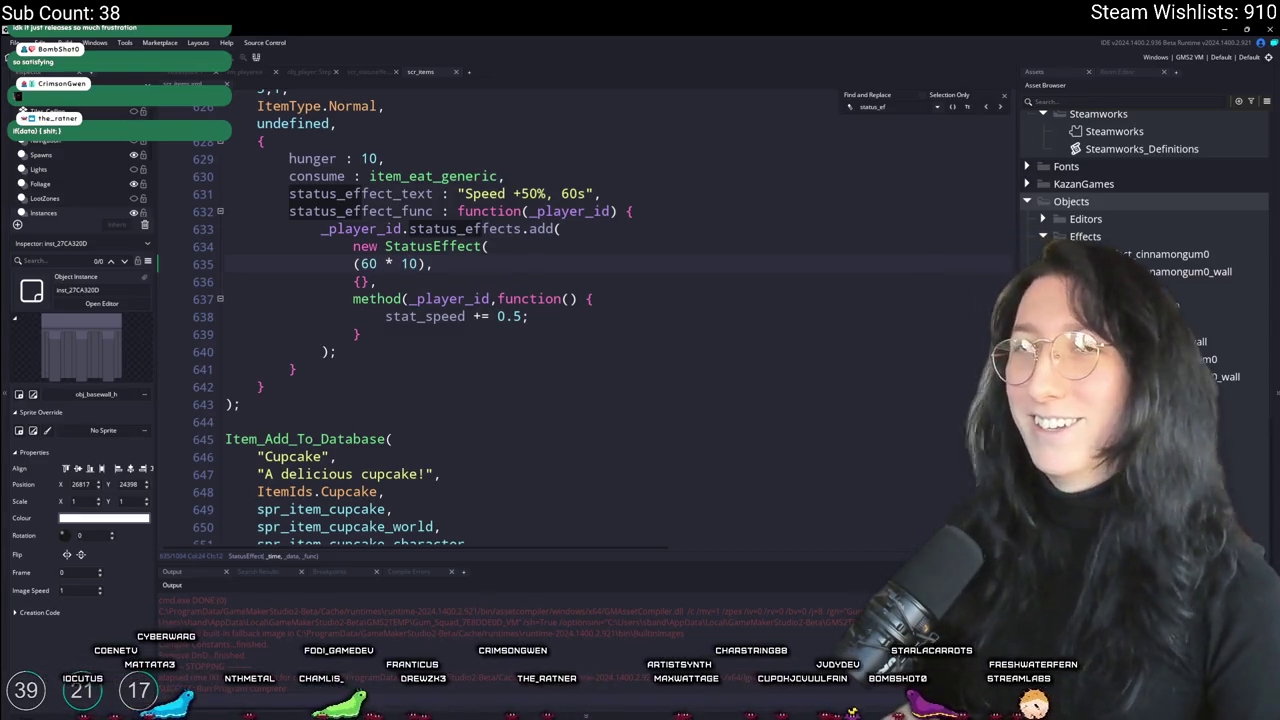
scroll(373, 156, up, 3)
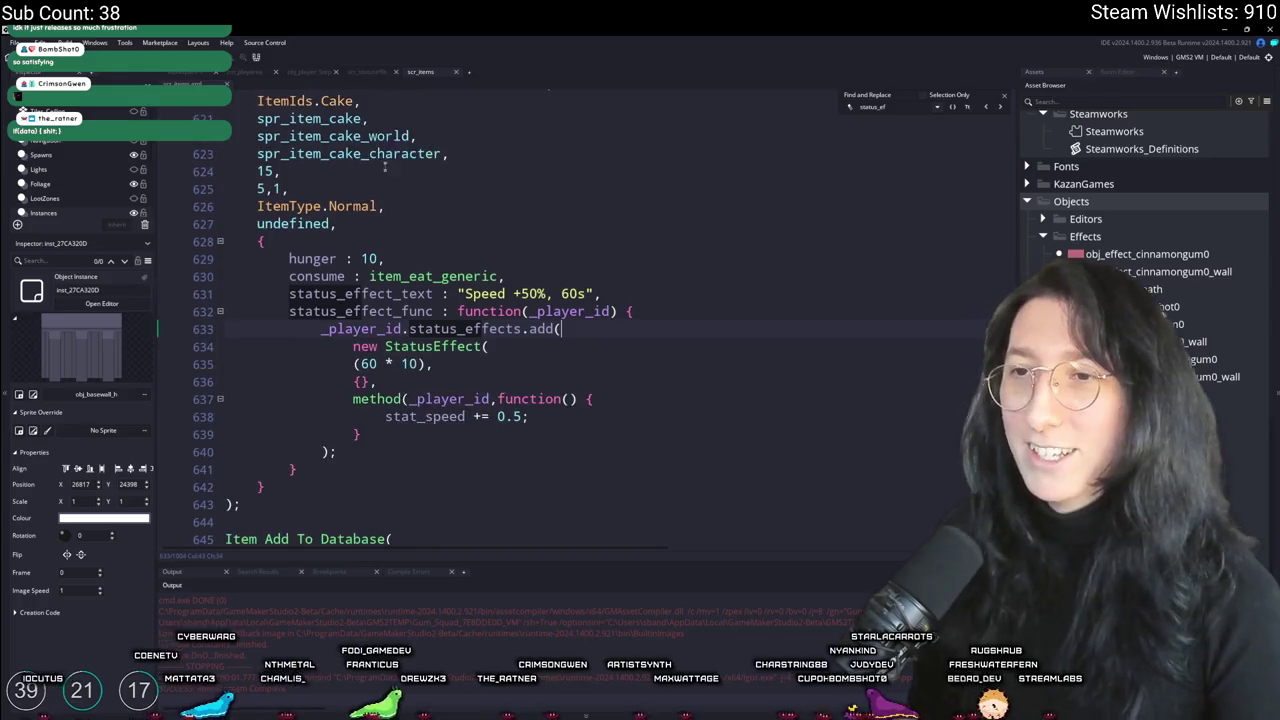
click(257, 141)
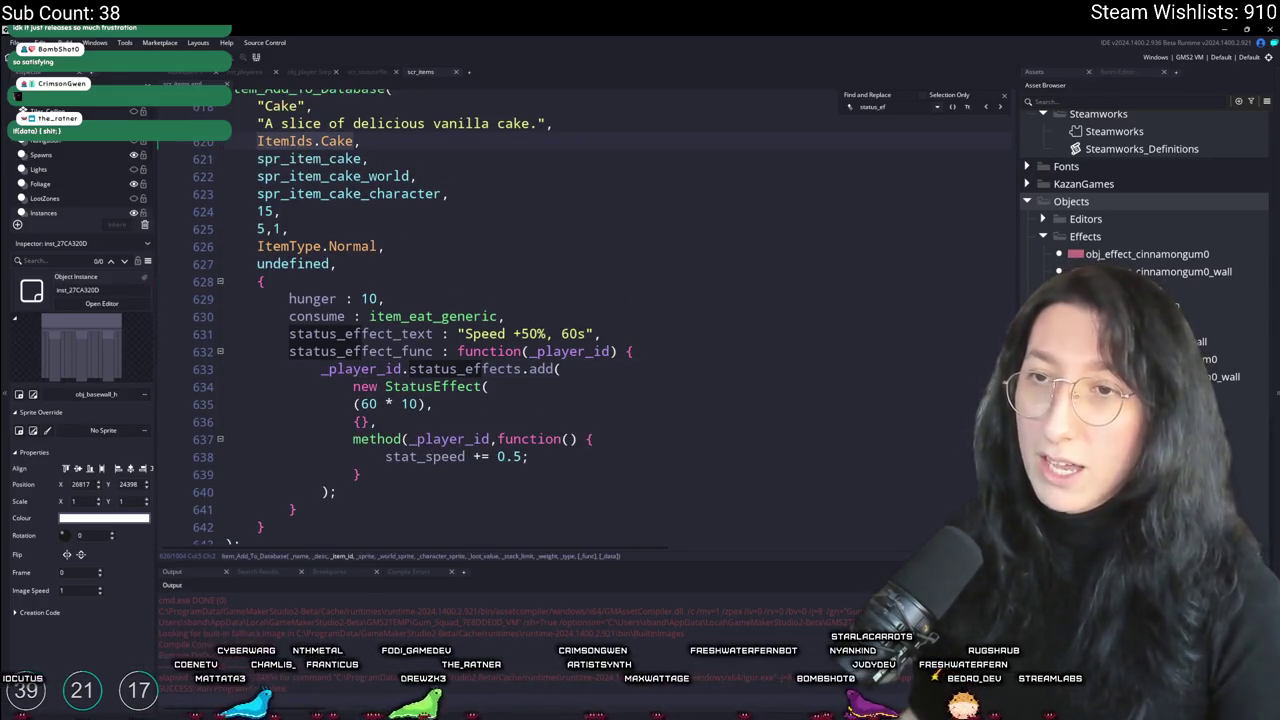
click(183, 75)
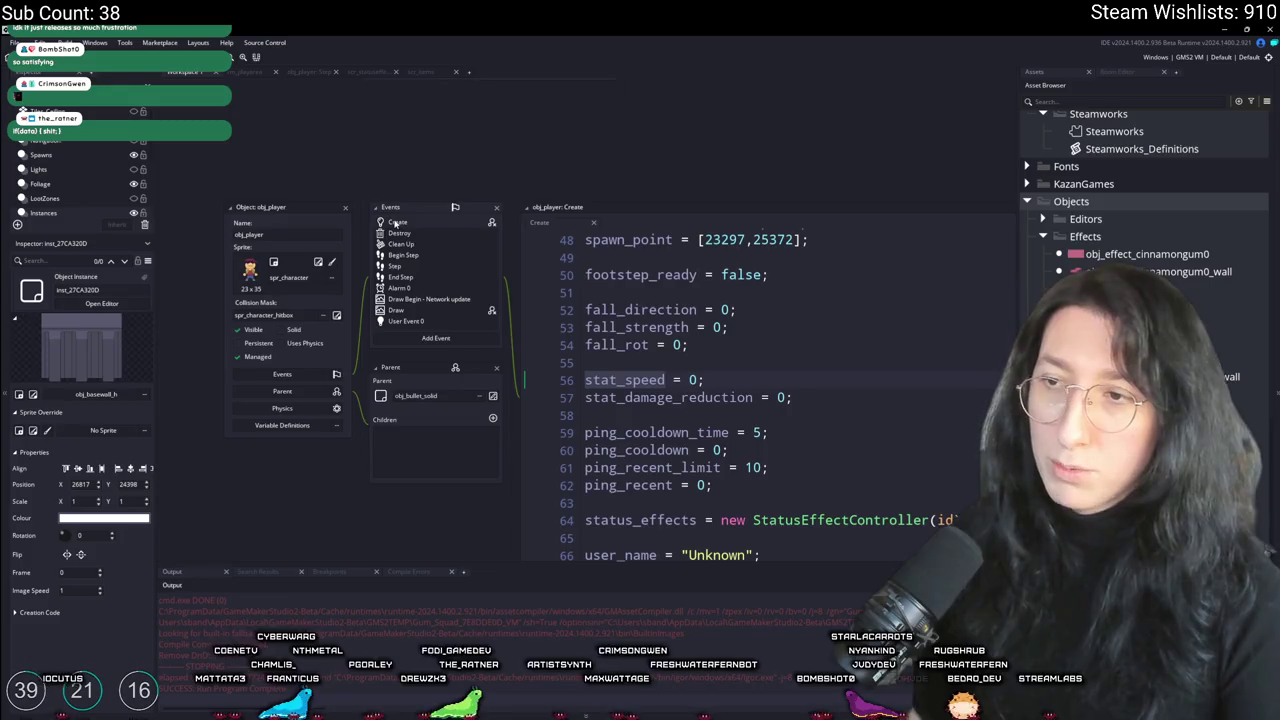
Step: In generate_starter_inventory, duplicate the MintGum line as Item_Create(ItemIds.Cake,10) and build with F5
click(817, 343)
key(ctrl+f)
text(genera)
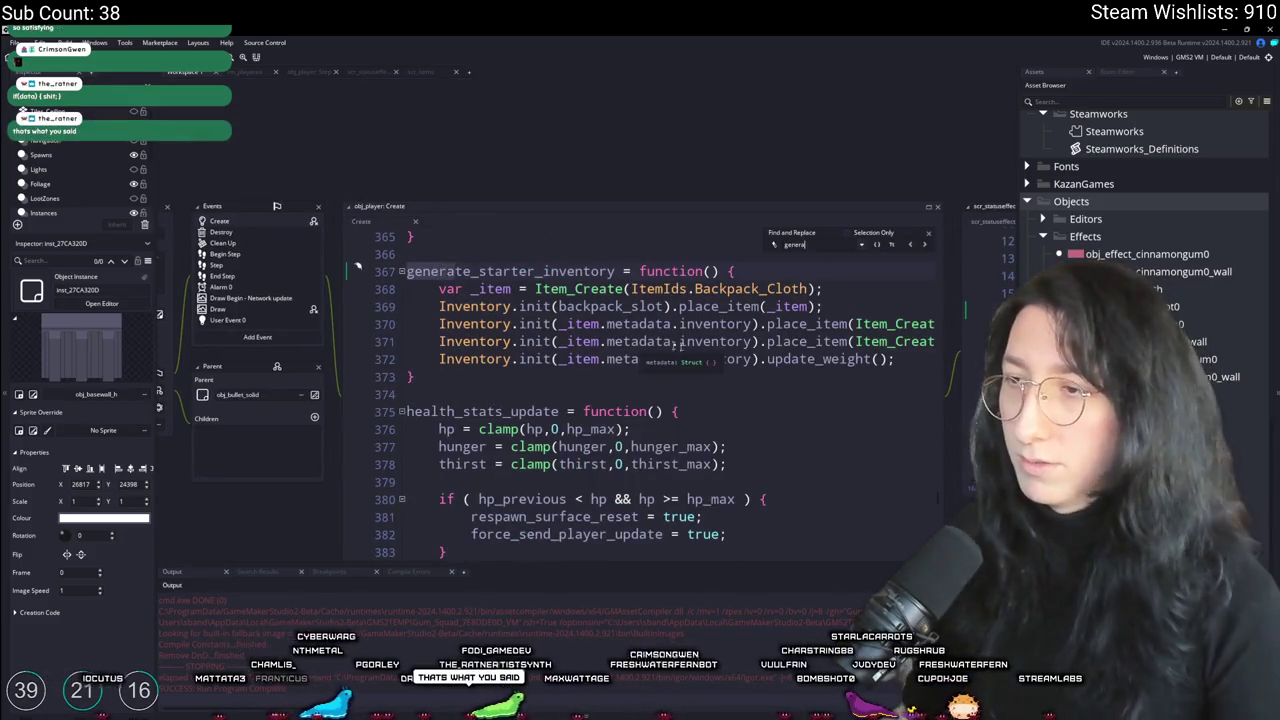
key(Up)
key(ctrl+d)
double_click(797, 358)
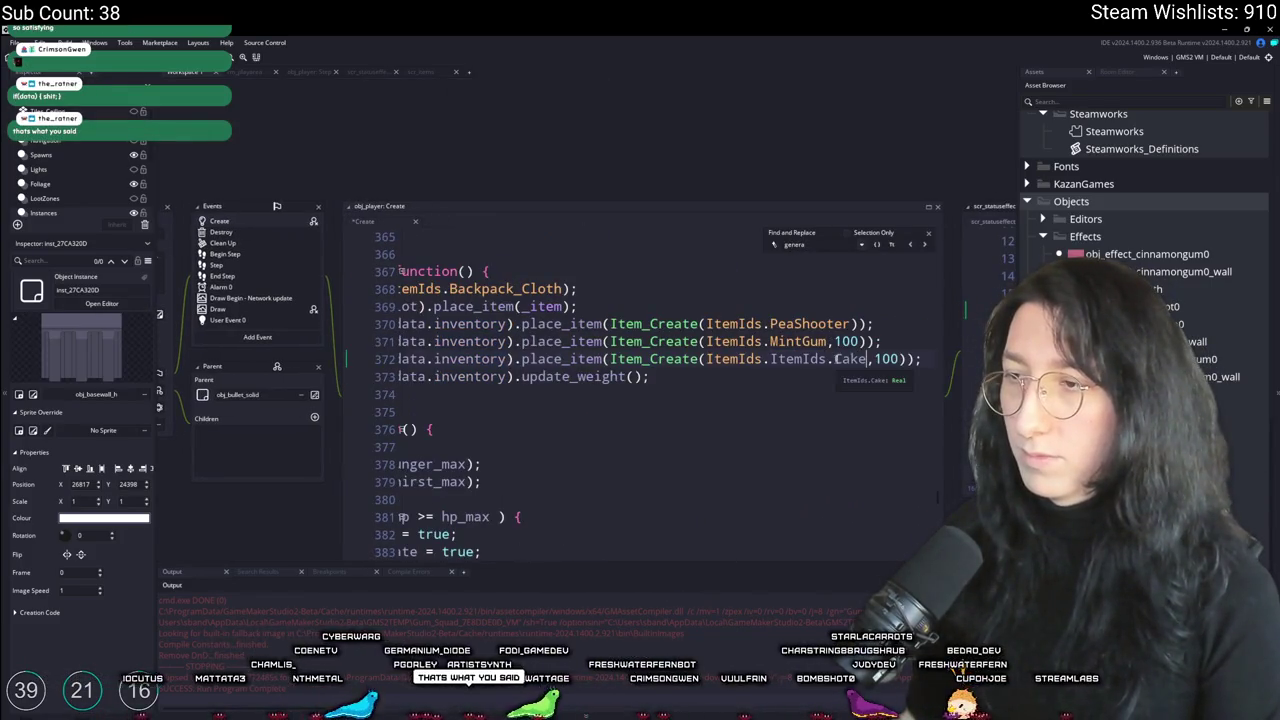
text(Cake)
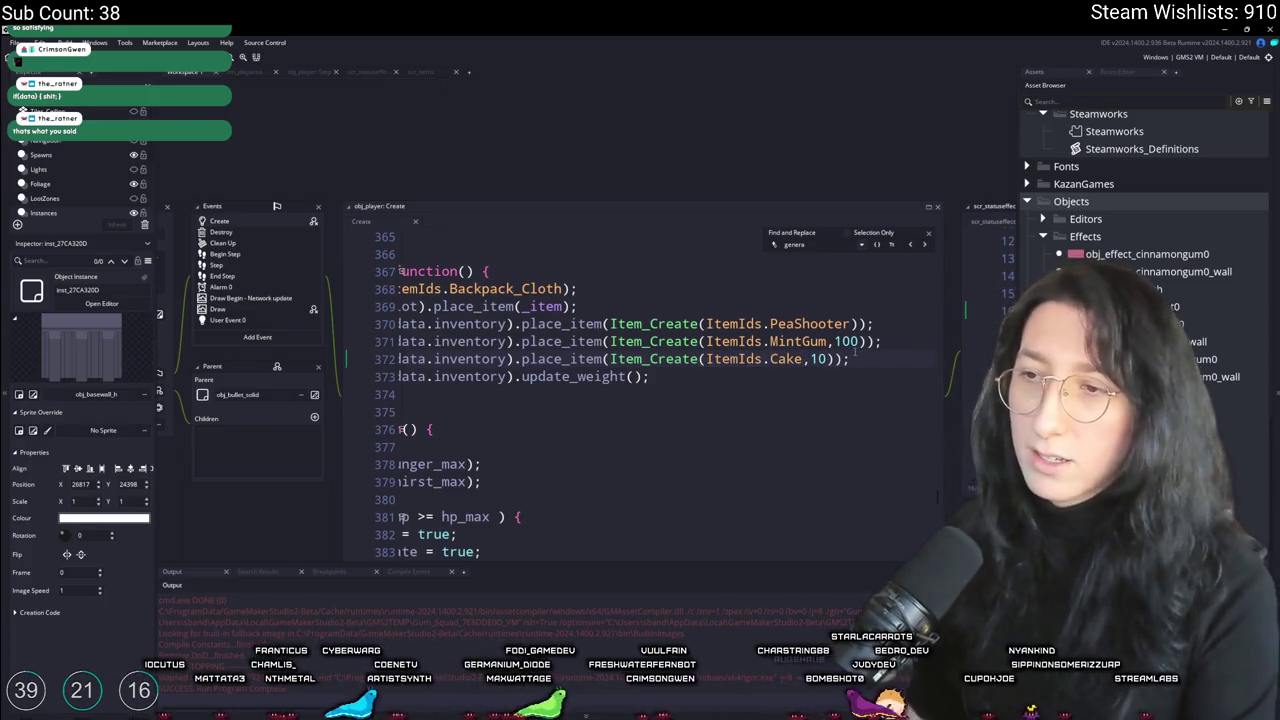
key(F5)
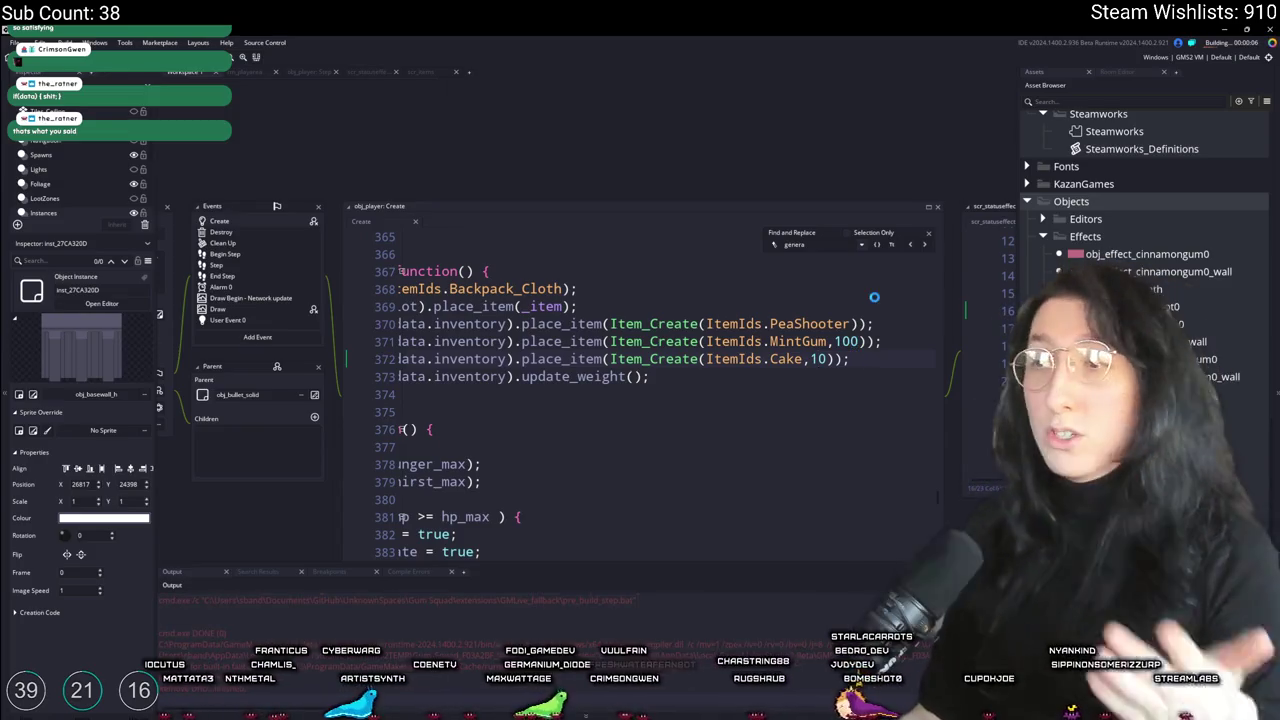